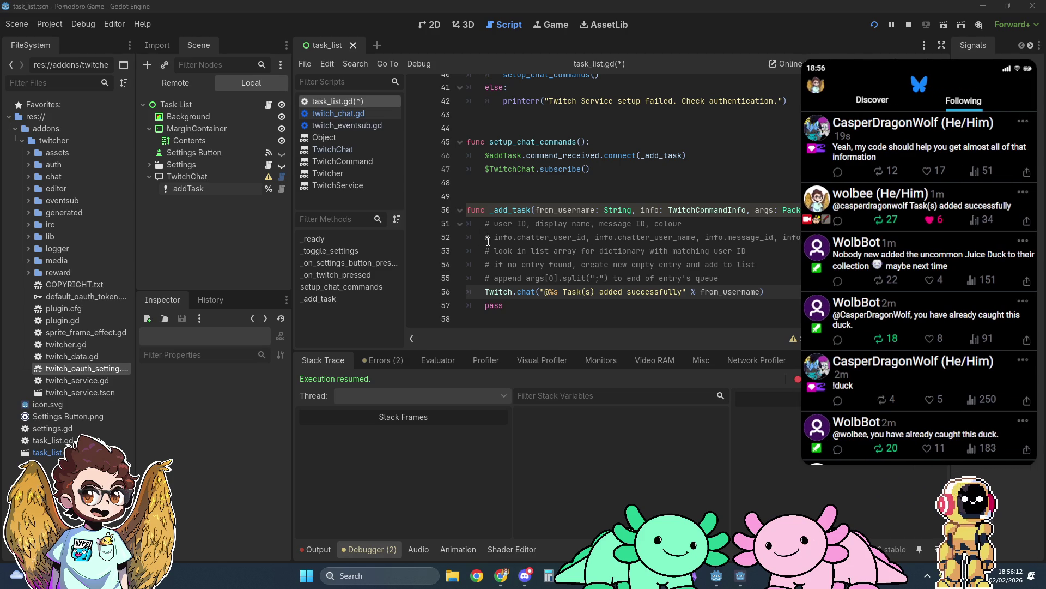
Insert 'original_message.' after each 'info.' in line 52's field-list comment using multiple carets
{"action": "left_click_drag", "start_coordinate": [494, 237], "coordinate": [829, 238]}
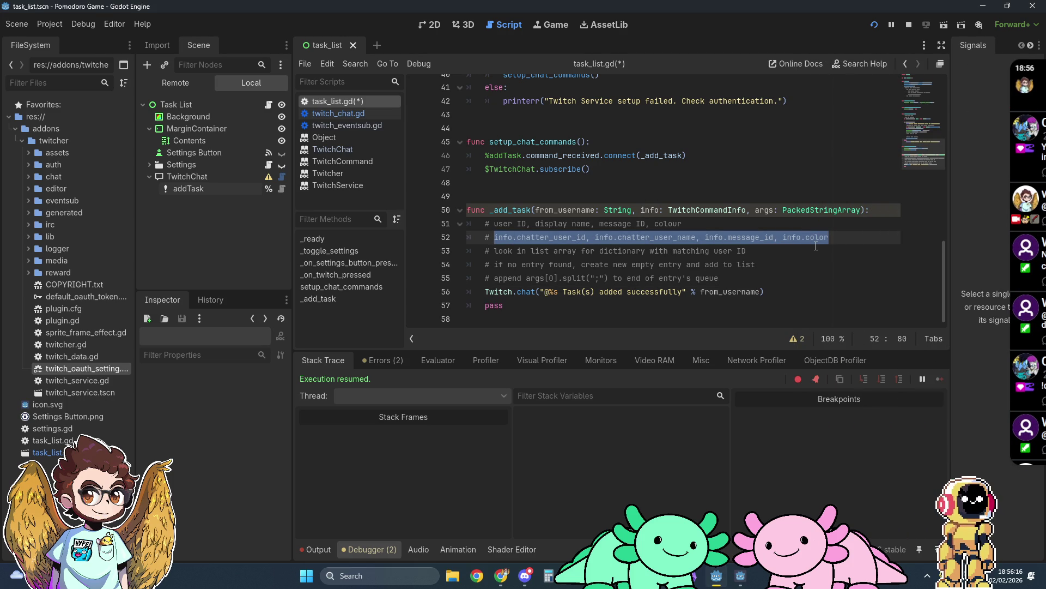
{"action": "double_click", "coordinate": [650, 210]}
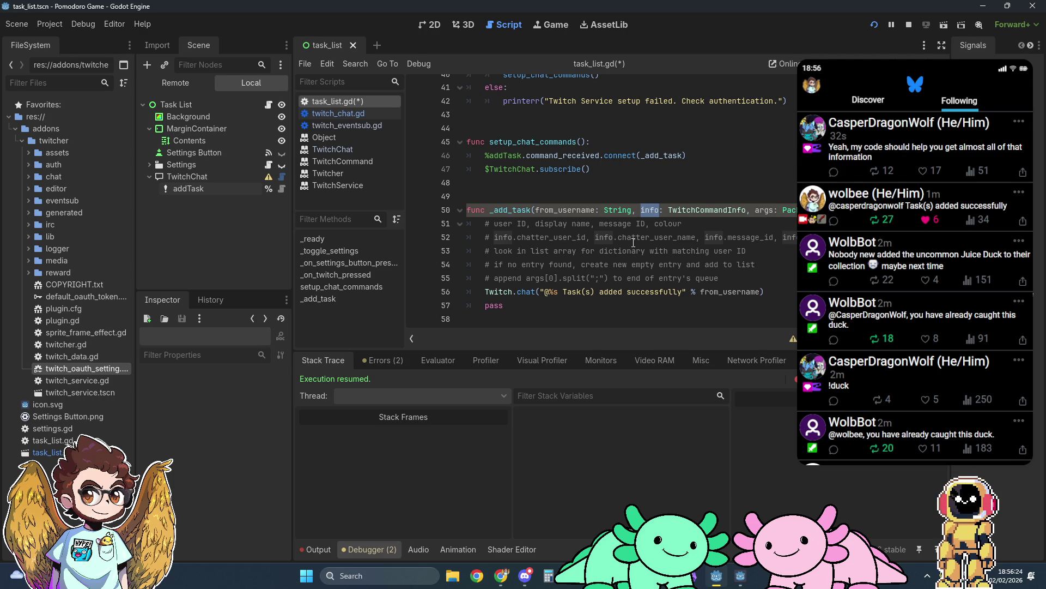
{"action": "key", "text": "Right"}
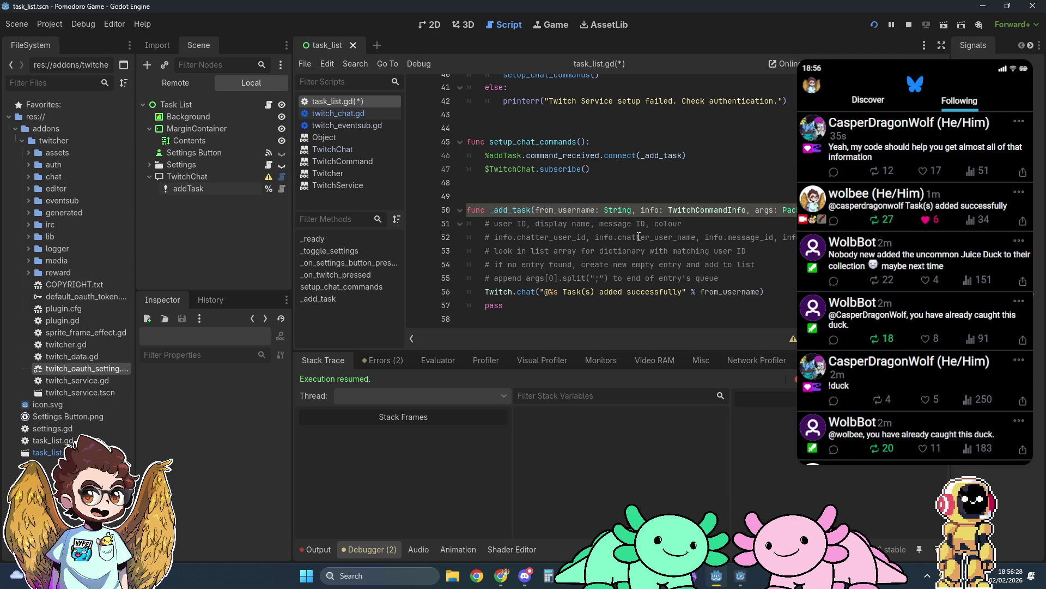
{"action": "left_click", "coordinate": [516, 238]}
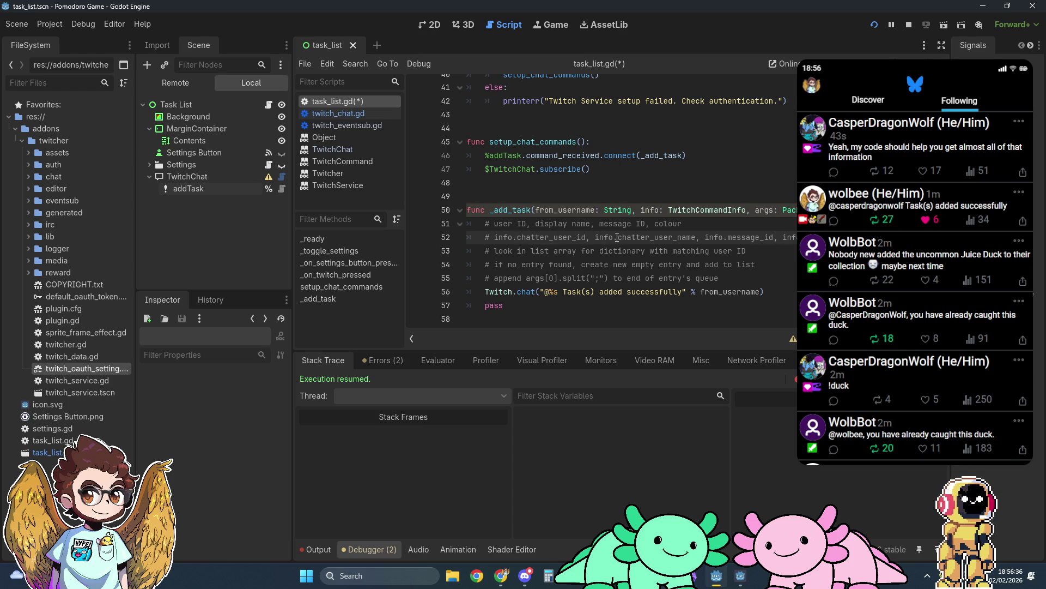
{"action": "left_click", "coordinate": [727, 237], "text": "alt"}
{"action": "left_click", "coordinate": [805, 237], "text": "alt"}
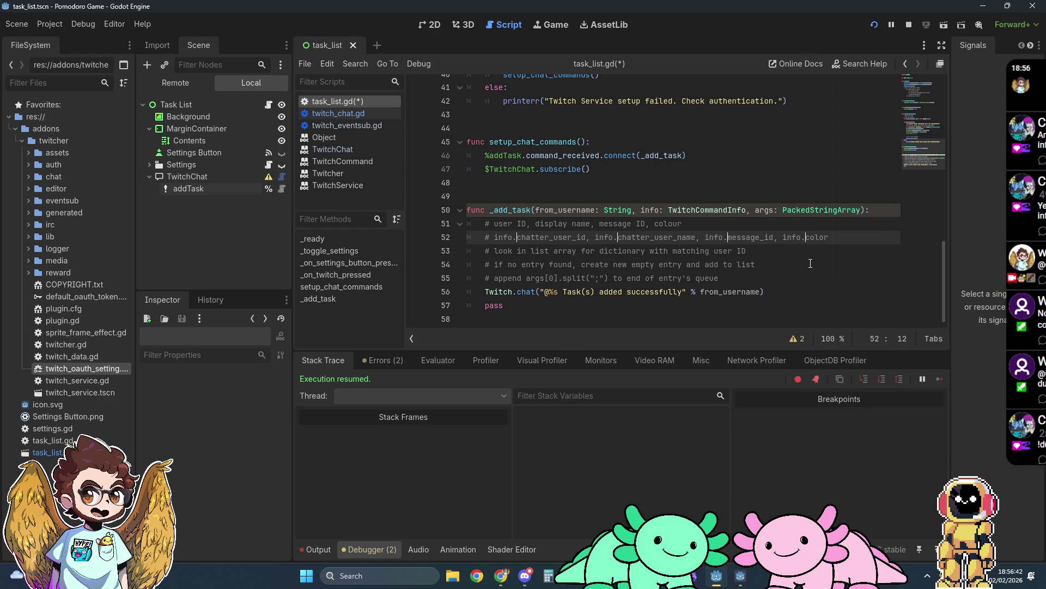
{"action": "type", "text": "original_message"}
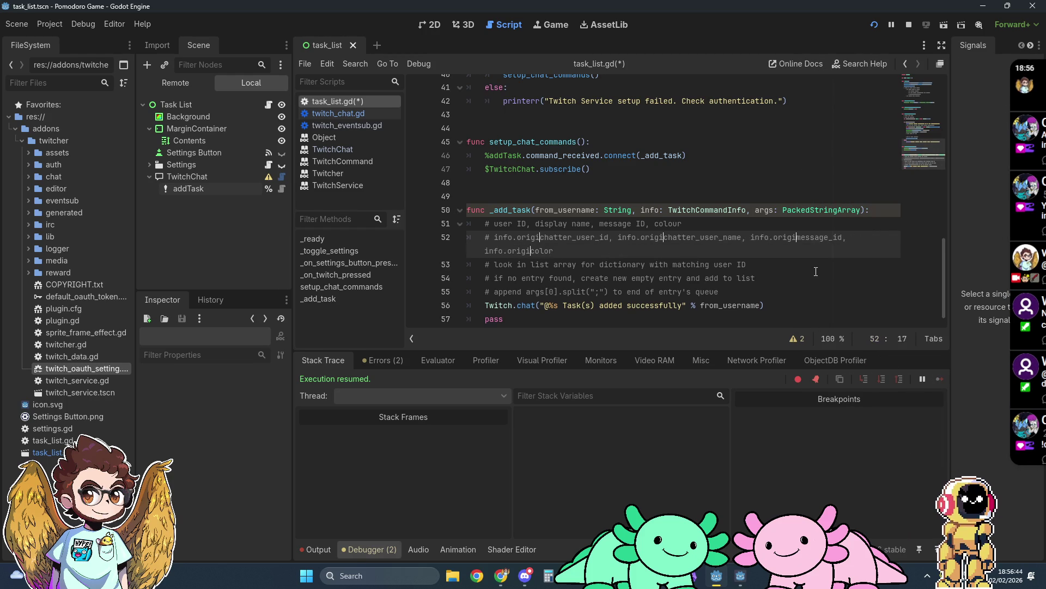
{"action": "type", "text": "."}
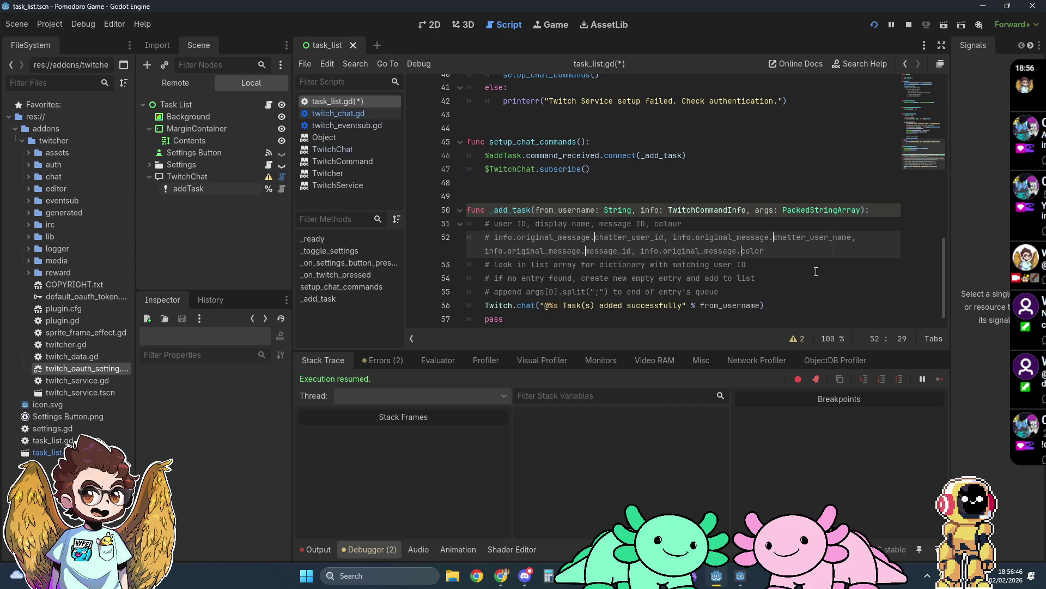
{"action": "left_click", "coordinate": [816, 251]}
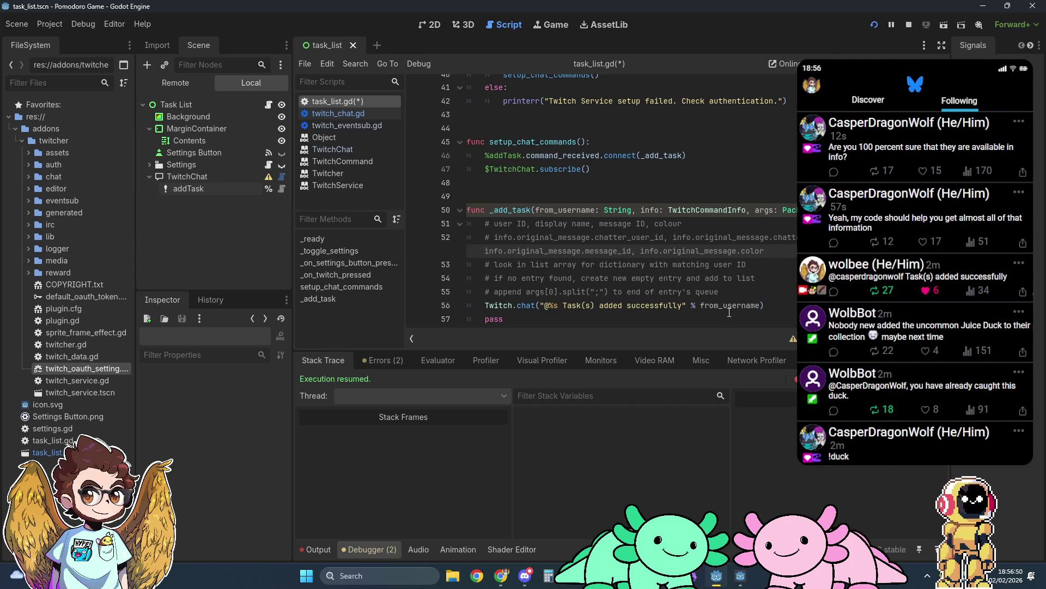
{"action": "mouse_move", "coordinate": [734, 307]}
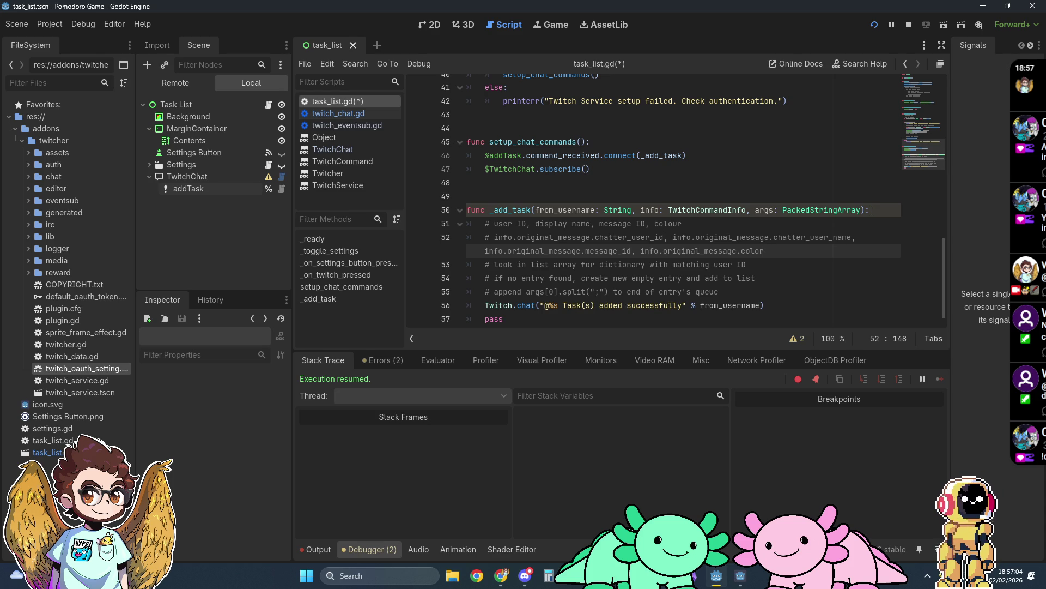
{"action": "left_click", "coordinate": [872, 210]}
{"action": "scroll", "coordinate": [767, 177], "scroll_direction": "down", "scroll_amount": 1}
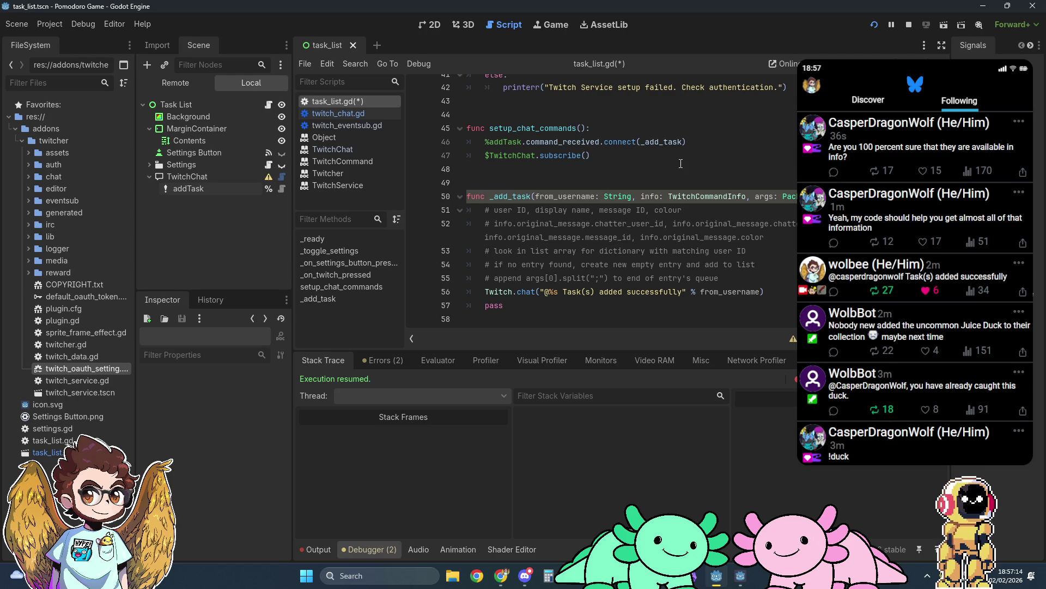
{"action": "key", "text": "Return"}
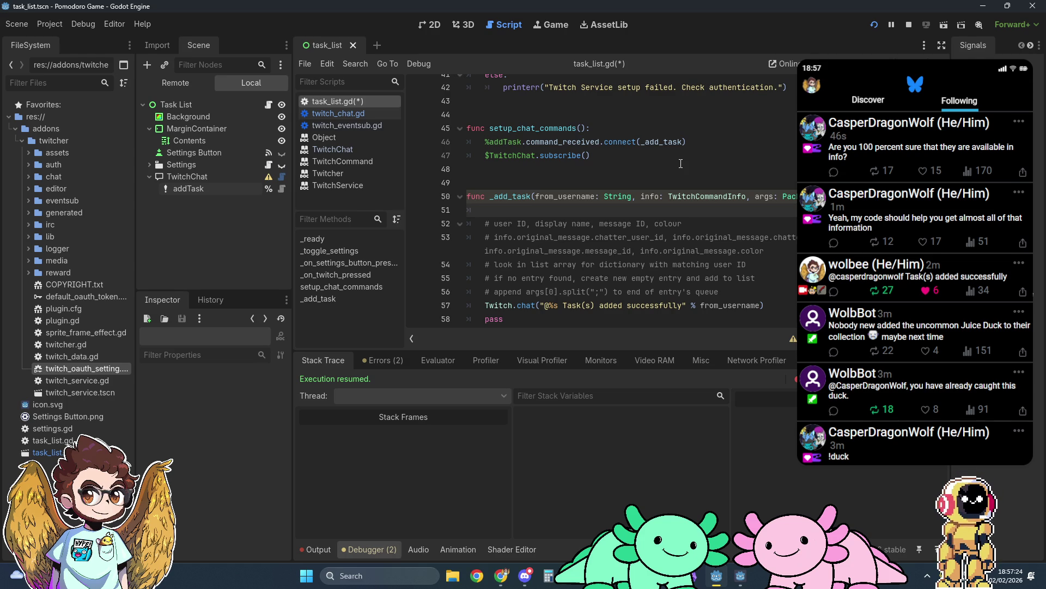
{"action": "type", "text": "var ["}
{"action": "type", "text": "a, b, c] = "}
{"action": "type", "text": "["}
{"action": "type", "text": "d, e, f"}
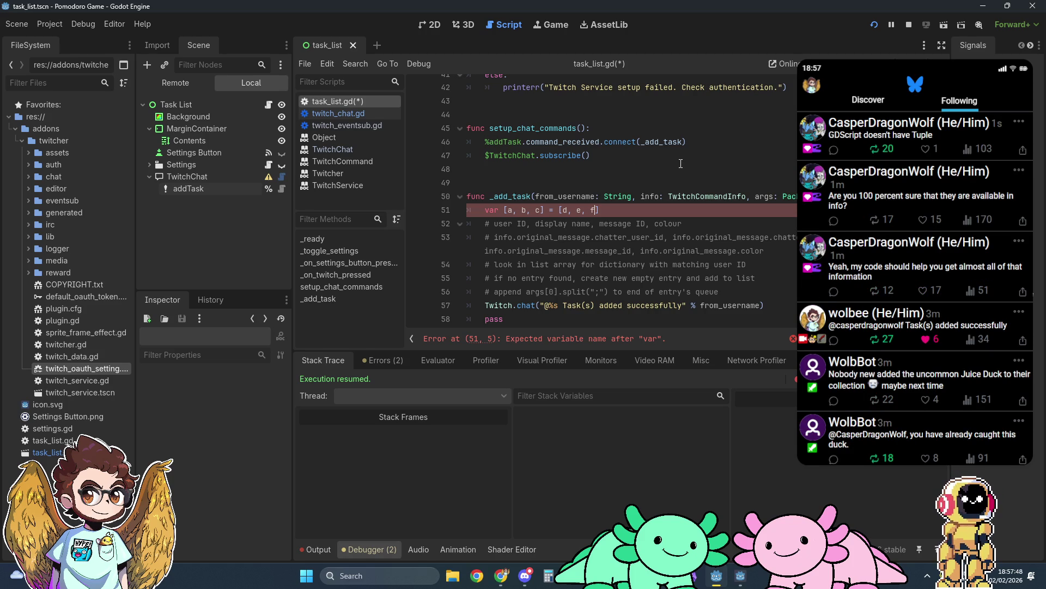
{"action": "key", "text": "shift+Home"}
{"action": "key", "text": "shift+Home"}
{"action": "key", "text": "BackSpace"}
{"action": "key", "text": "BackSpace"}
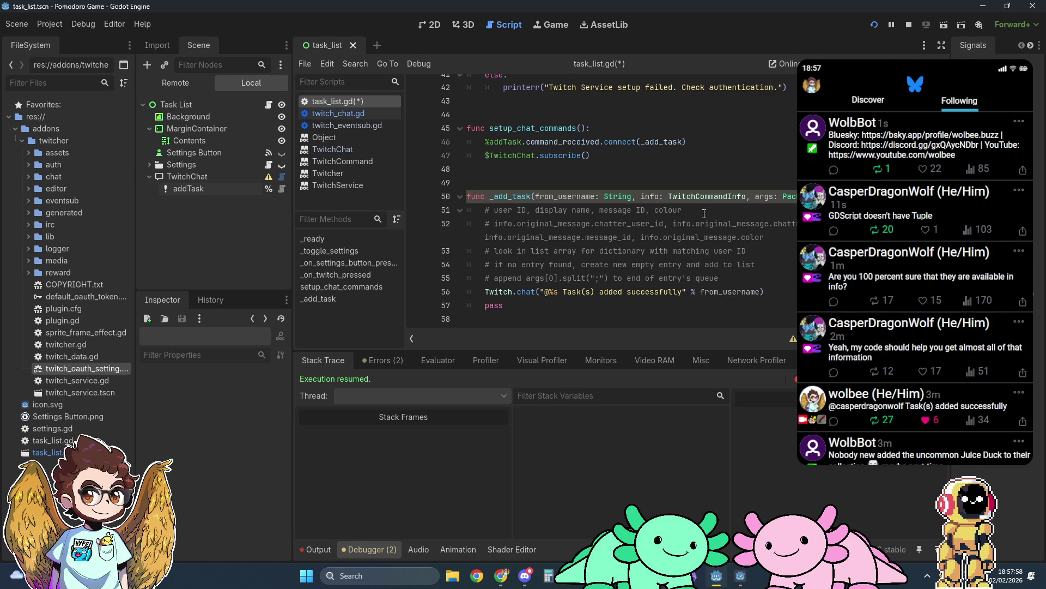
{"action": "left_click", "coordinate": [735, 210]}
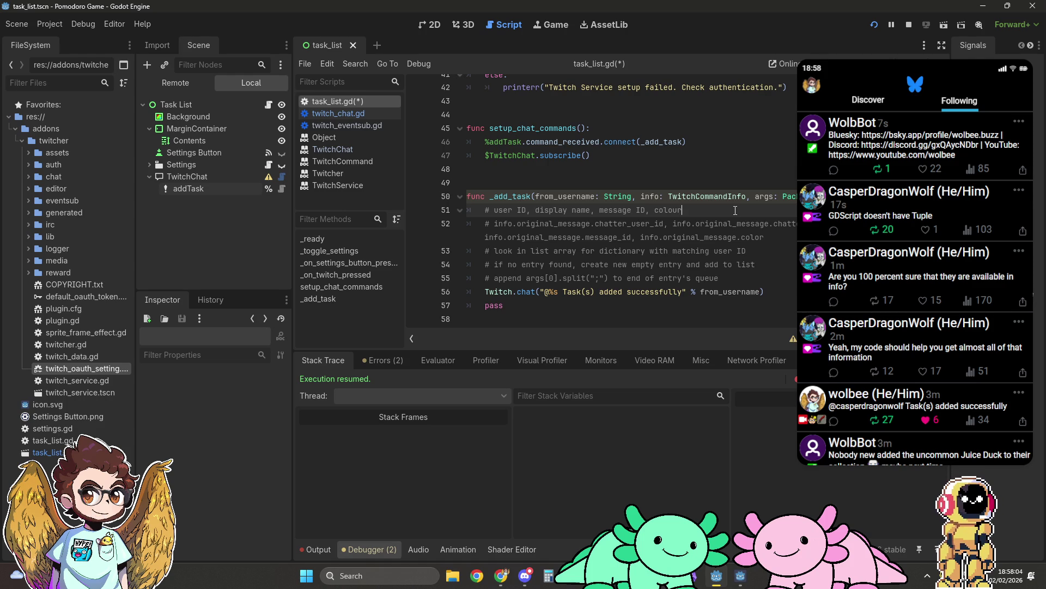
Add 'var messageInfo = info.original_message' on a new line below the comment
{"action": "key", "text": "Return"}
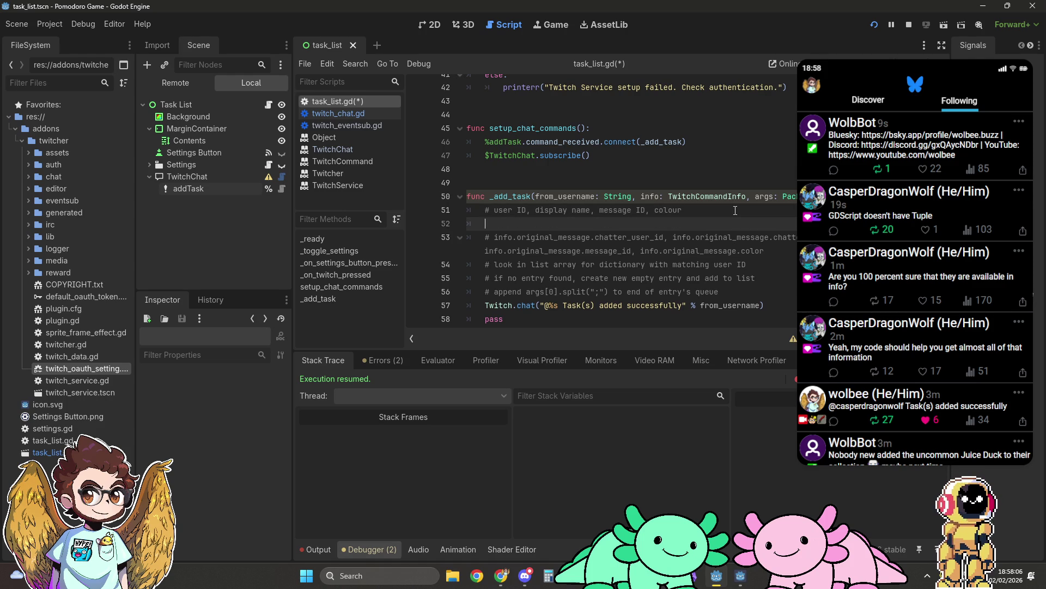
{"action": "type", "text": "var "}
{"action": "type", "text": "messageI"}
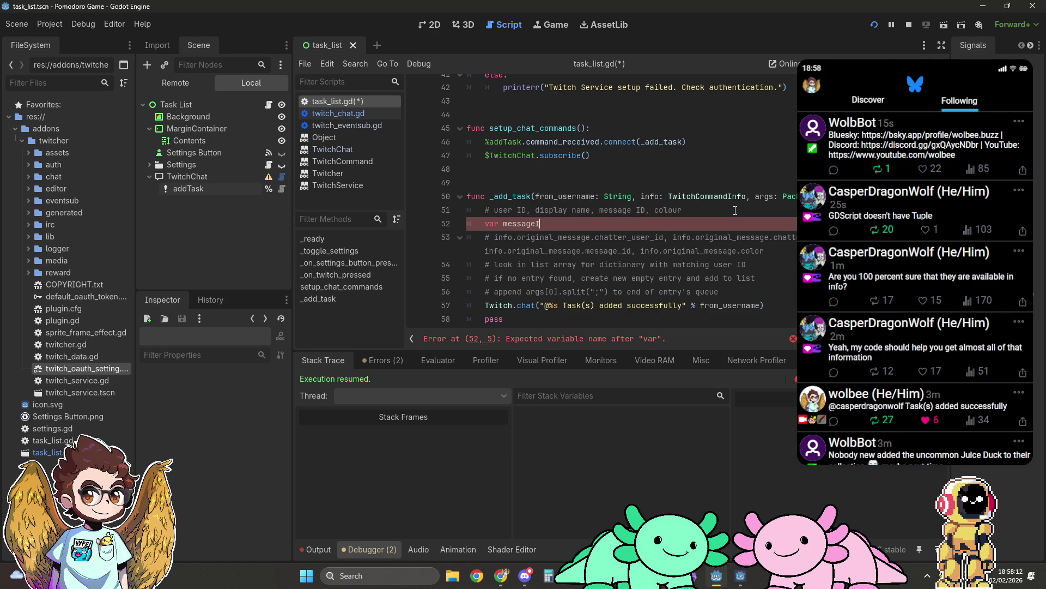
{"action": "type", "text": "nfo = info.ori"}
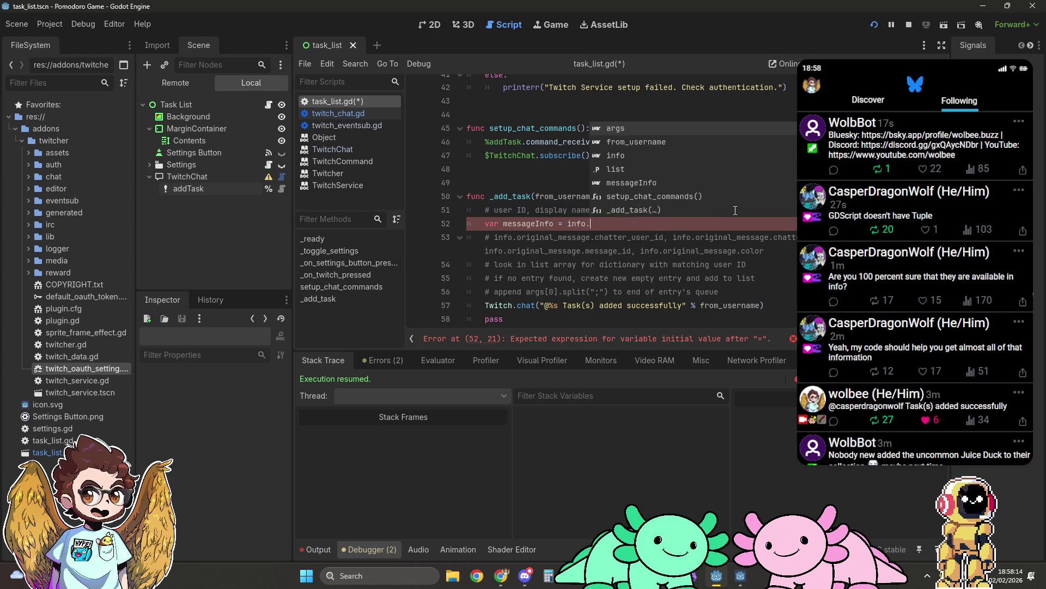
{"action": "key", "text": "Return"}
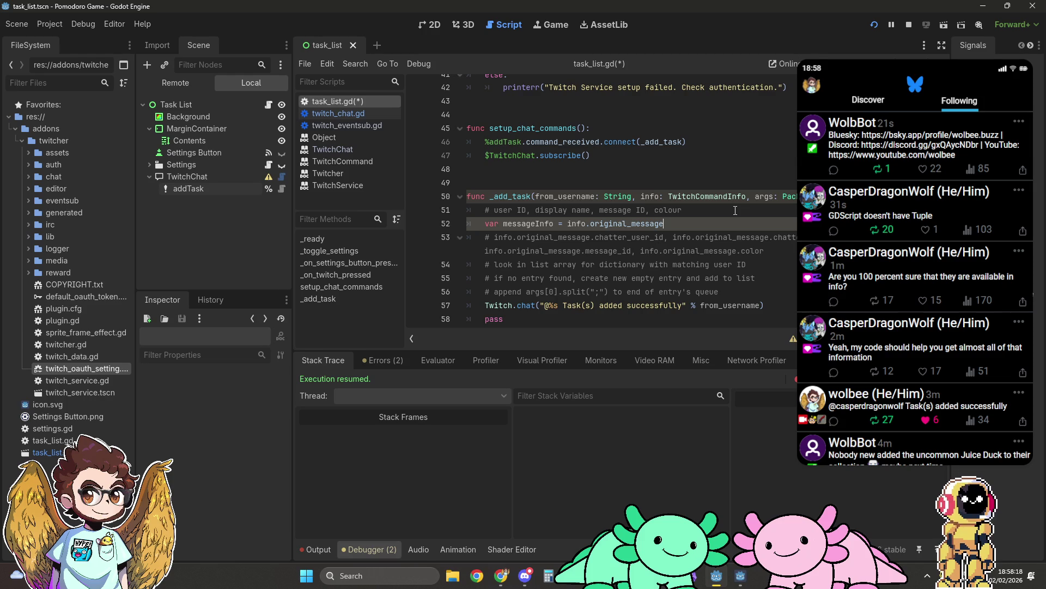
Declare 'var userID = messageInfo' joined onto the chatter_user_id field from the comment
{"action": "key", "text": "Return"}
{"action": "type", "text": "u"}
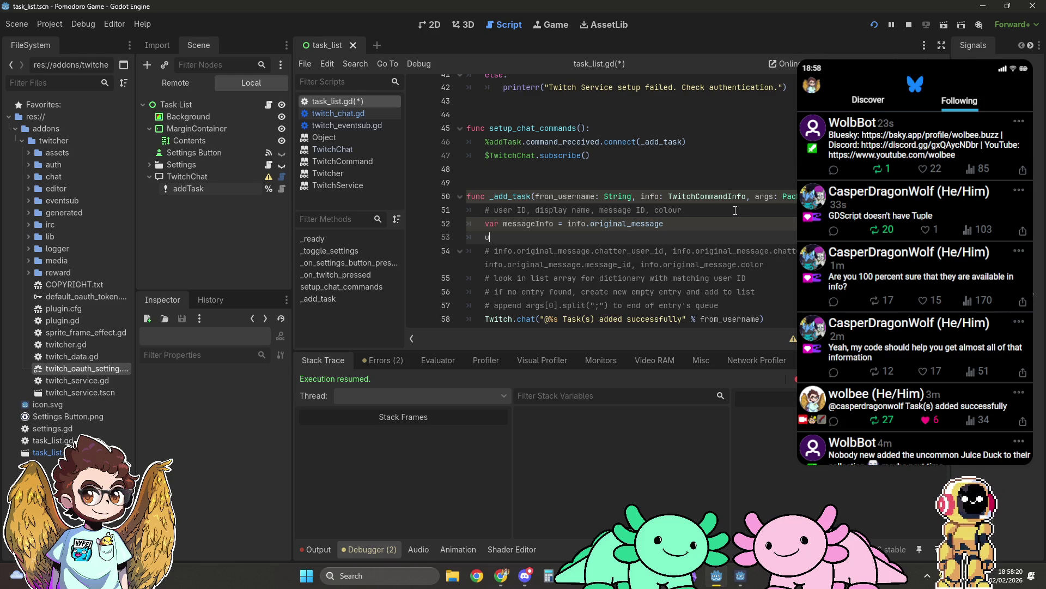
{"action": "type", "text": "varuserIDvar"}
{"action": "key", "text": "End"}
{"action": "type", "text": "= me"}
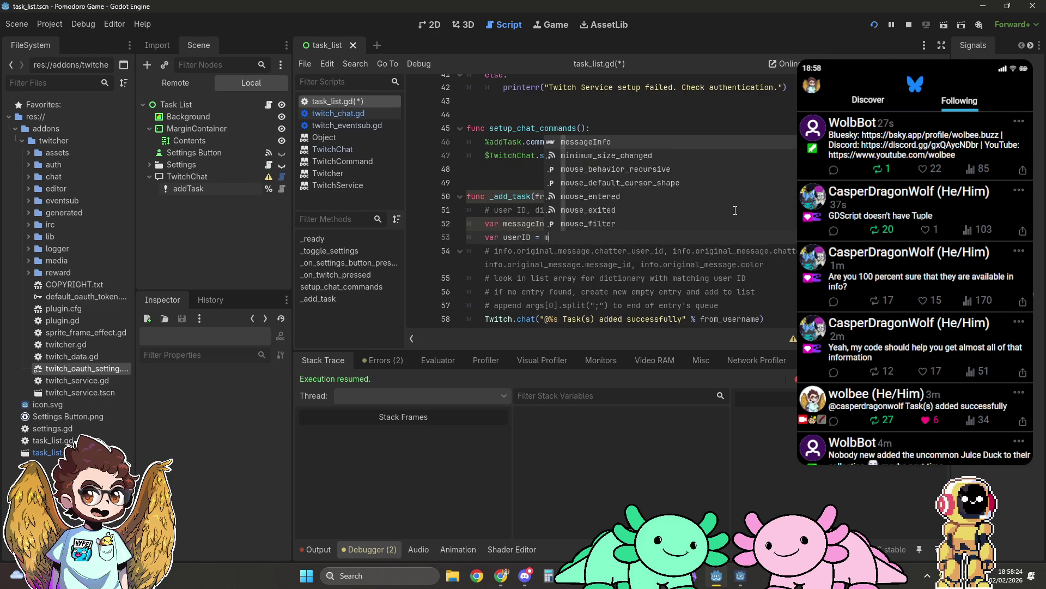
{"action": "key", "text": "Return"}
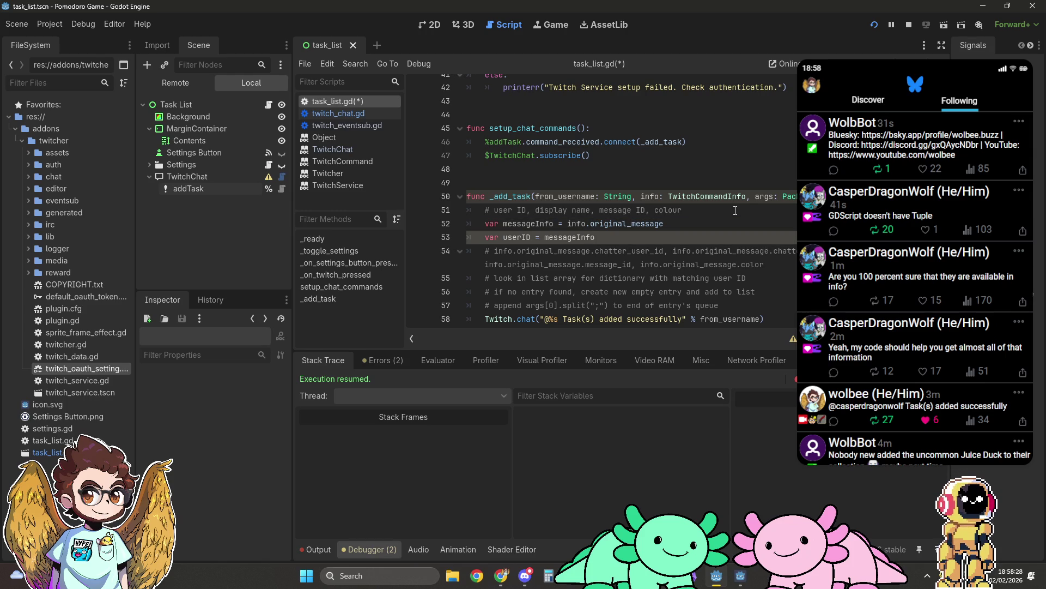
{"action": "key", "text": "Delete"}
{"action": "key", "text": "Delete"}
{"action": "key", "text": "Delete"}
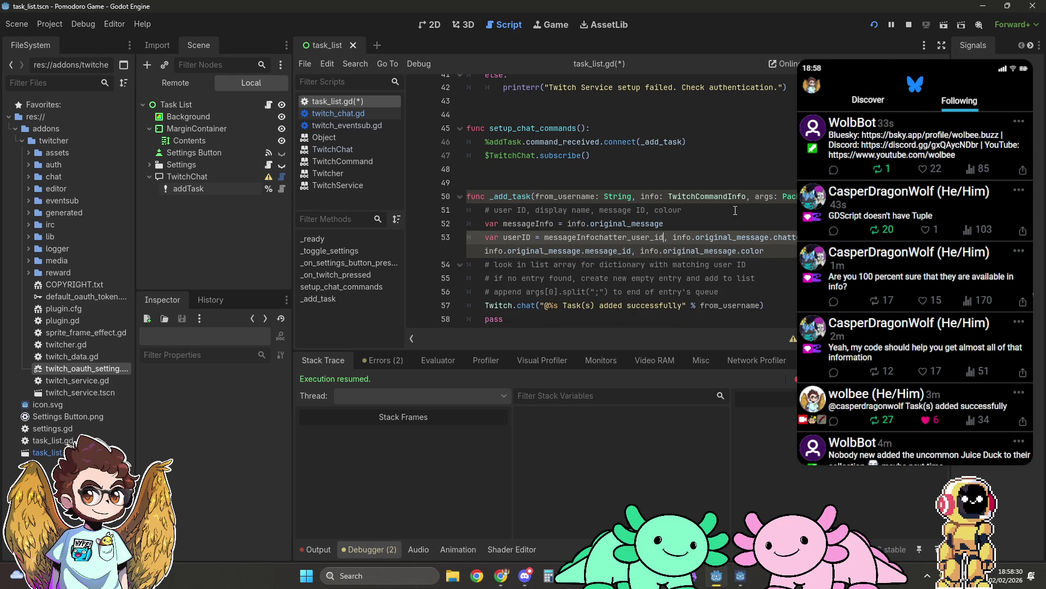
{"action": "key", "text": "ctrl+z"}
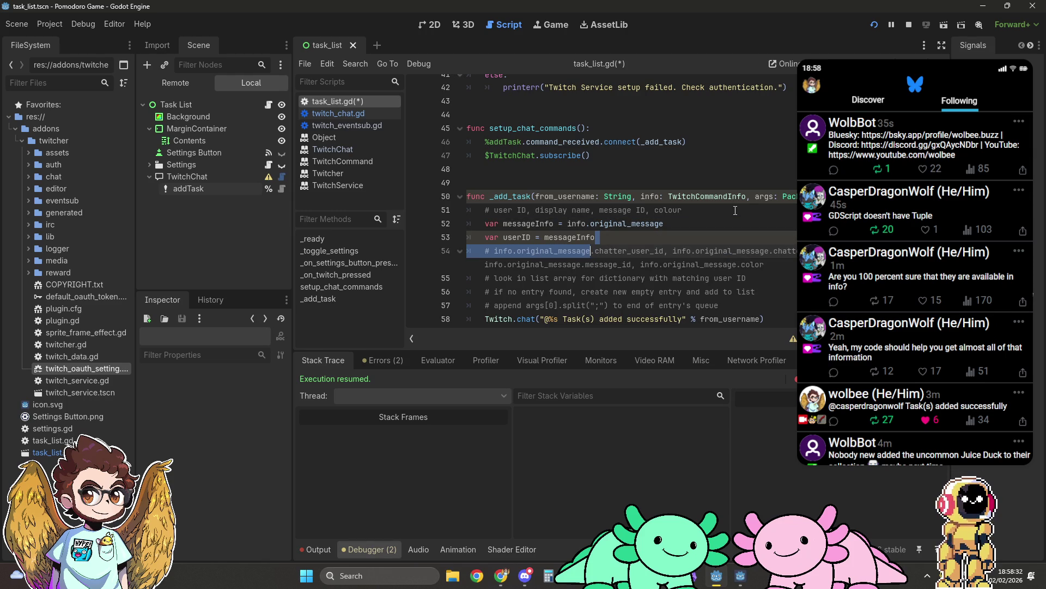
{"action": "key", "text": "Delete"}
{"action": "key", "text": "ctrl+Right"}
{"action": "key", "text": "Delete"}
{"action": "key", "text": "Delete"}
{"action": "key", "text": "Delete"}
{"action": "key", "text": "Delete"}
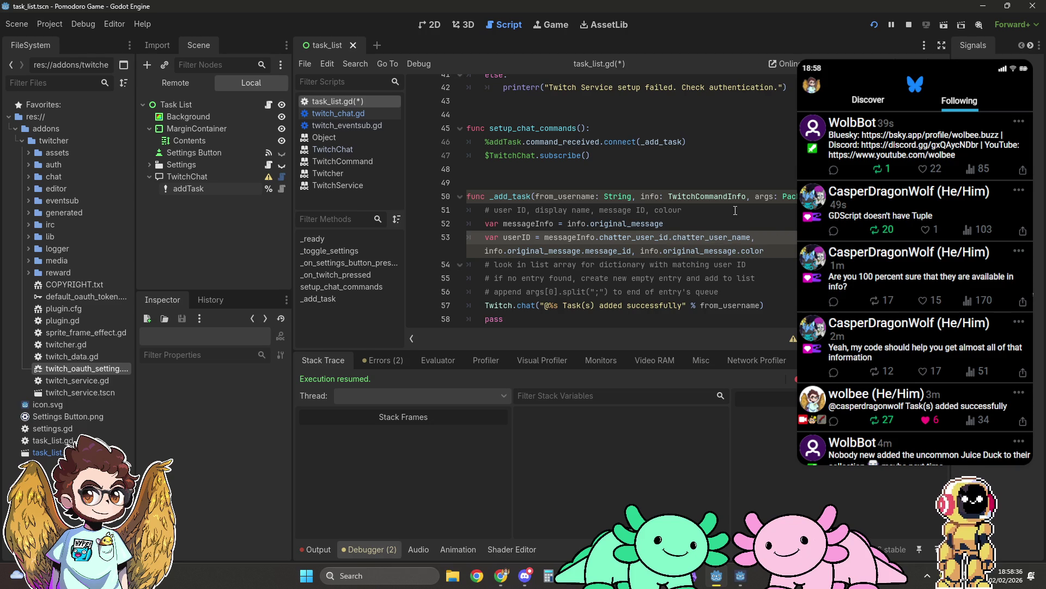
Declare display_name from messageInfo.chatter_user_name on its own line
{"action": "key", "text": "Return"}
{"action": "type", "text": "var "}
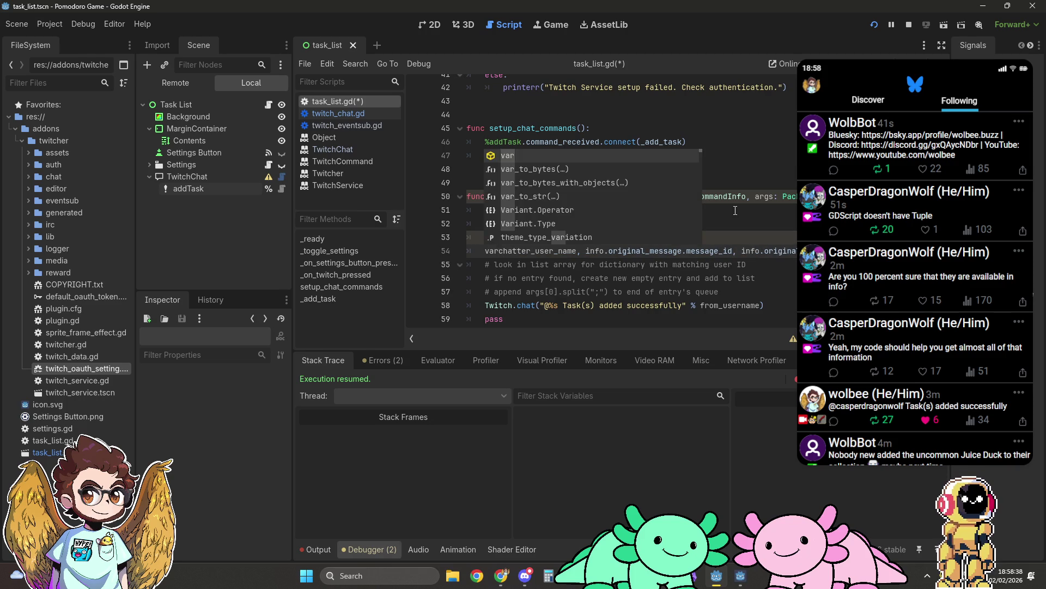
{"action": "type", "text": "display_n"}
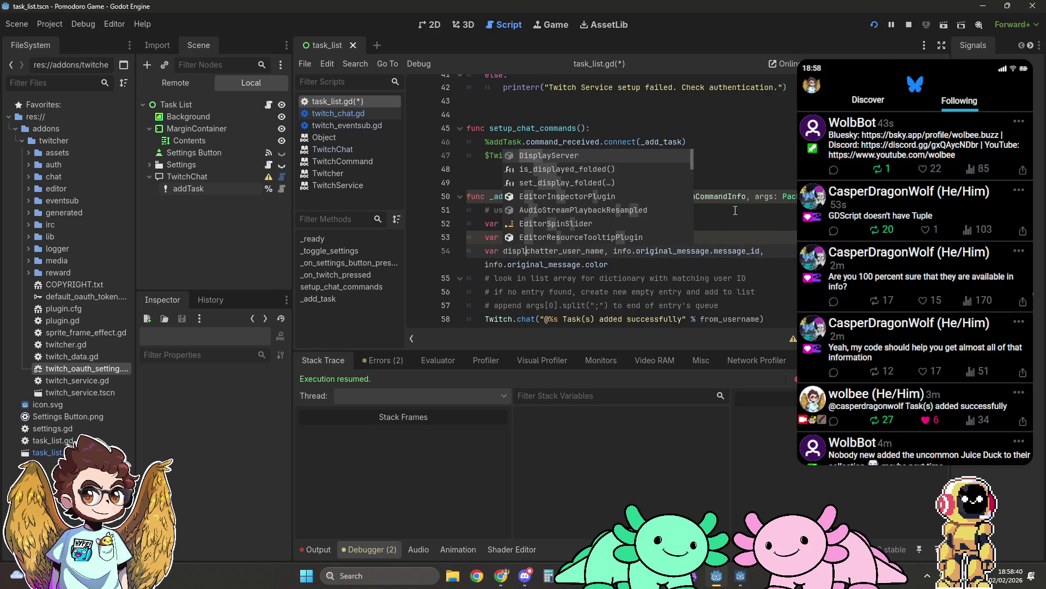
{"action": "type", "text": "ame = "}
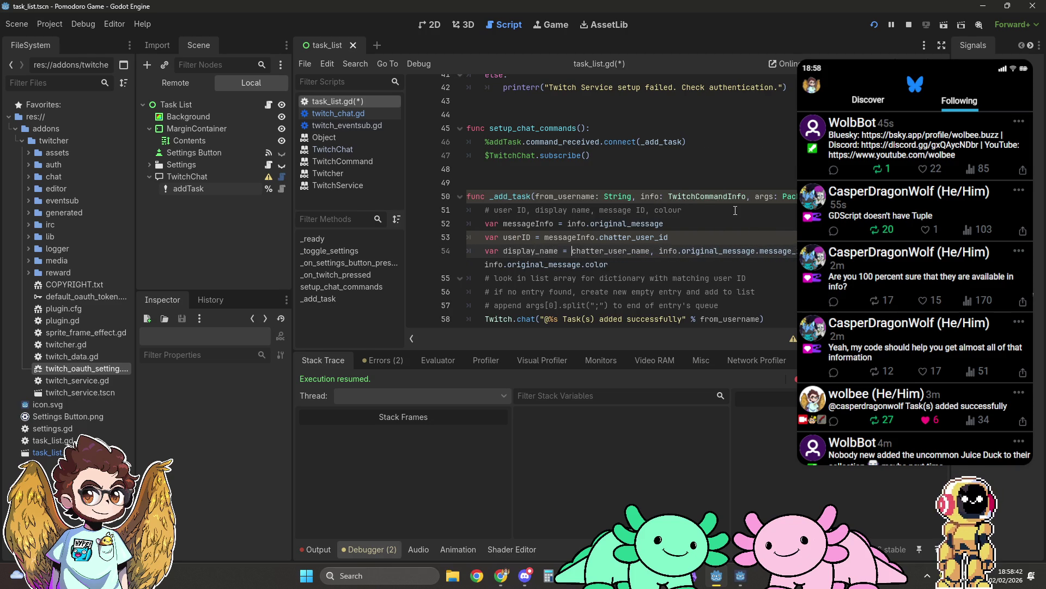
{"action": "type", "text": "me"}
{"action": "key", "text": "Tab"}
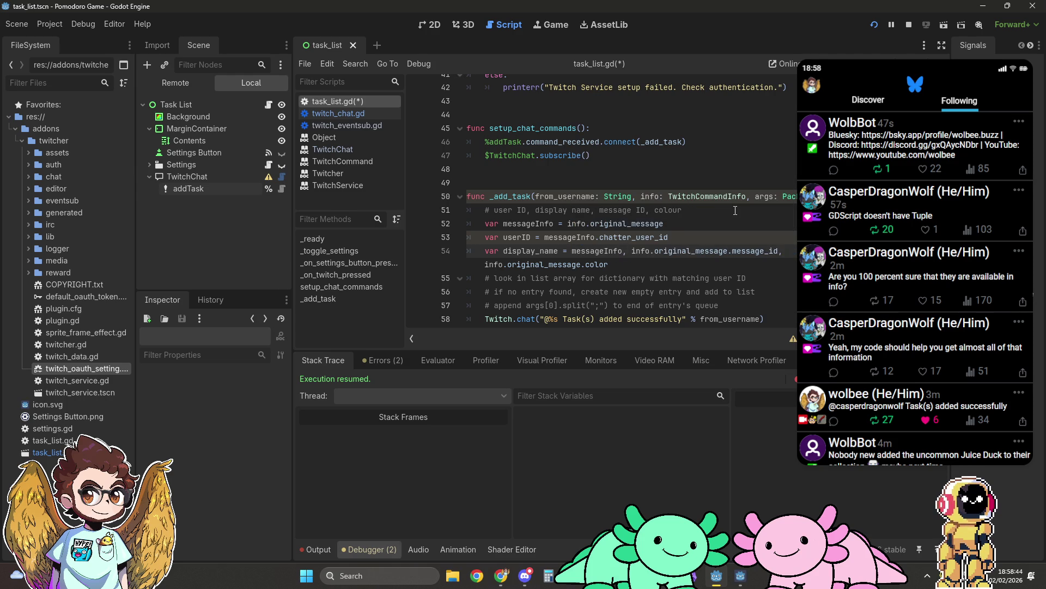
{"action": "key", "text": "ctrl+z"}
{"action": "key", "text": "ctrl+z"}
{"action": "key", "text": "ctrl+z"}
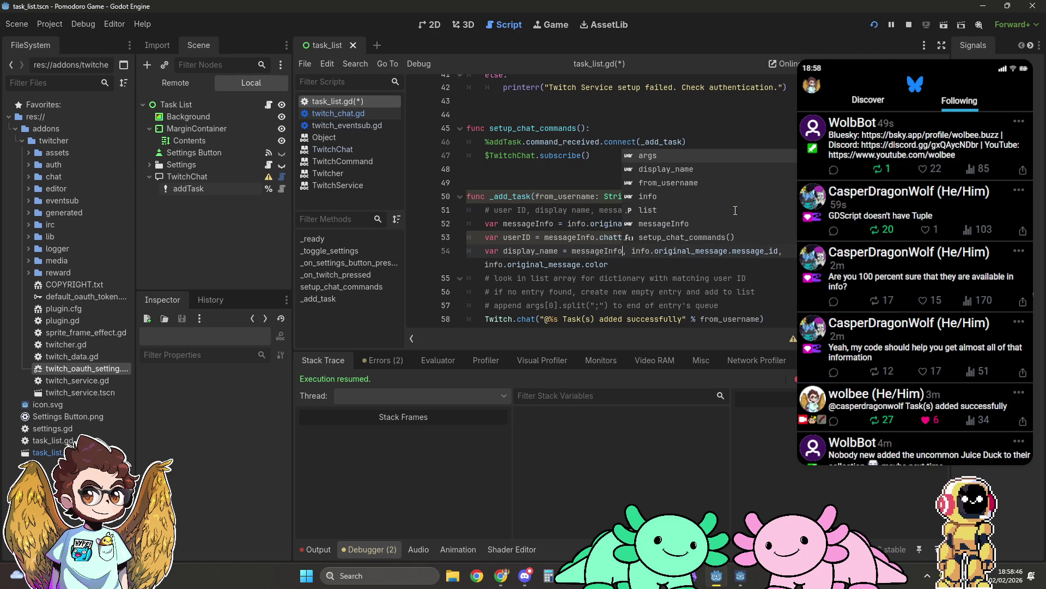
{"action": "type", "text": "_name = messa"}
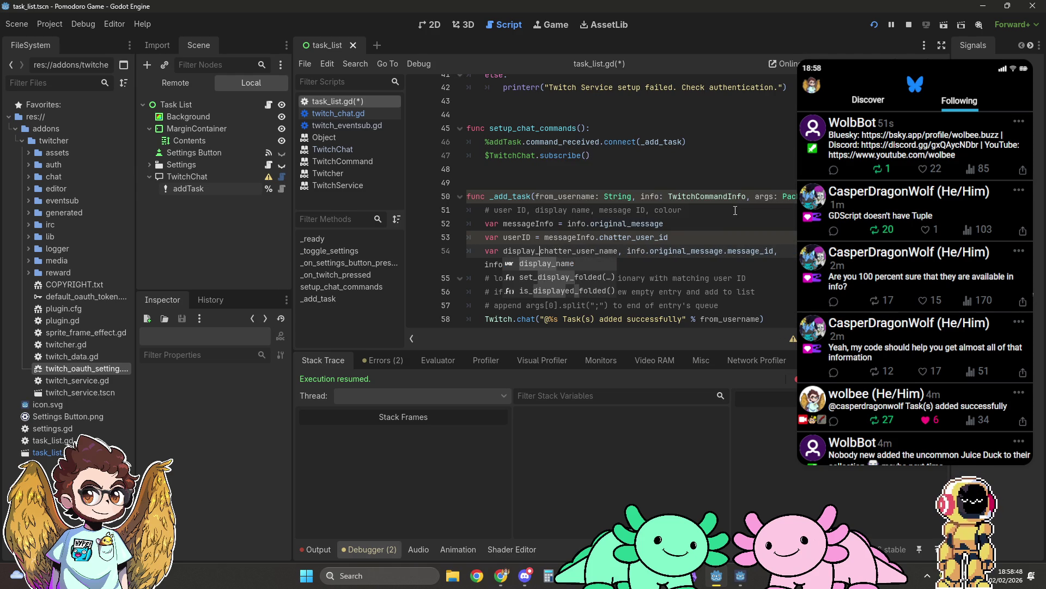
{"action": "type", "text": "geInfo."}
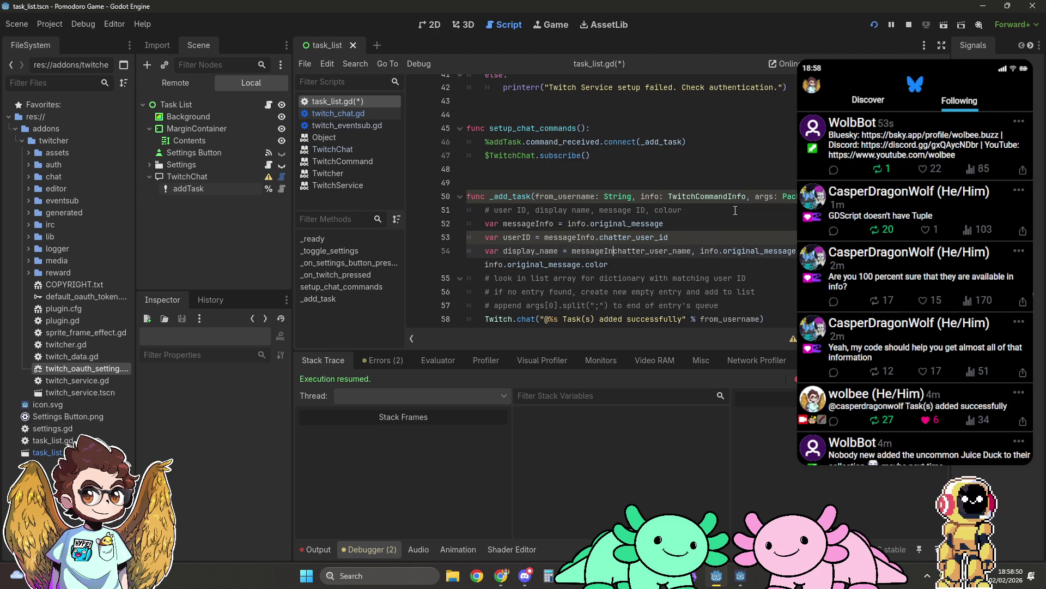
Declare messageID from the message_id field, removing the leftover text and comma
{"action": "key", "text": "Delete"}
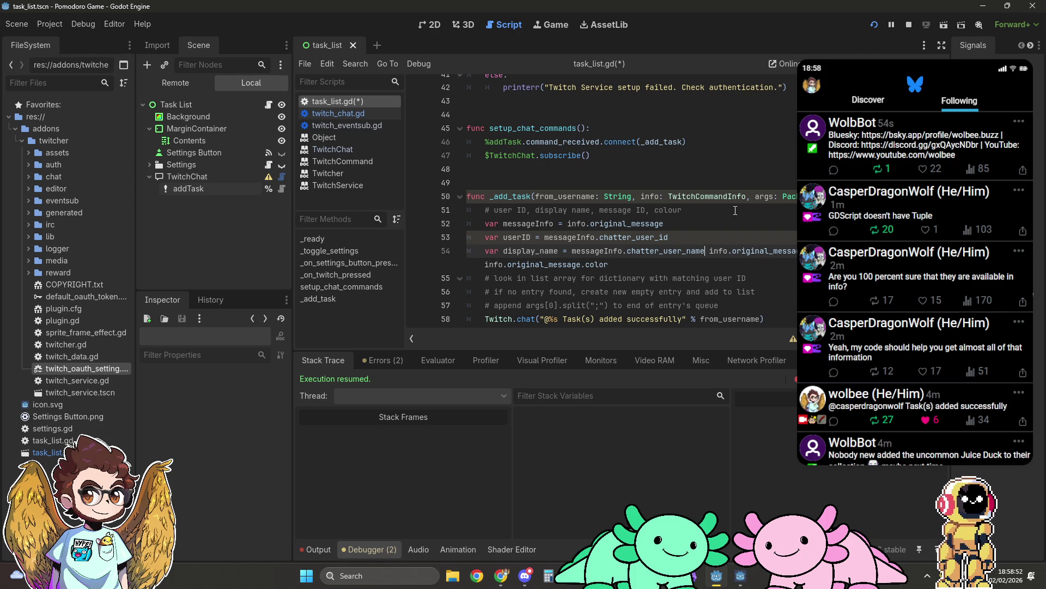
{"action": "key", "text": "Return"}
{"action": "type", "text": "var"}
{"action": "type", "text": " message.message_id, info.original_message.color"}
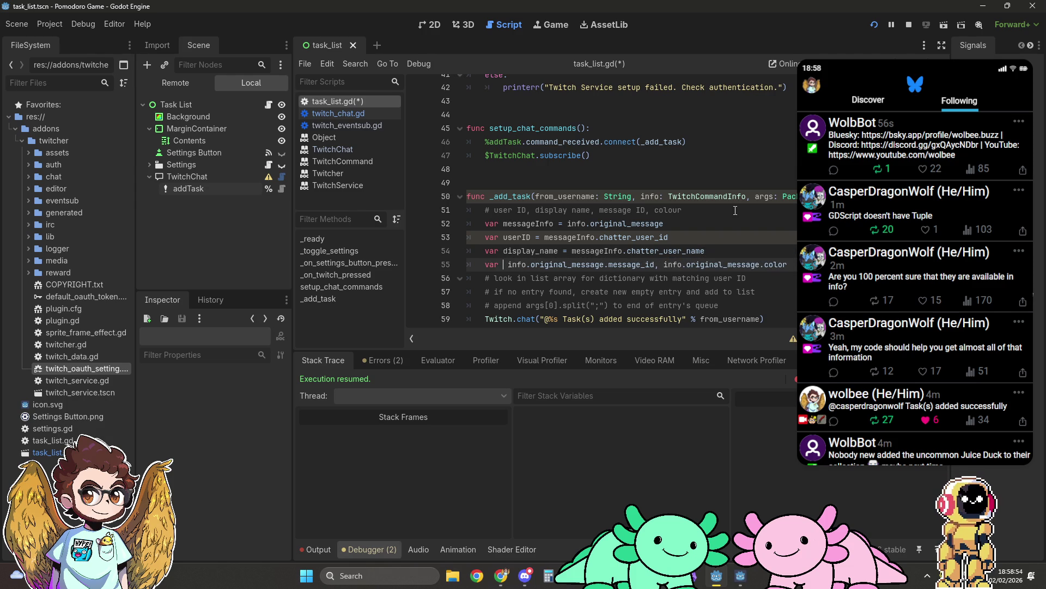
{"action": "type", "text": "ID = mes"}
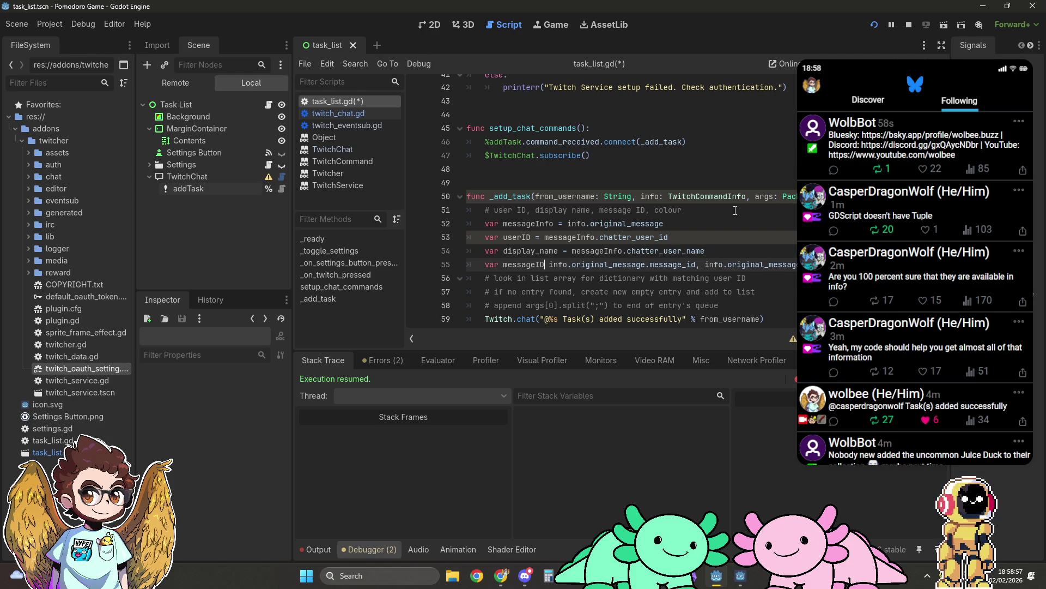
{"action": "type", "text": "sageID"}
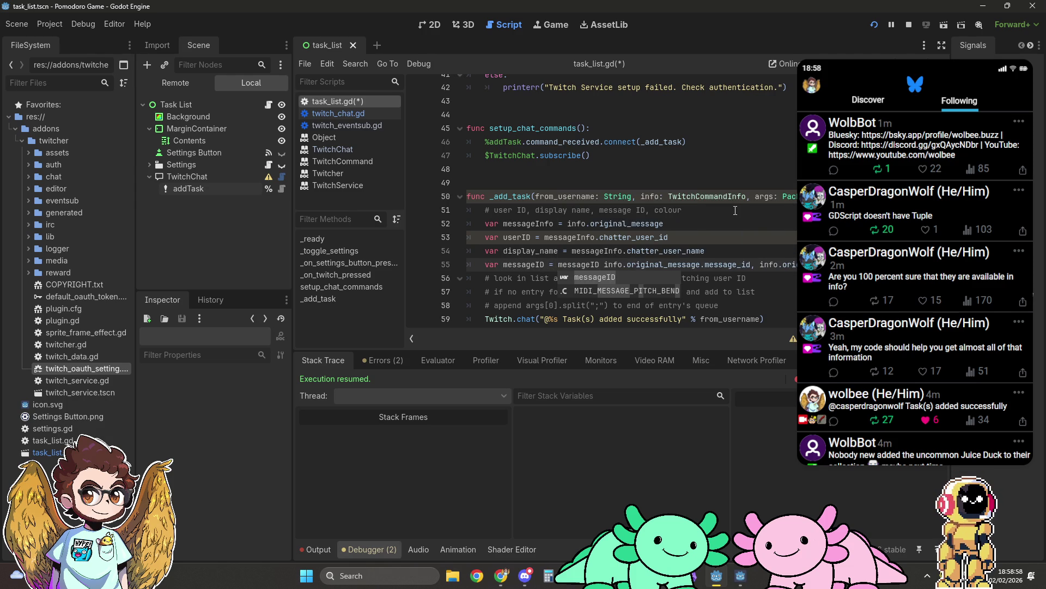
{"action": "key", "text": "Delete"}
{"action": "key", "text": "Delete"}
{"action": "key", "text": "Delete"}
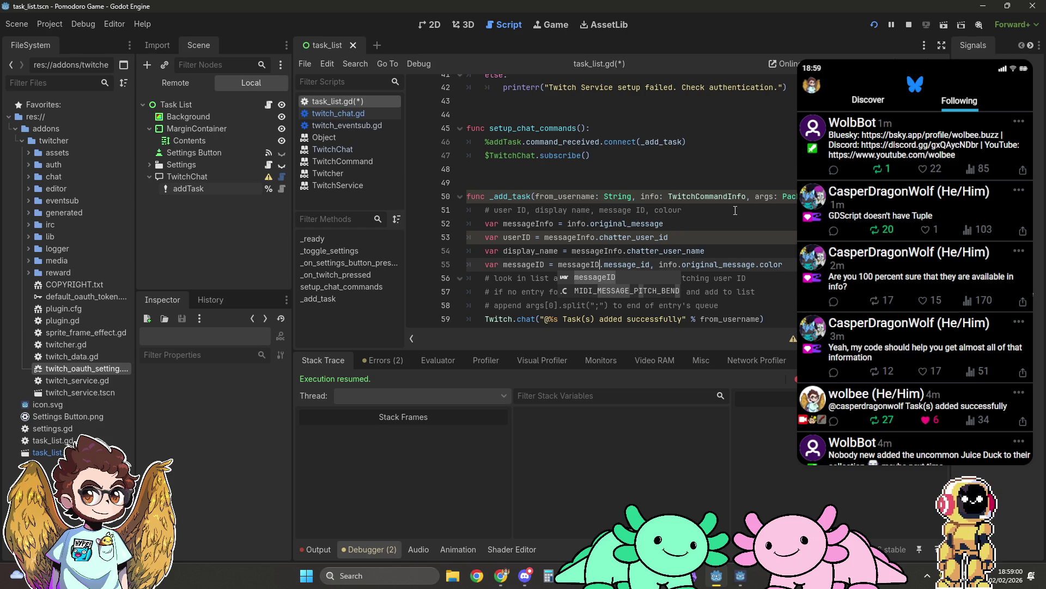
{"action": "key", "text": "Right"}
{"action": "key", "text": "Right"}
{"action": "key", "text": "Right"}
{"action": "key", "text": "Delete"}
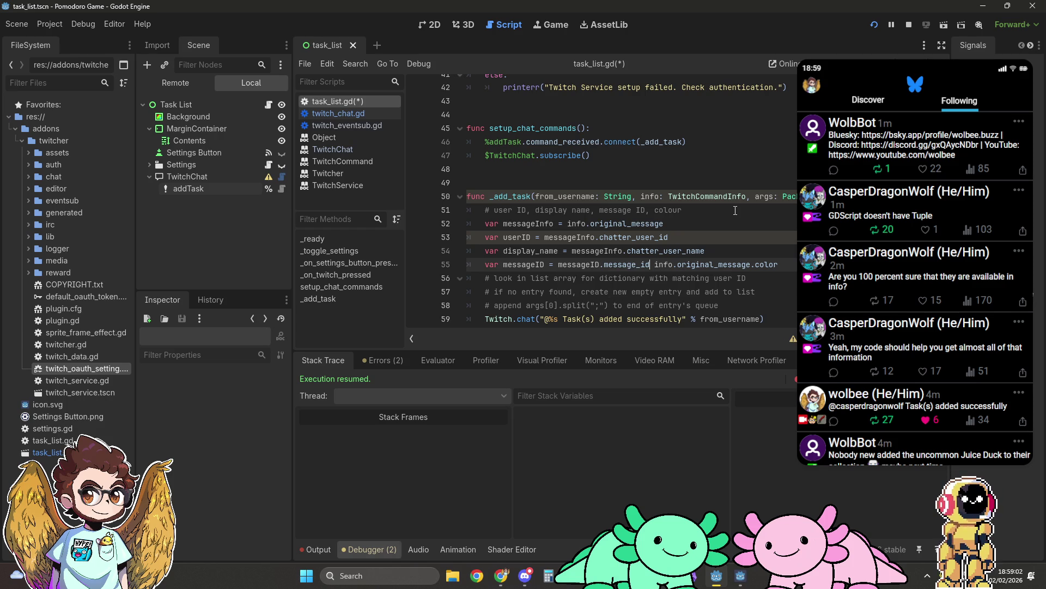
Declare colour from messageInfo.color on its own line
{"action": "key", "text": "Return"}
{"action": "type", "text": "var "}
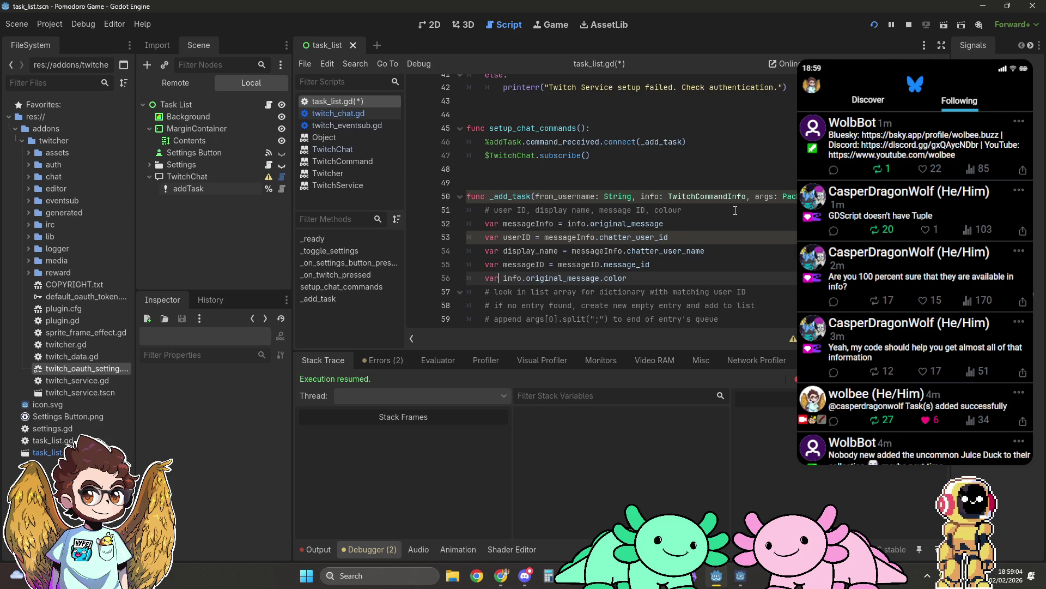
{"action": "type", "text": "colour ="}
{"action": "type", "text": "messageID"}
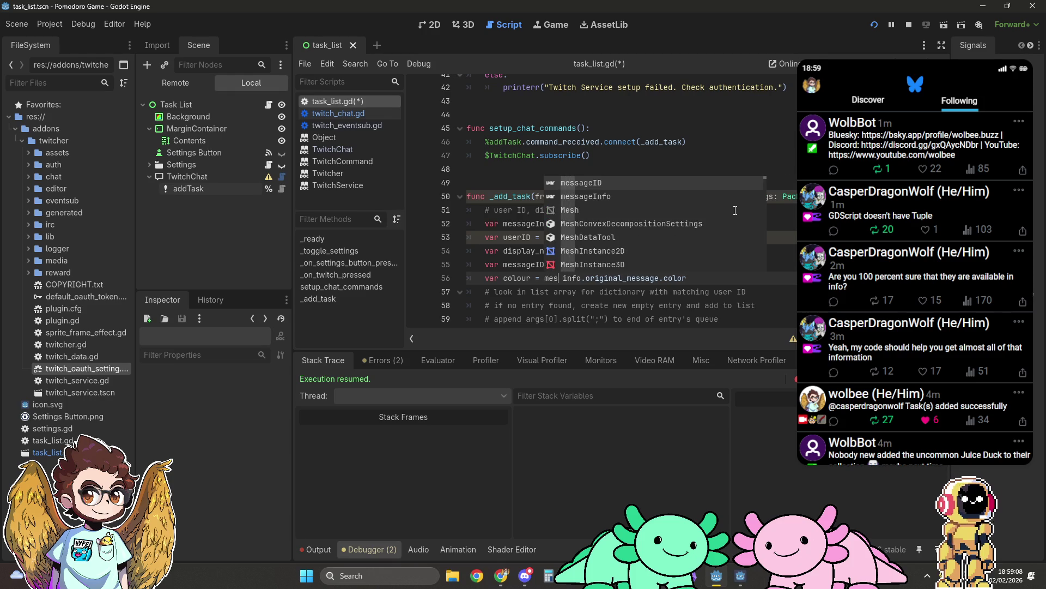
{"action": "key", "text": "BackSpace"}
{"action": "key", "text": "BackSpace"}
{"action": "type", "text": "Info"}
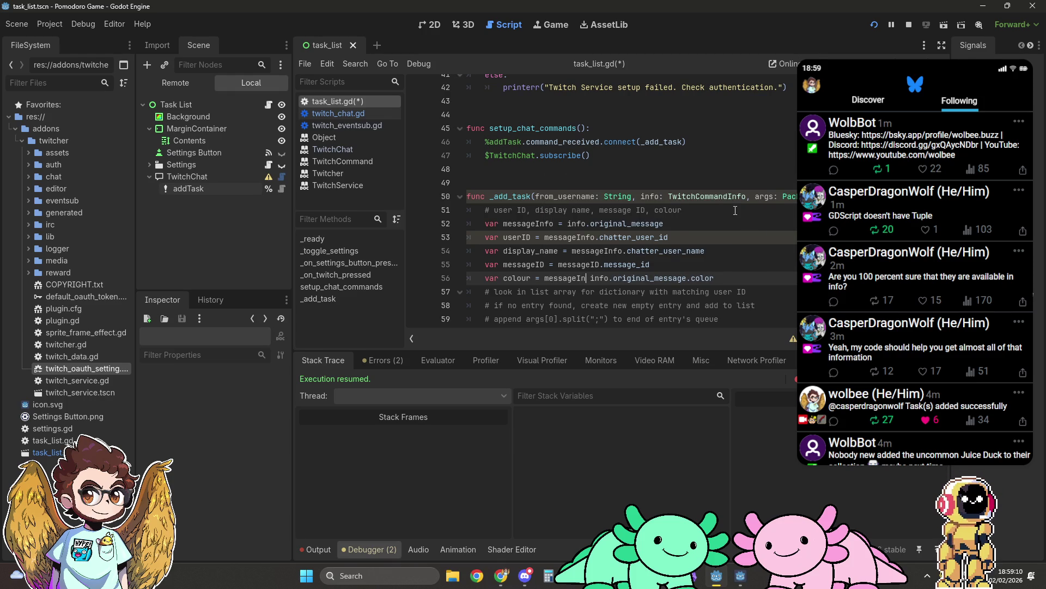
{"action": "key", "text": "Delete"}
{"action": "key", "text": "Delete"}
{"action": "key", "text": "Delete"}
Correct the misspelled messageID reference on line 55 to messageInfo
{"action": "scroll", "coordinate": [735, 210], "scroll_direction": "down", "scroll_amount": 1}
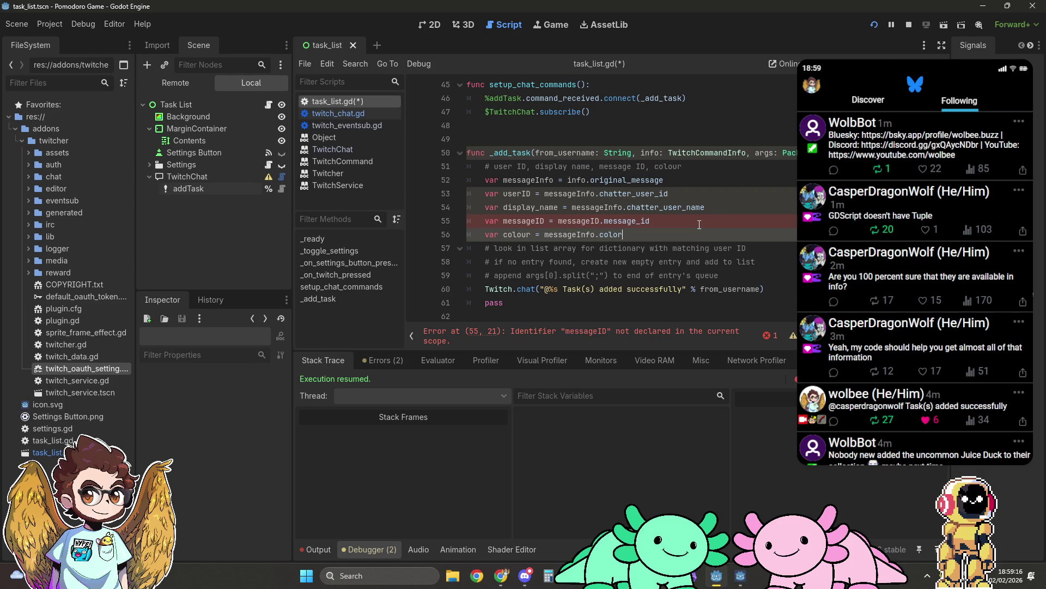
{"action": "left_click", "coordinate": [600, 220]}
{"action": "key", "text": "BackSpace"}
{"action": "type", "text": "nfo"}
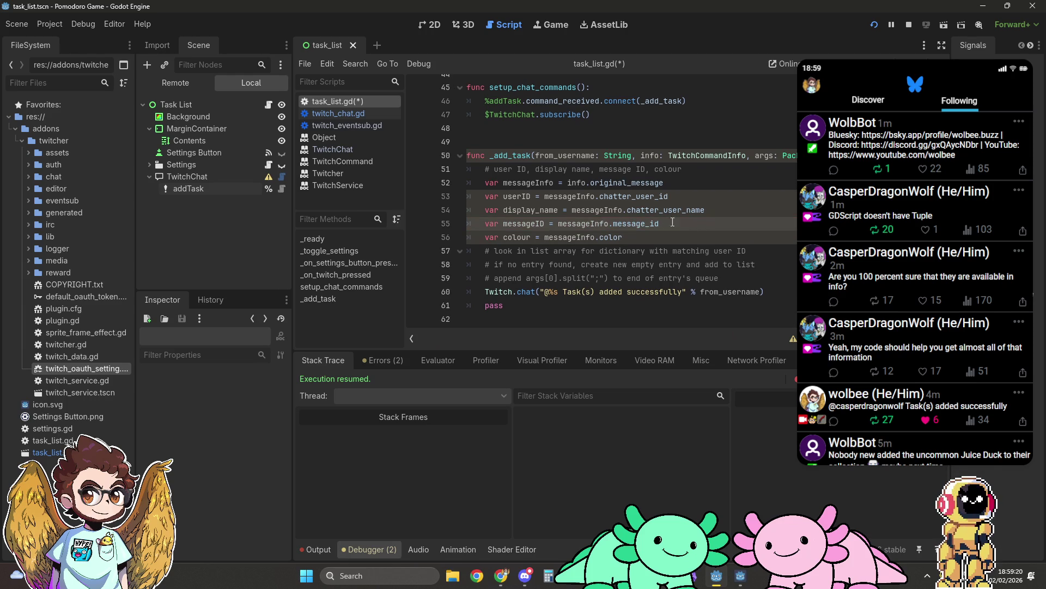
{"action": "left_click", "coordinate": [776, 233]}
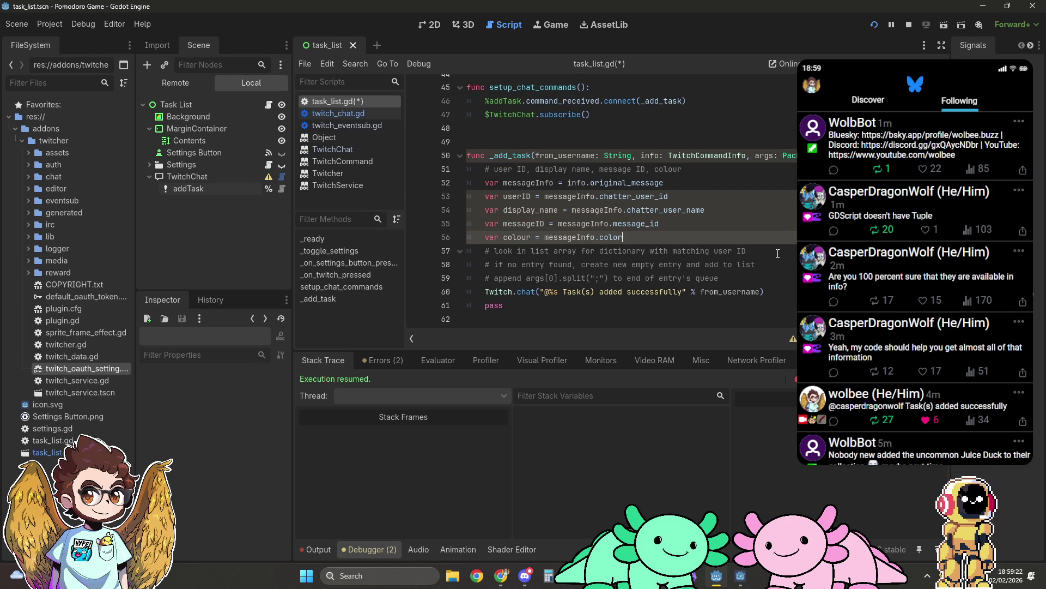
{"action": "left_click", "coordinate": [777, 253]}
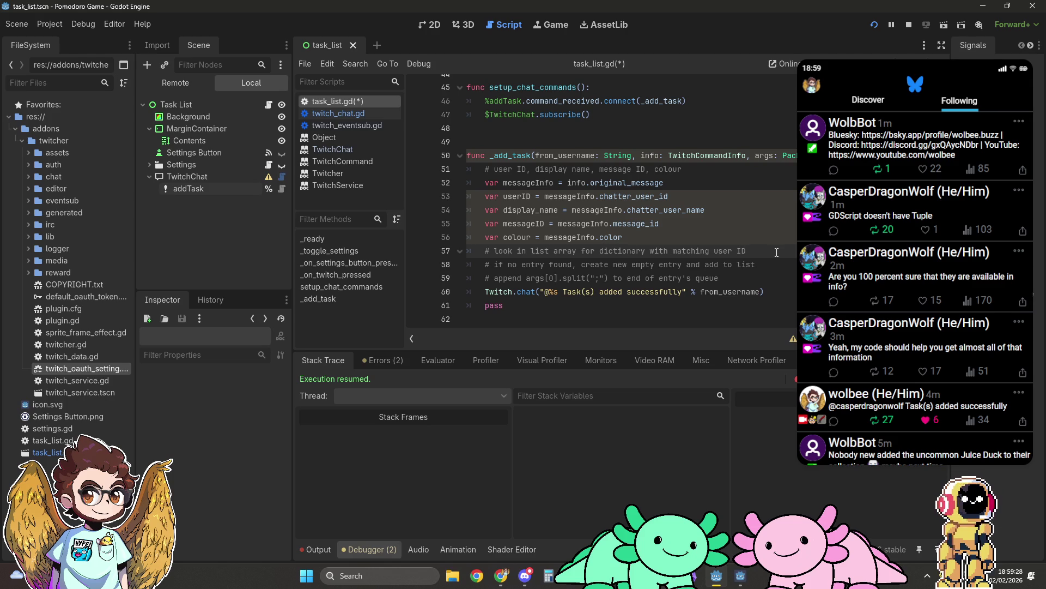
Delete the field-list comment line at the top of _add_task
{"action": "left_click", "coordinate": [758, 168]}
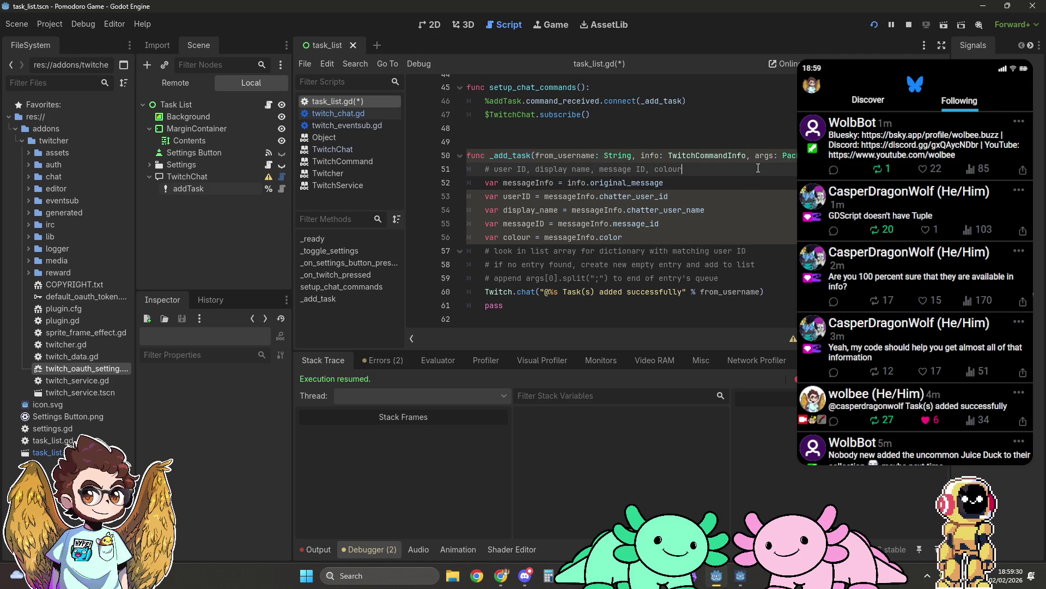
{"action": "key", "text": "ctrl+shift+k"}
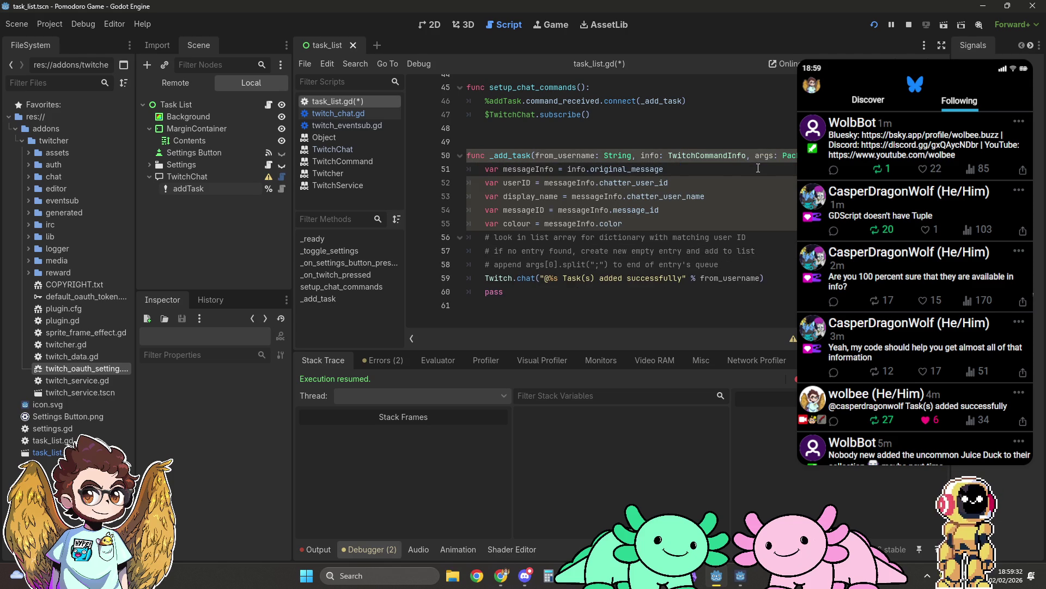
{"action": "left_click", "coordinate": [781, 235]}
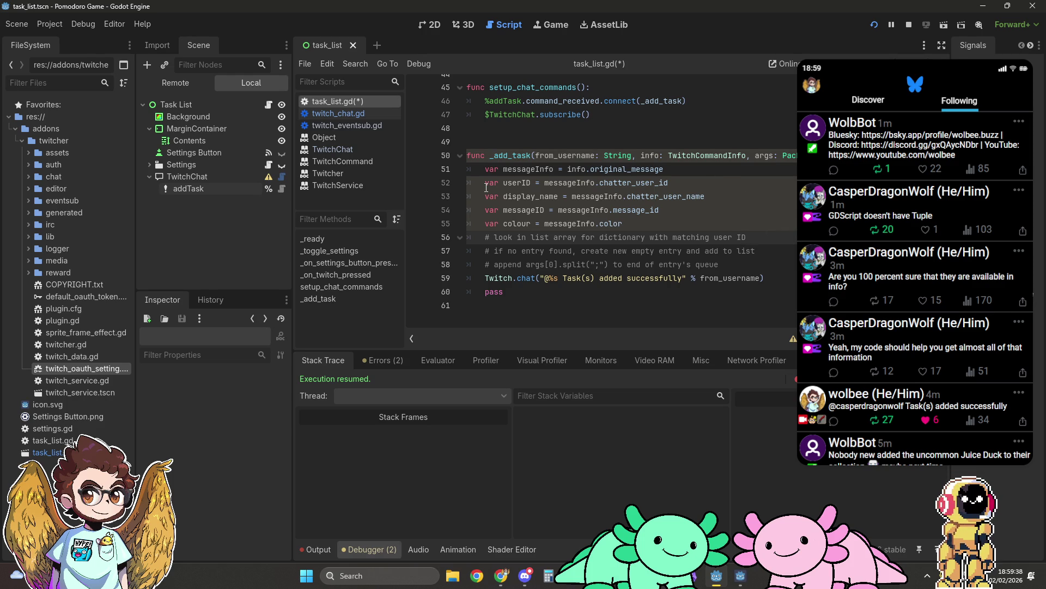
{"action": "key", "text": "Up"}
{"action": "key", "text": "Up"}
{"action": "key", "text": "Up"}
{"action": "key", "text": "Down"}
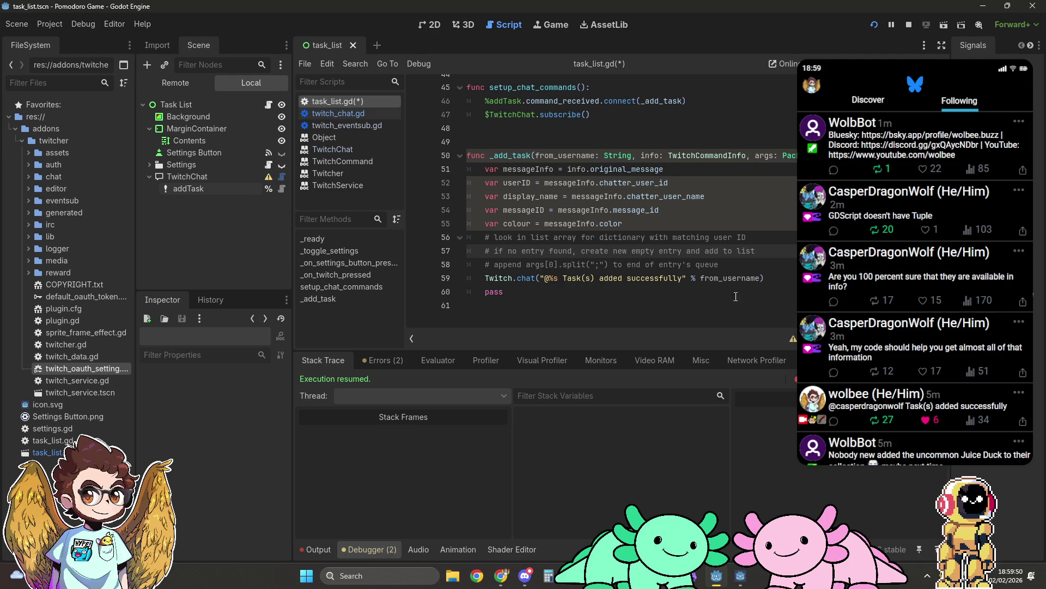
Check the script errors, then replace from_username in the chat reply with display_name
{"action": "left_click", "coordinate": [396, 362]}
{"action": "left_click", "coordinate": [337, 361]}
{"action": "double_click", "coordinate": [738, 279]}
{"action": "type", "text": "dis"}
{"action": "key", "text": "Return"}
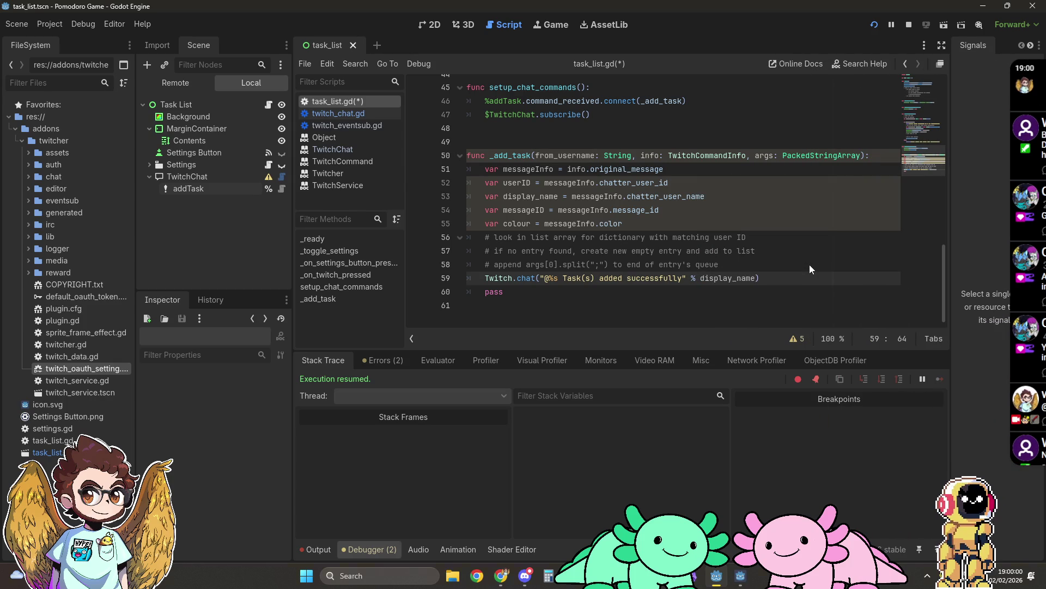
{"action": "left_click", "coordinate": [810, 264]}
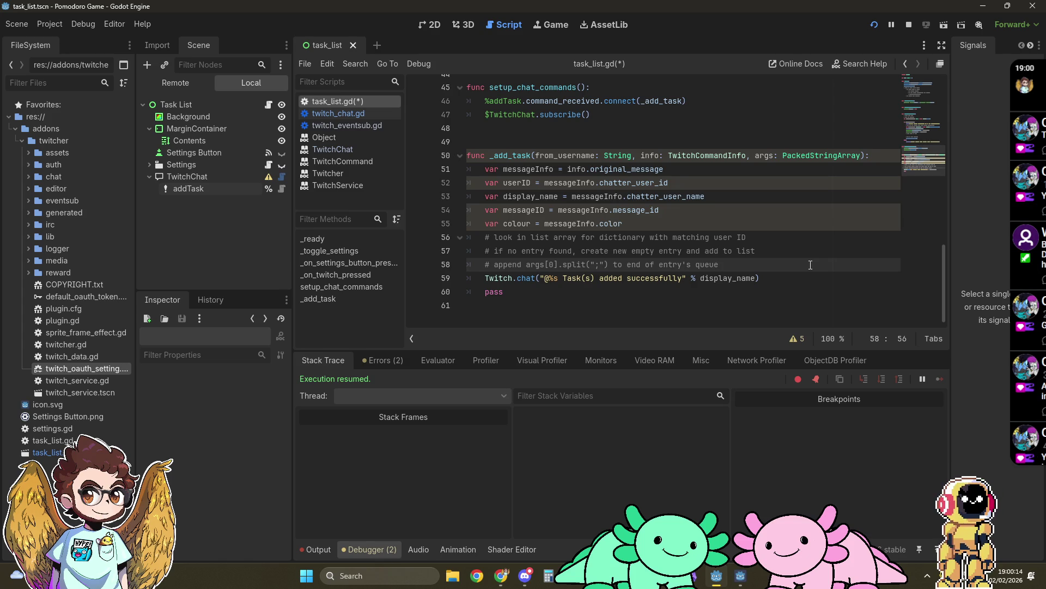
Try underscore-prefixing the from_username and args parameters, then undo those experimental edits
{"action": "left_click", "coordinate": [810, 240]}
{"action": "key", "text": "Return"}
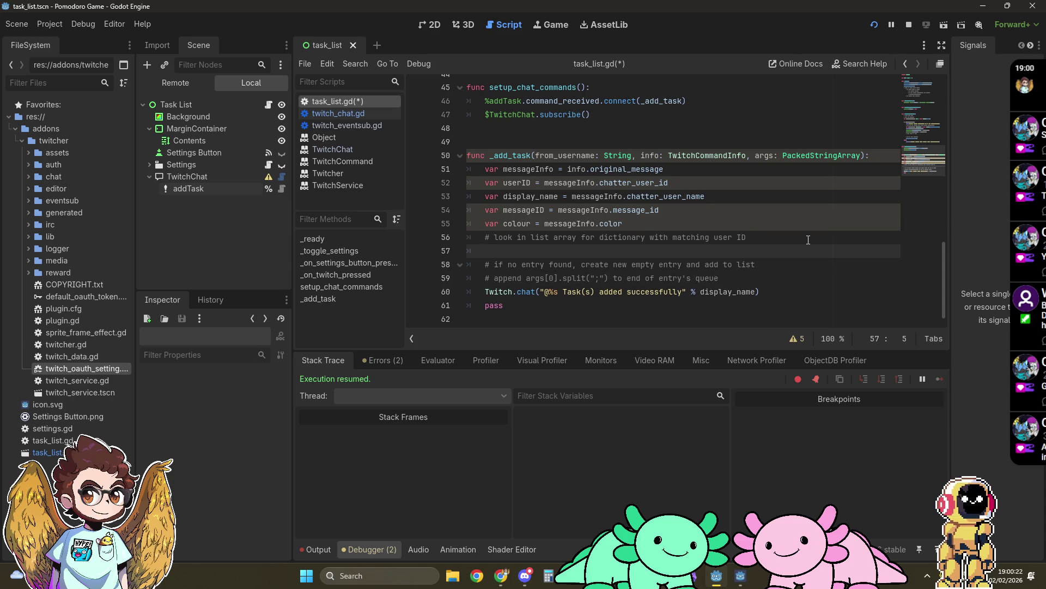
{"action": "left_click", "coordinate": [536, 156]}
{"action": "type", "text": "_"}
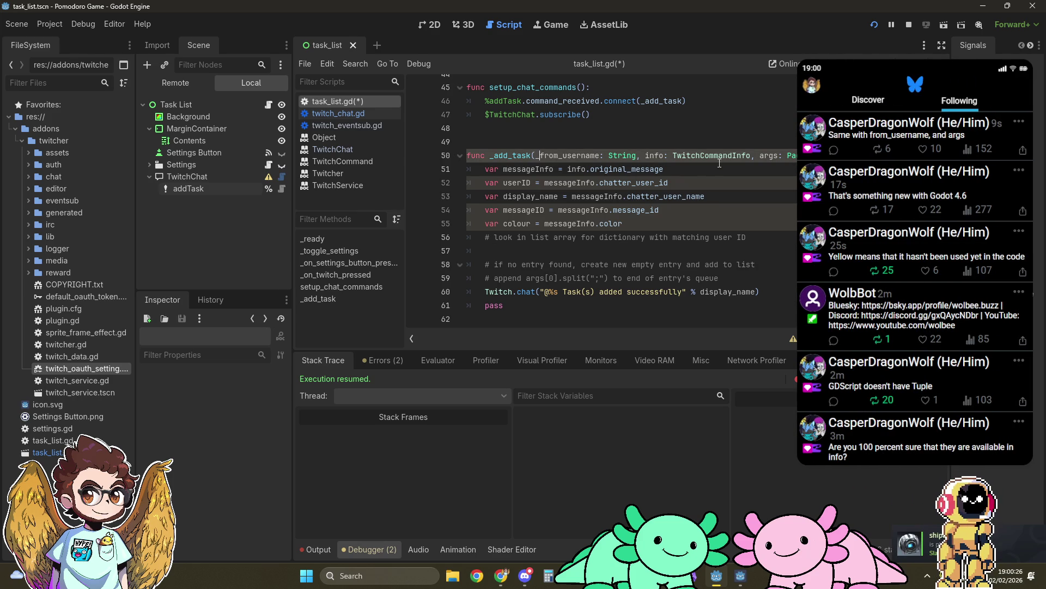
{"action": "left_click", "coordinate": [760, 157]}
{"action": "type", "text": "_"}
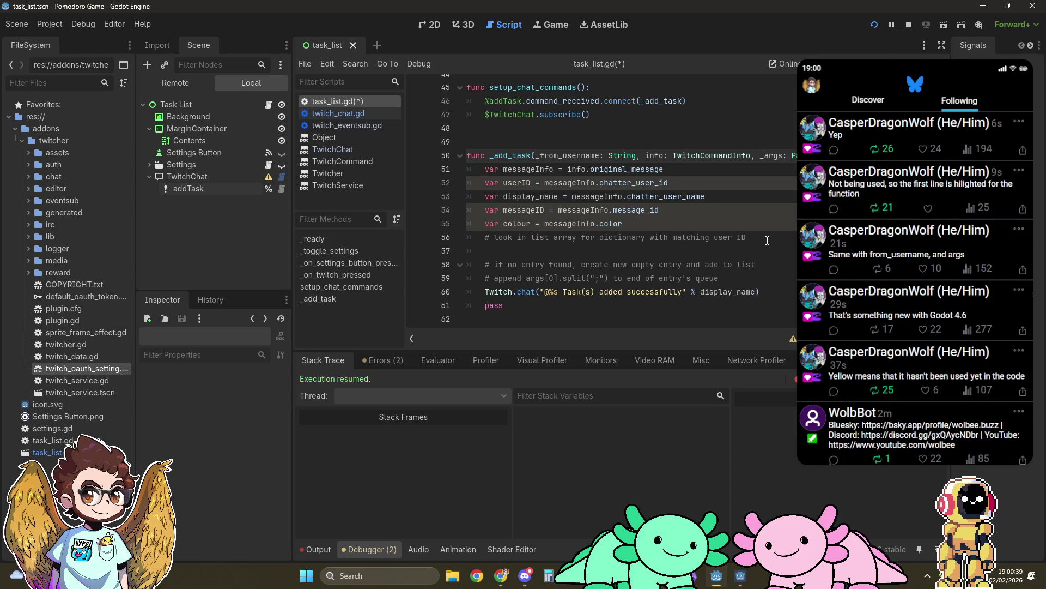
{"action": "key", "text": "ctrl+z"}
{"action": "key", "text": "ctrl+z"}
{"action": "key", "text": "ctrl+z"}
{"action": "key", "text": "ctrl+z"}
{"action": "left_click", "coordinate": [767, 240]}
Open an empty line under the 'look in list array' comment for the lookup code
{"action": "left_click", "coordinate": [709, 195]}
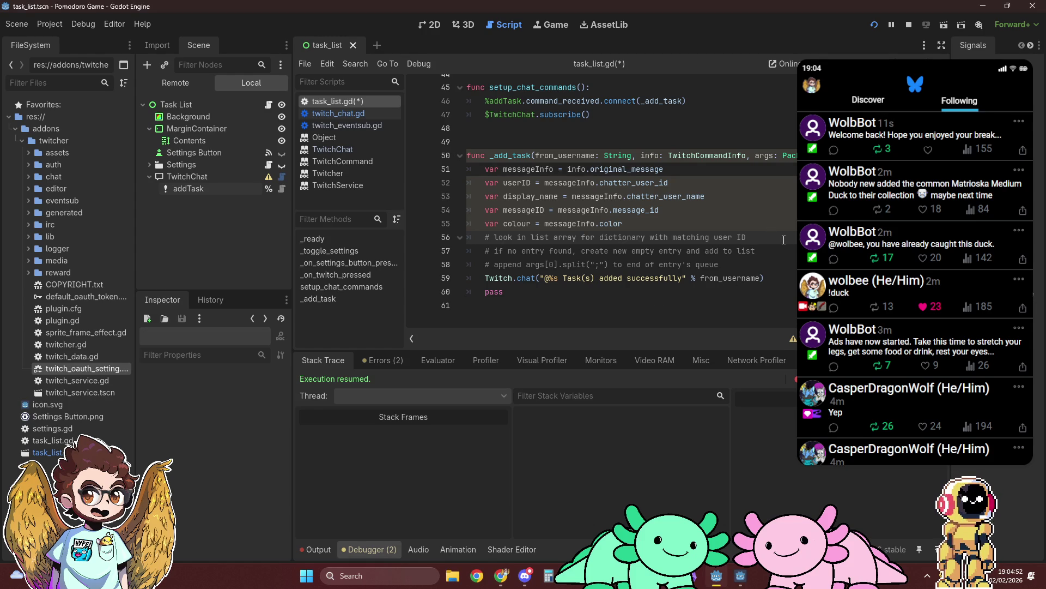
{"action": "key", "text": "Return"}
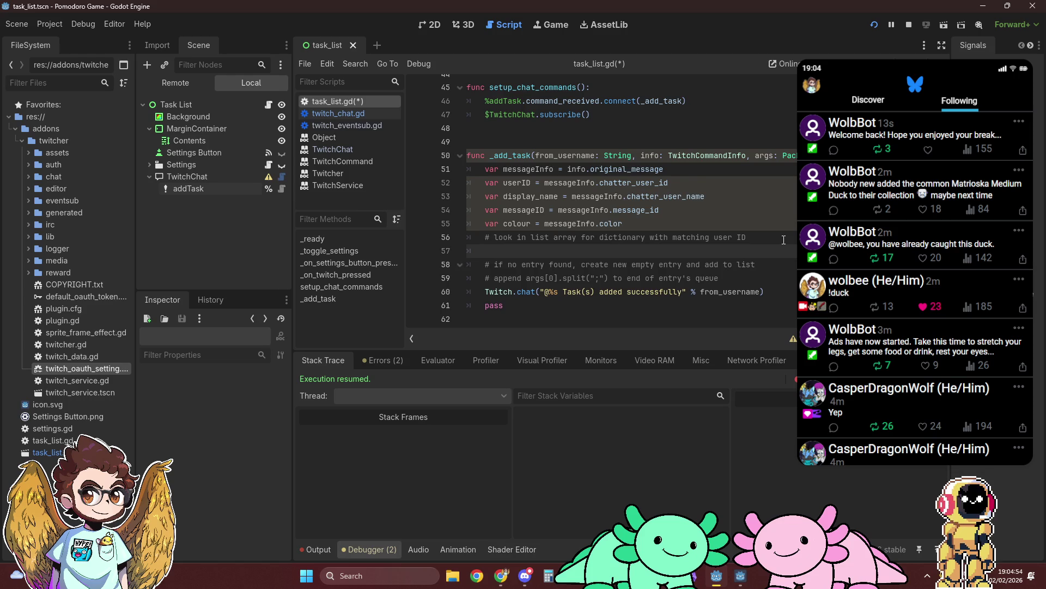
{"action": "scroll", "coordinate": [784, 240], "scroll_direction": "up", "scroll_amount": 7}
{"action": "scroll", "coordinate": [784, 240], "scroll_direction": "up", "scroll_amount": 7}
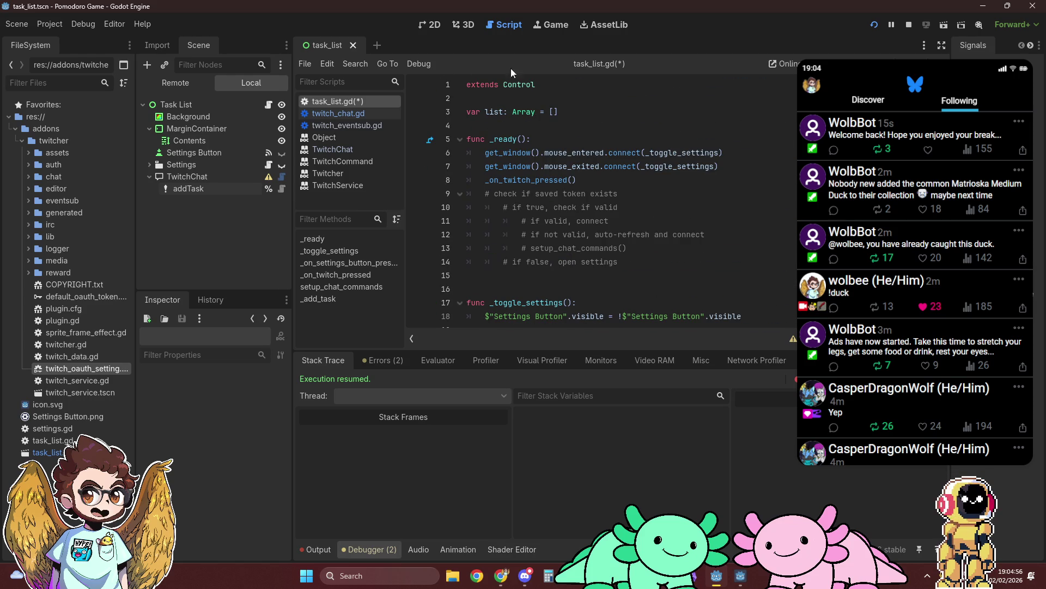
{"action": "scroll", "coordinate": [600, 137], "scroll_direction": "down", "scroll_amount": 14}
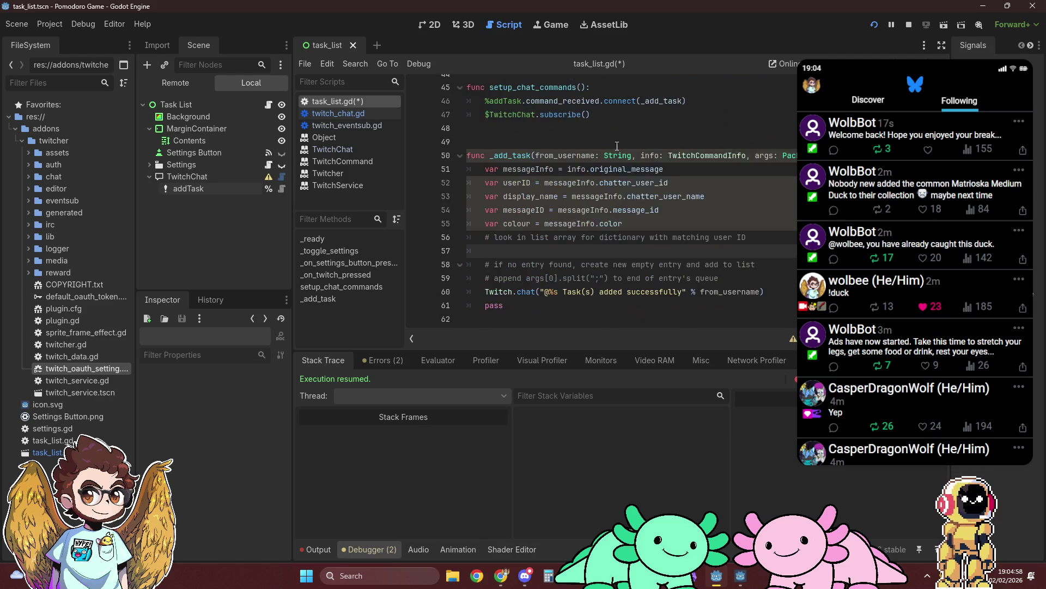
{"action": "type", "text": "list."}
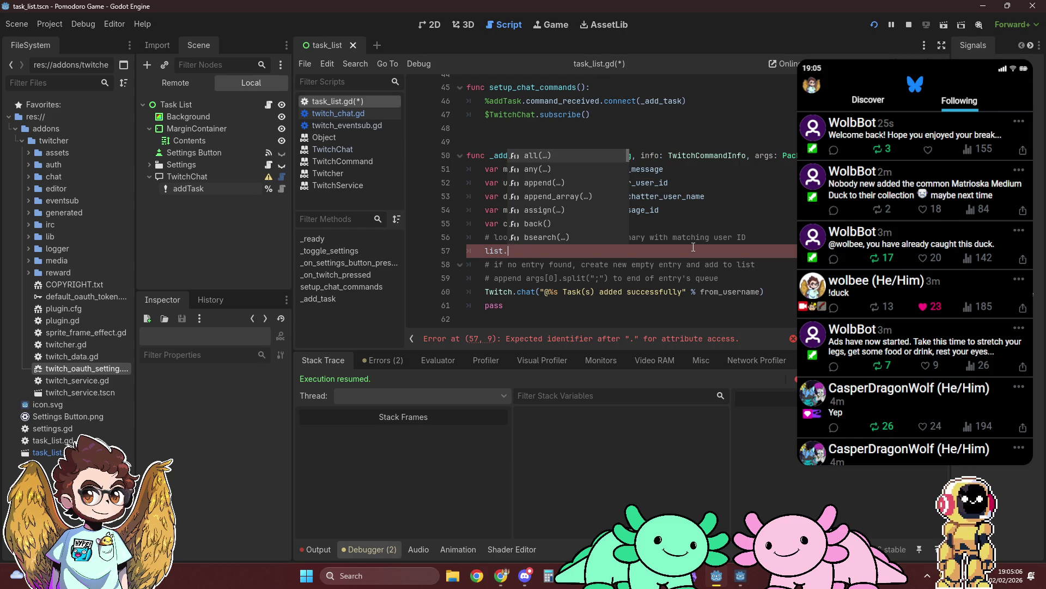
{"action": "key", "text": "Escape"}
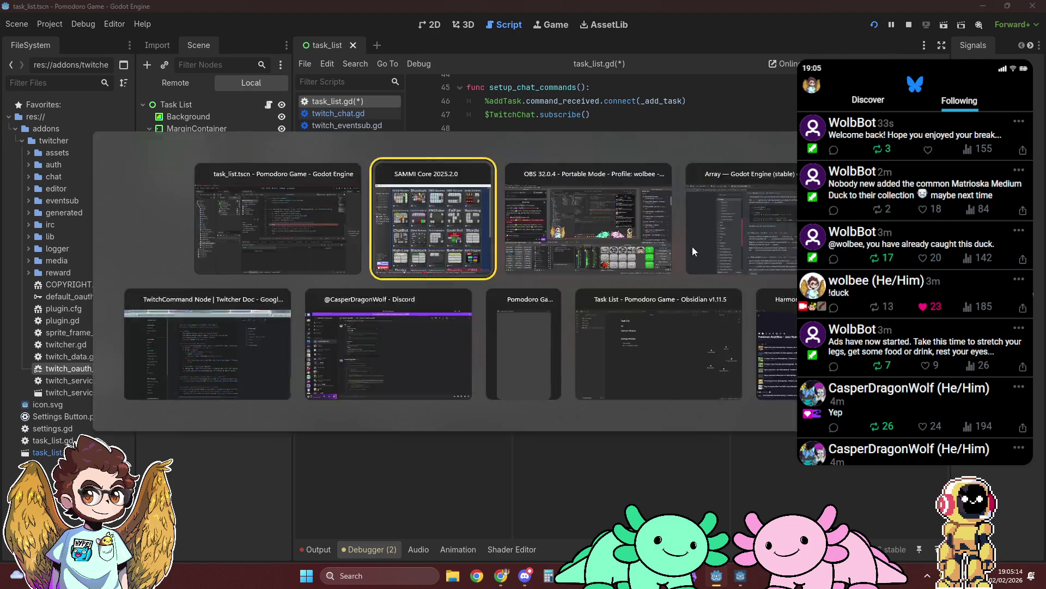
{"action": "key", "text": "alt+Tab"}
{"action": "key", "text": "alt+Tab"}
{"action": "key", "text": "alt+Tab"}
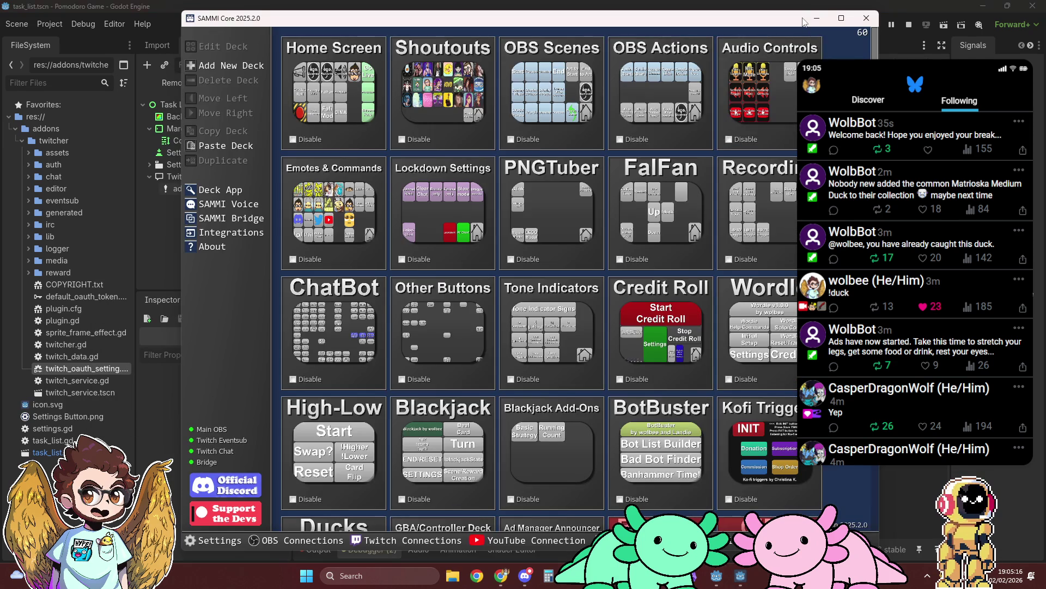
{"action": "key", "text": "alt+Tab"}
Read the Array any() docs in Chrome, then close the Pomodoro Game debug window and return to Godot
{"action": "mouse_move", "coordinate": [501, 578]}
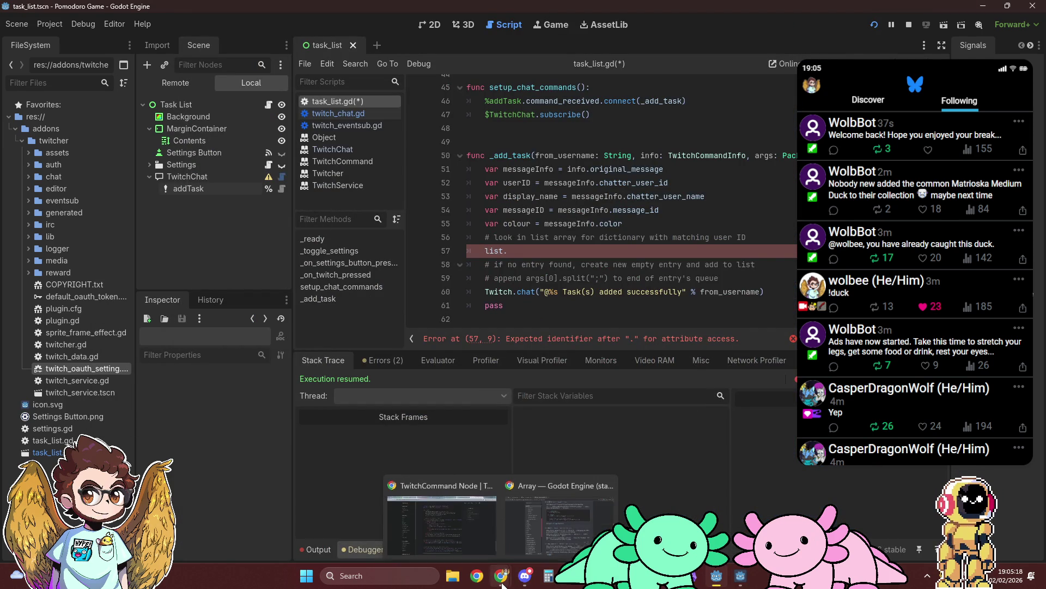
{"action": "left_click", "coordinate": [559, 510]}
{"action": "left_click", "coordinate": [119, 6]}
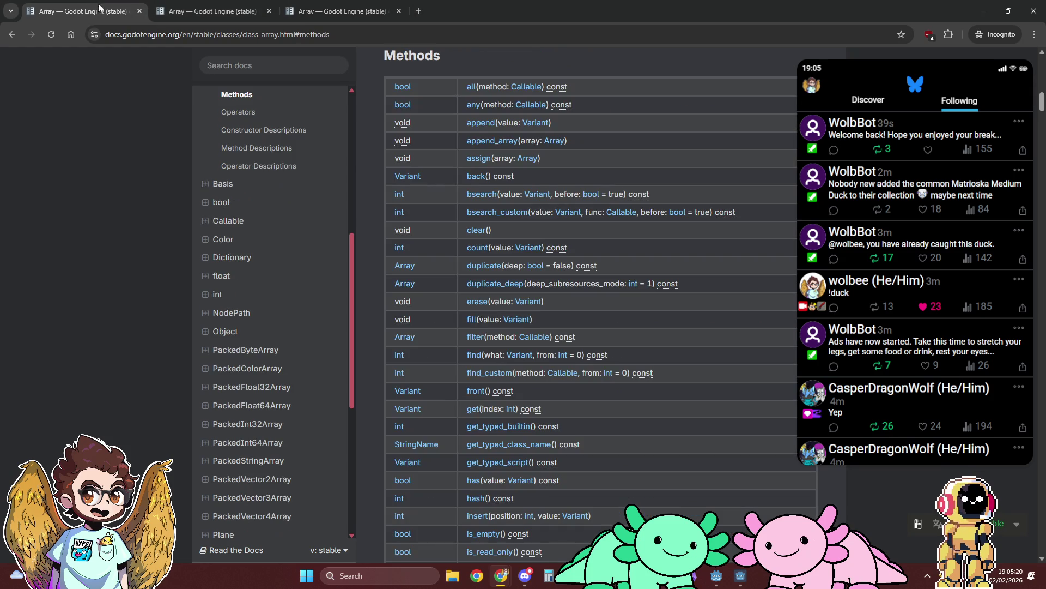
{"action": "scroll", "coordinate": [715, 281], "scroll_direction": "down", "scroll_amount": 4}
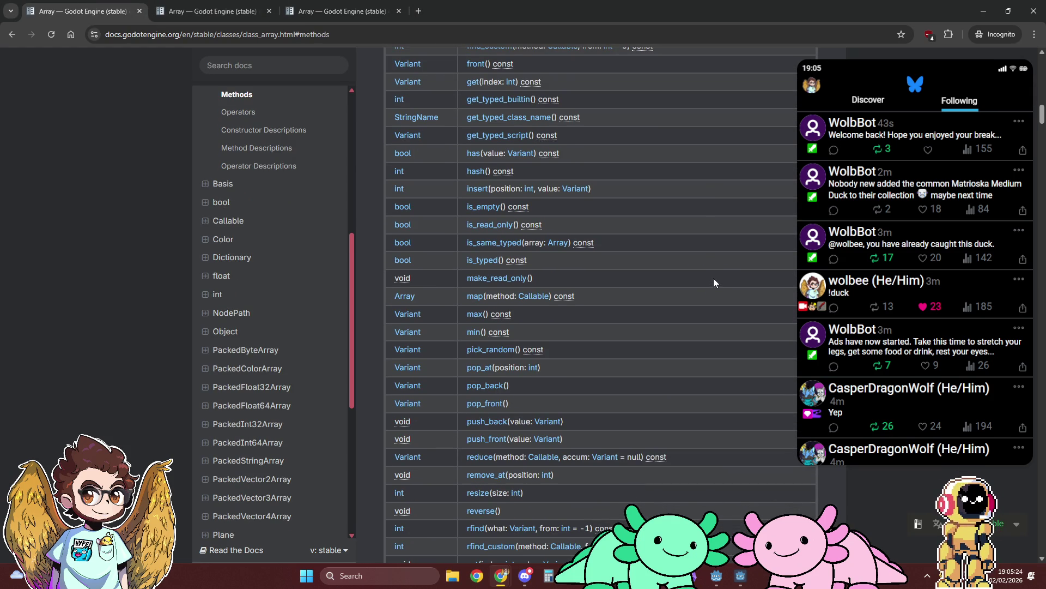
{"action": "scroll", "coordinate": [714, 281], "scroll_direction": "down", "scroll_amount": 3}
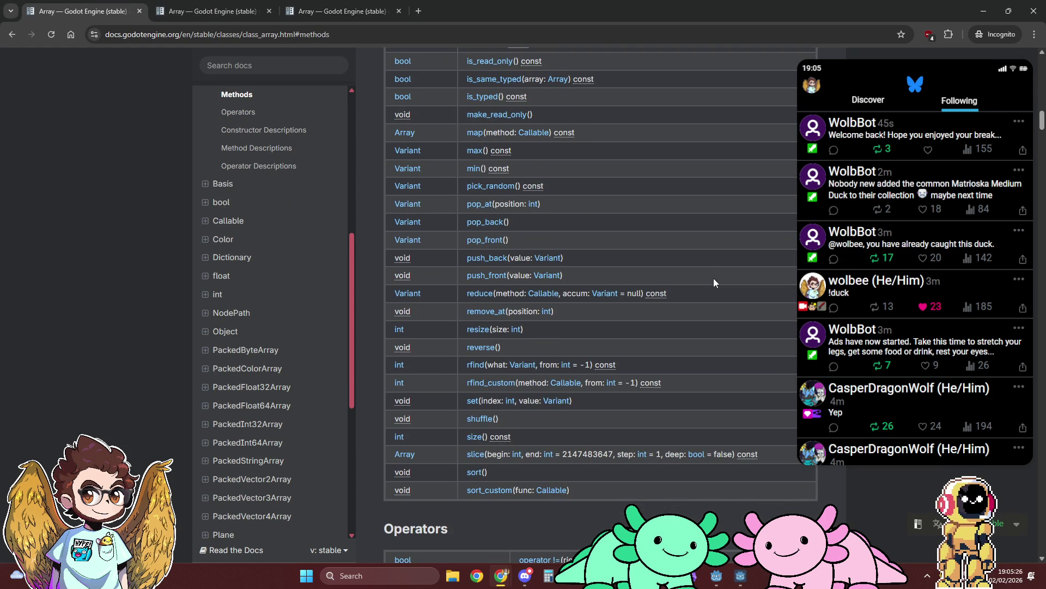
{"action": "scroll", "coordinate": [715, 281], "scroll_direction": "up", "scroll_amount": 6}
{"action": "scroll", "coordinate": [714, 282], "scroll_direction": "up", "scroll_amount": 1}
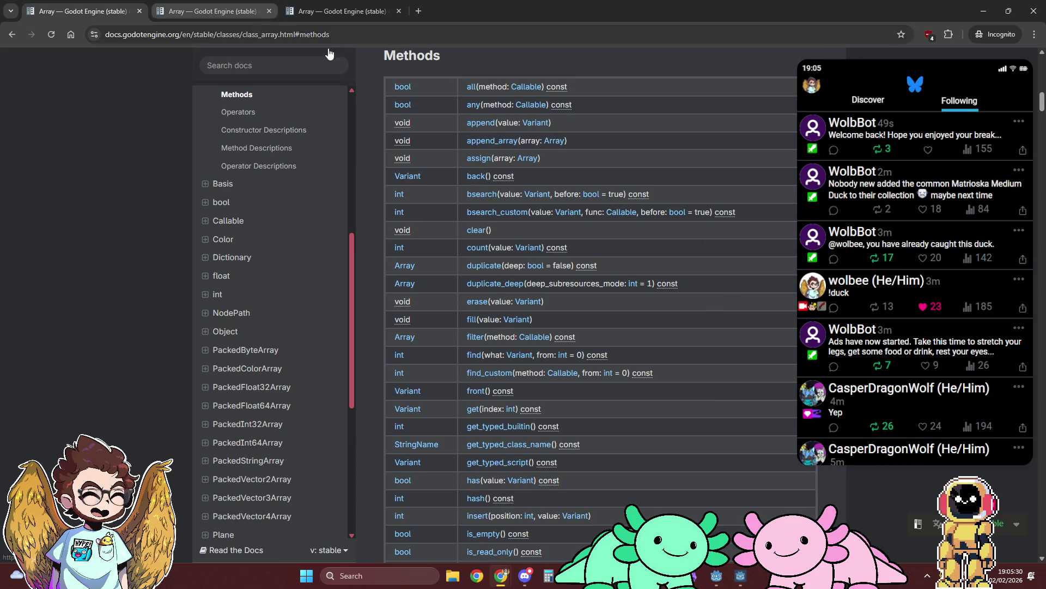
{"action": "key", "text": "ctrl+Tab"}
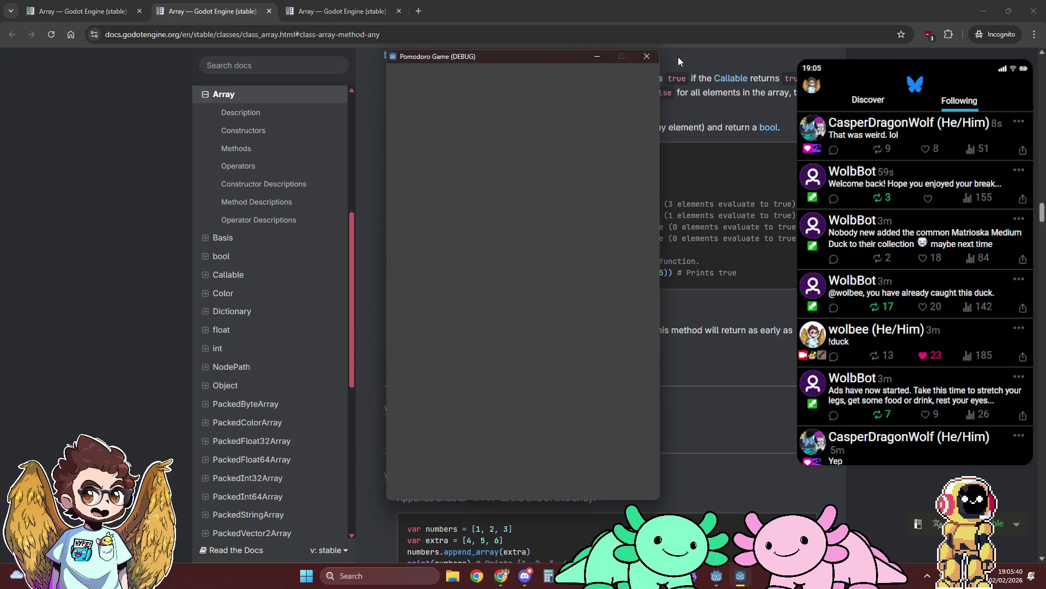
{"action": "left_click", "coordinate": [646, 57]}
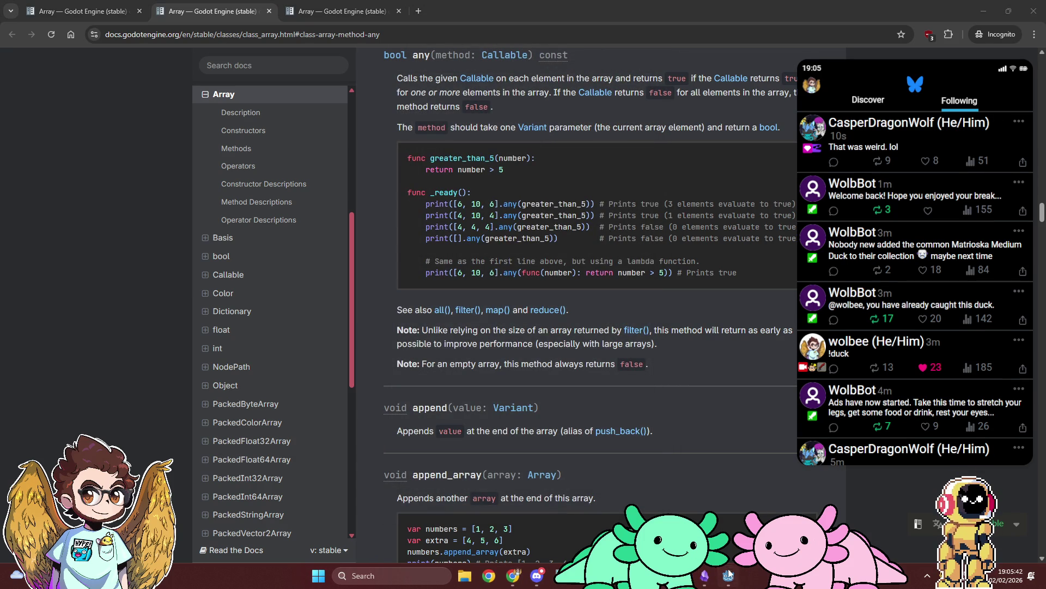
{"action": "left_click", "coordinate": [730, 578]}
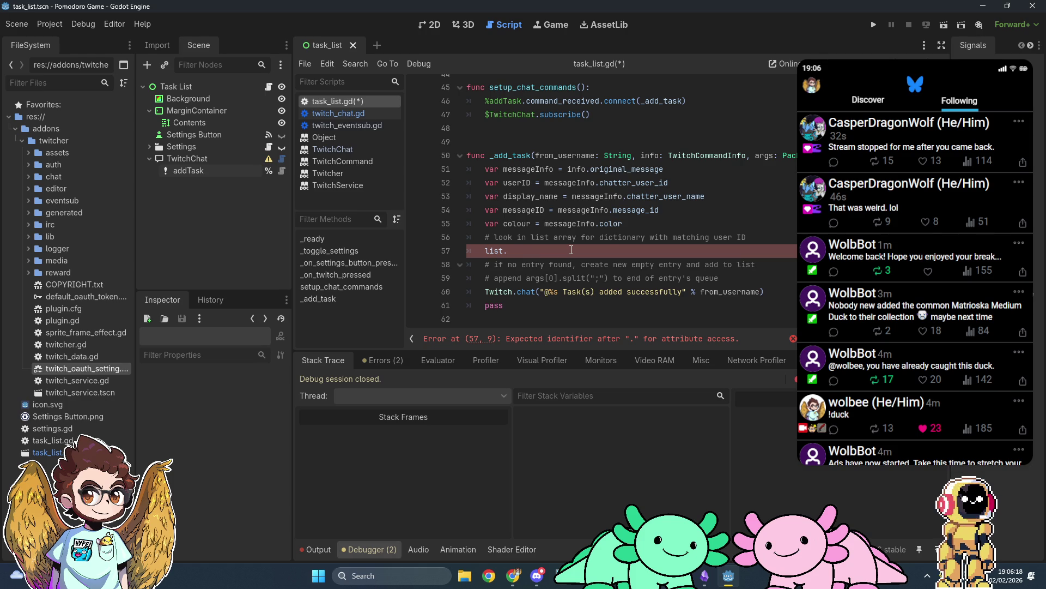
Write 'if !list.any(func(user): return user.id == userID):' on line 57, consulting the any() docs
{"action": "type", "text": "if !list."}
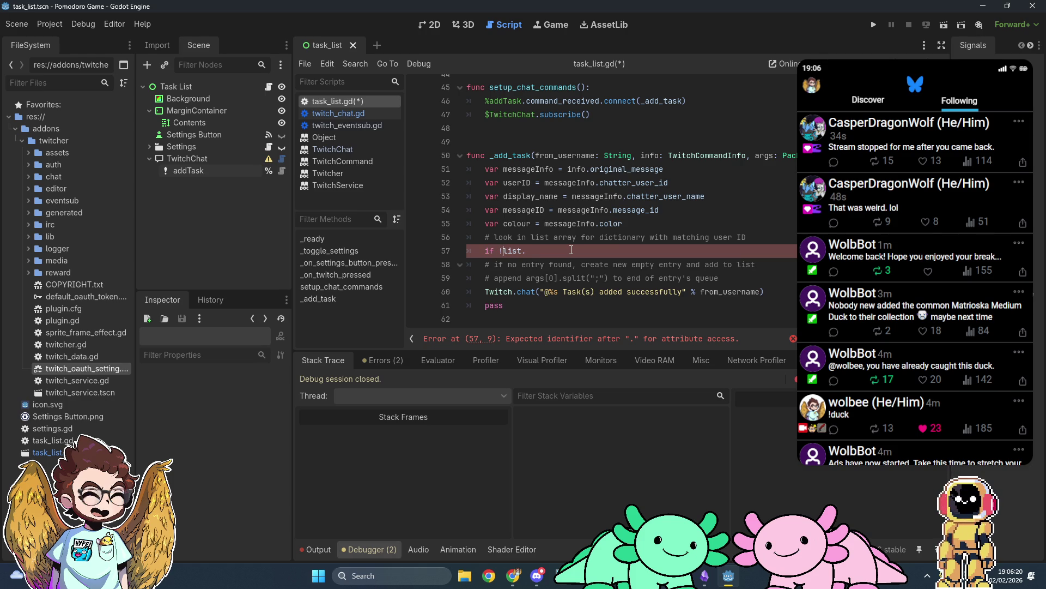
{"action": "type", "text": "any("}
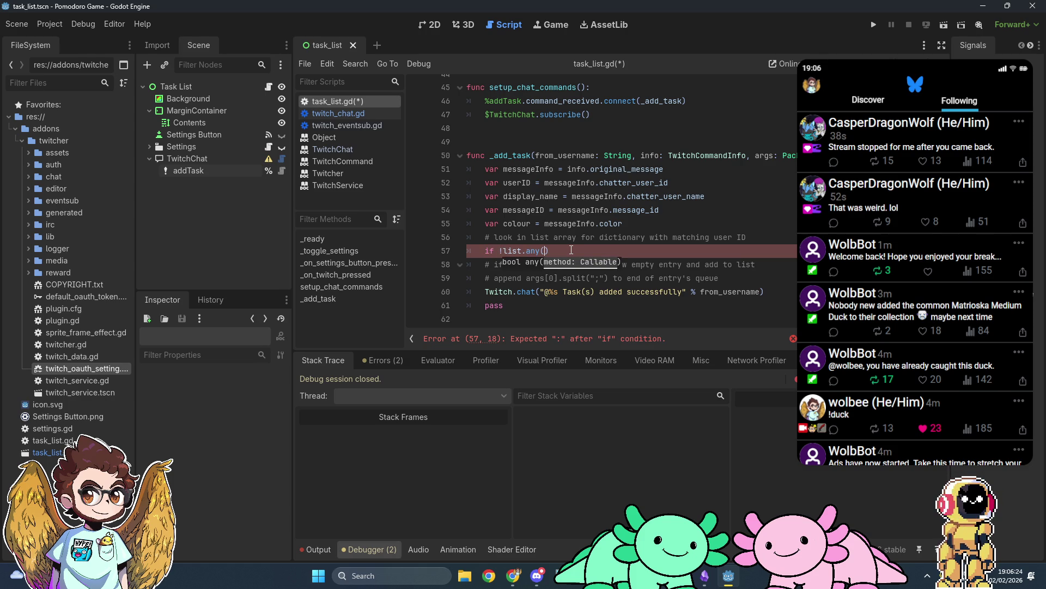
{"action": "key", "text": "alt+Tab"}
{"action": "key", "text": "alt+Tab"}
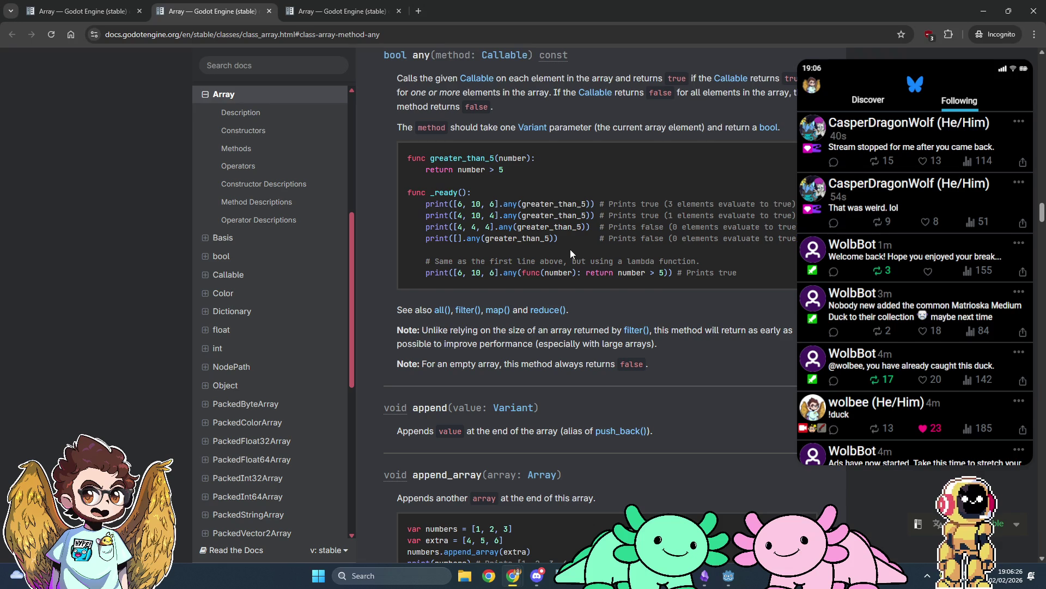
{"action": "key", "text": "alt+Tab"}
{"action": "type", "text": "func("}
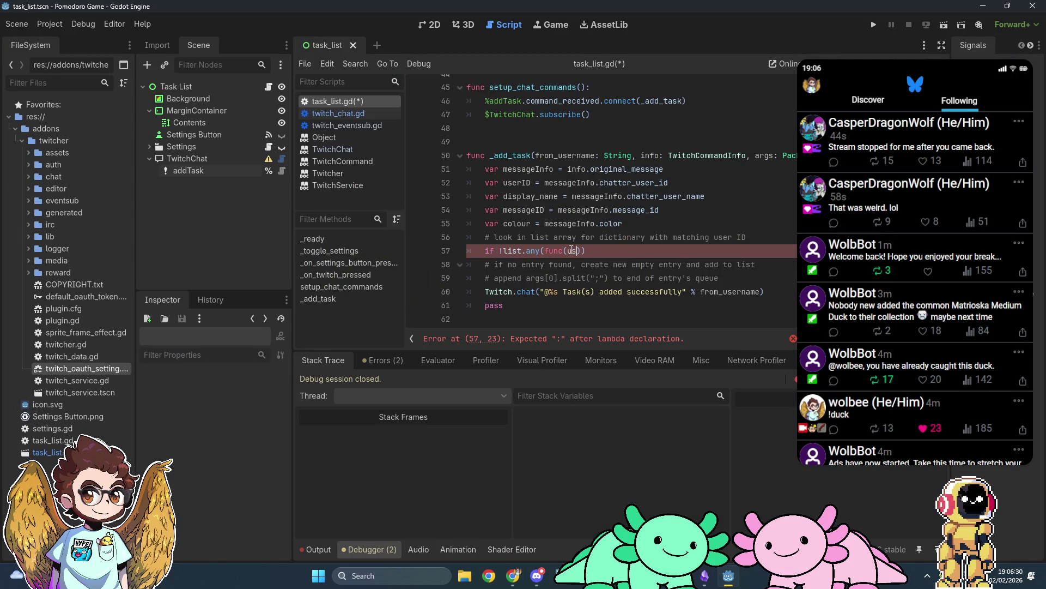
{"action": "key", "text": "alt+Tab"}
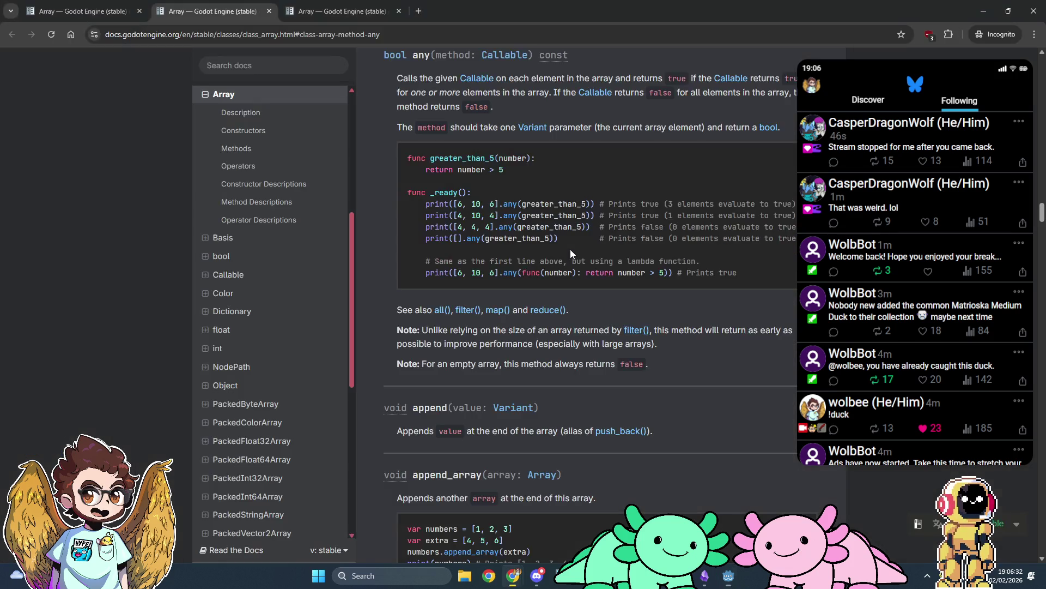
{"action": "key", "text": "alt+Tab"}
{"action": "type", "text": "user): return "}
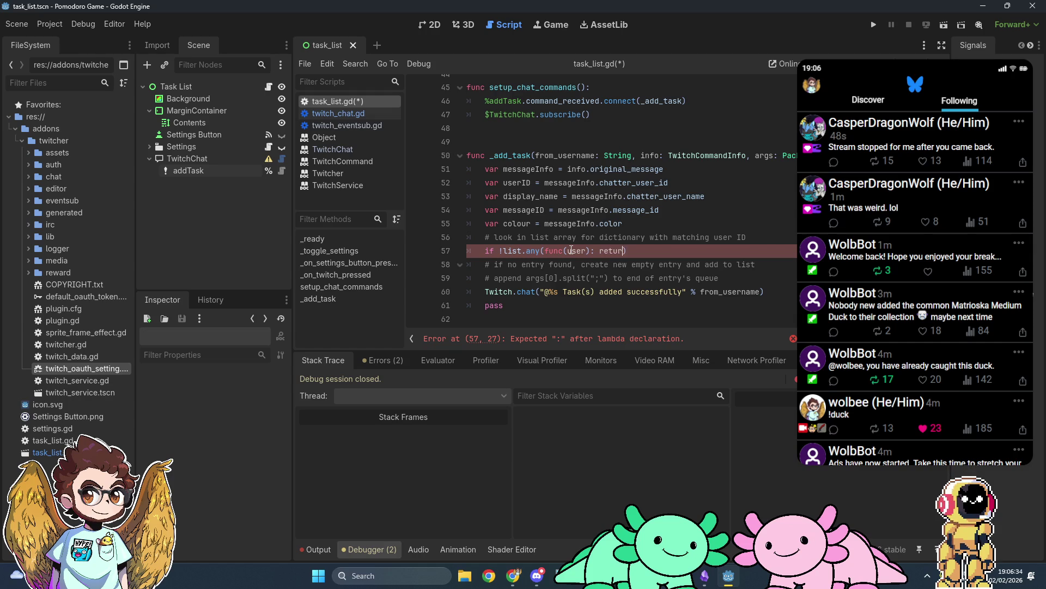
{"action": "type", "text": "user."}
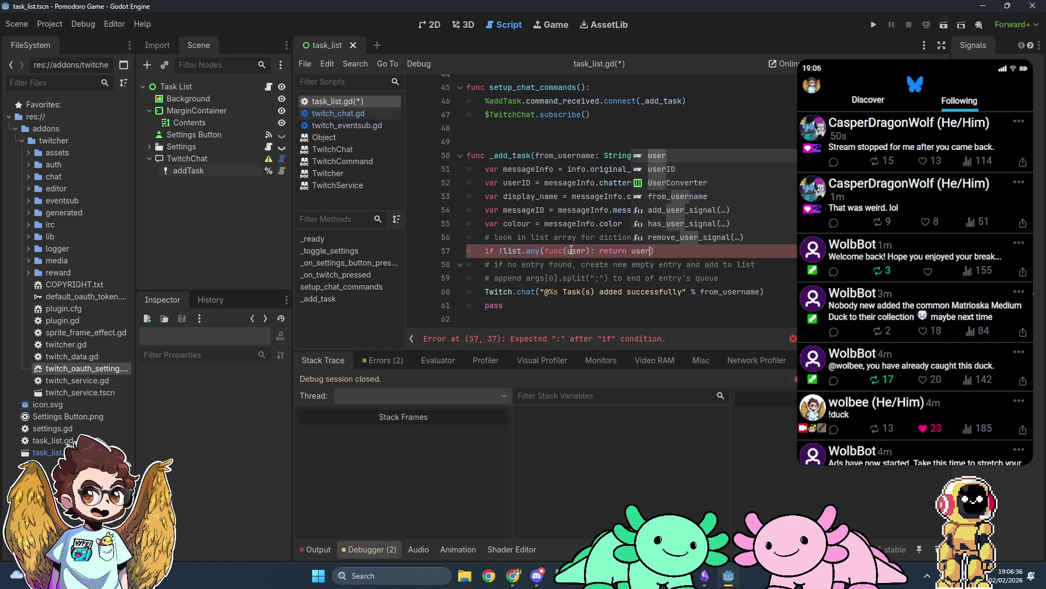
{"action": "type", "text": "id "}
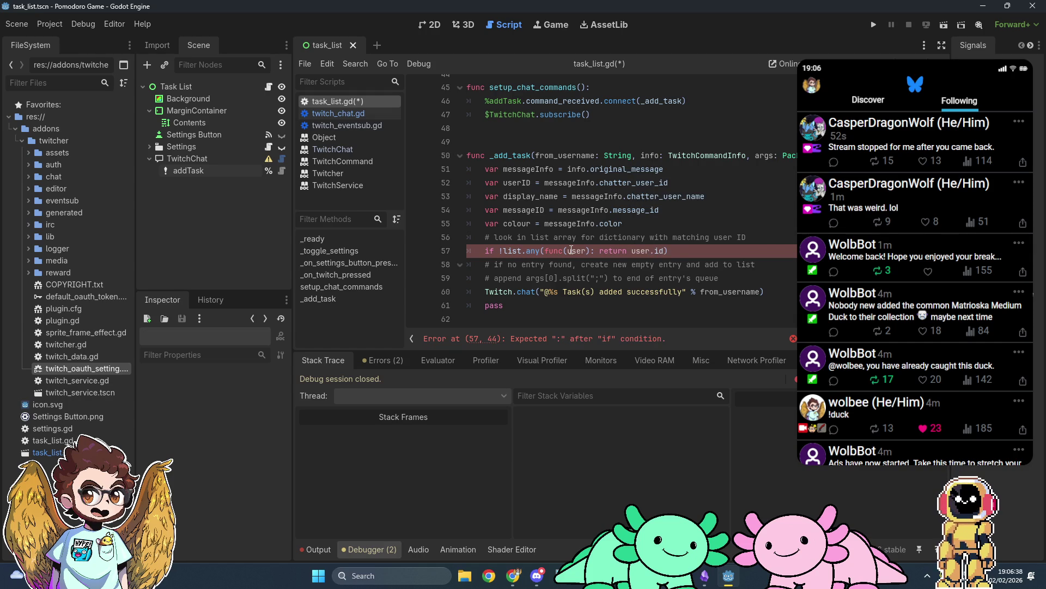
{"action": "type", "text": "== userID"}
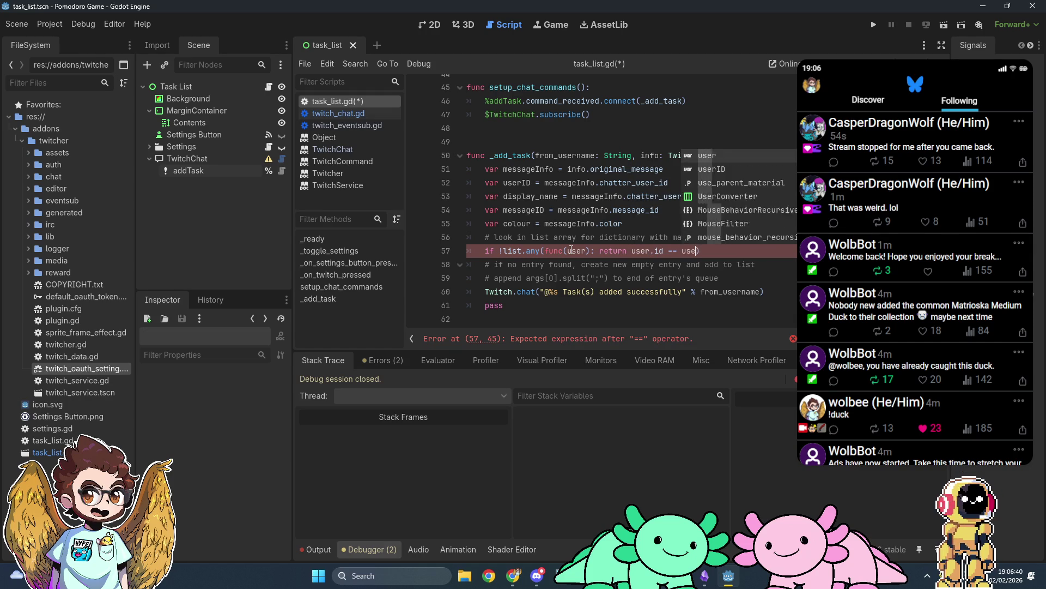
{"action": "type", "text": "):"}
{"action": "key", "text": "Return"}
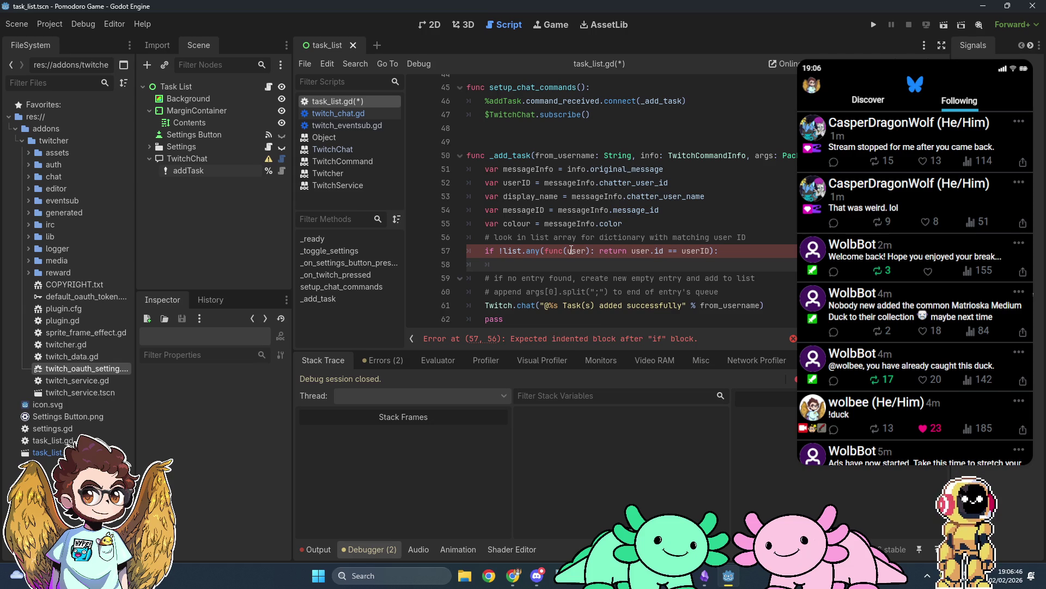
Start a 'var entry' dictionary in the if block with "id": userID and "display_name": display_name
{"action": "key", "text": "Tab"}
{"action": "type", "text": "var entry = "}
{"action": "type", "text": "{"}
{"action": "key", "text": "Return"}
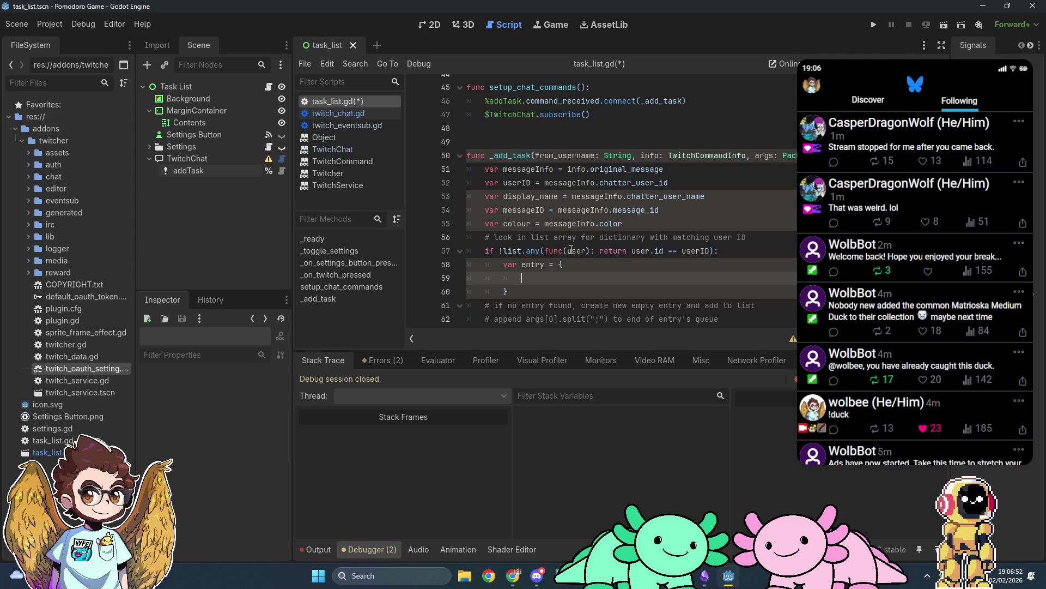
{"action": "type", "text": "\"id\":"}
{"action": "type", "text": " userID,entry"}
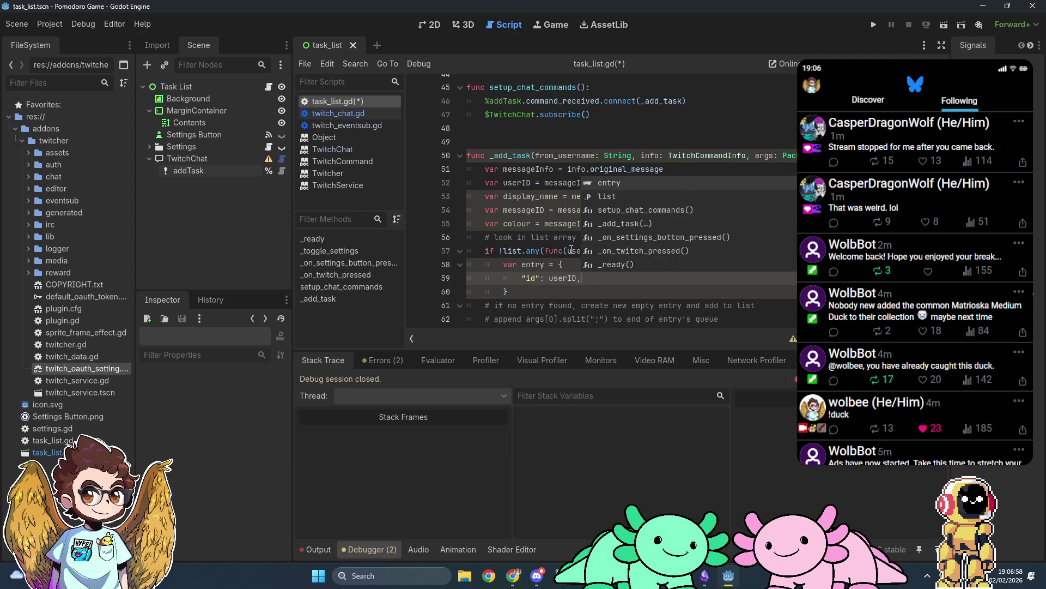
{"action": "key", "text": "BackSpace"}
{"action": "key", "text": "BackSpace"}
{"action": "key", "text": "BackSpace"}
{"action": "key", "text": "Escape"}
{"action": "key", "text": "Return"}
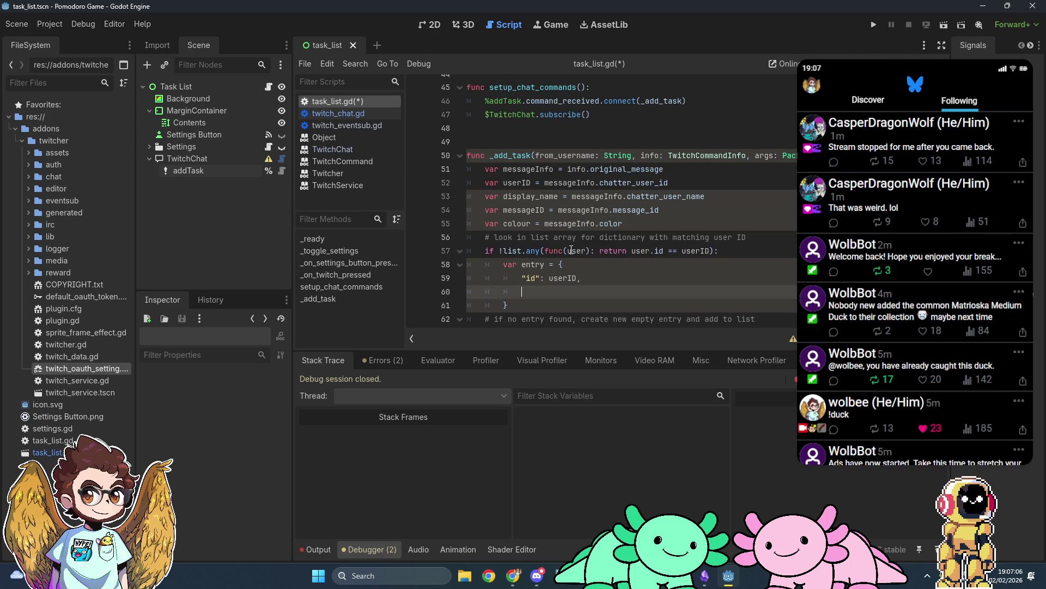
{"action": "type", "text": "\""}
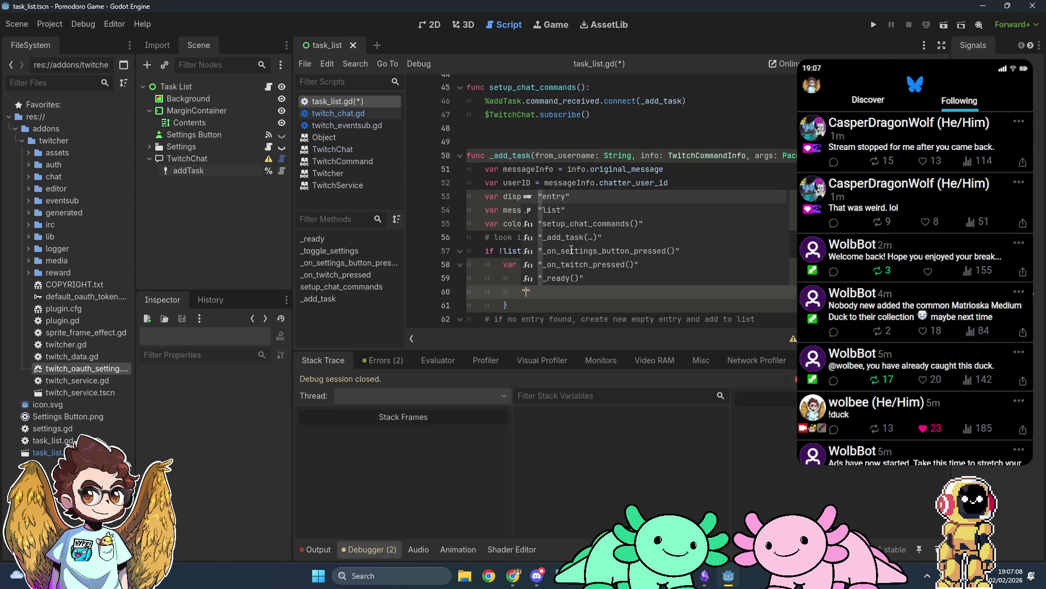
{"action": "type", "text": "dis"}
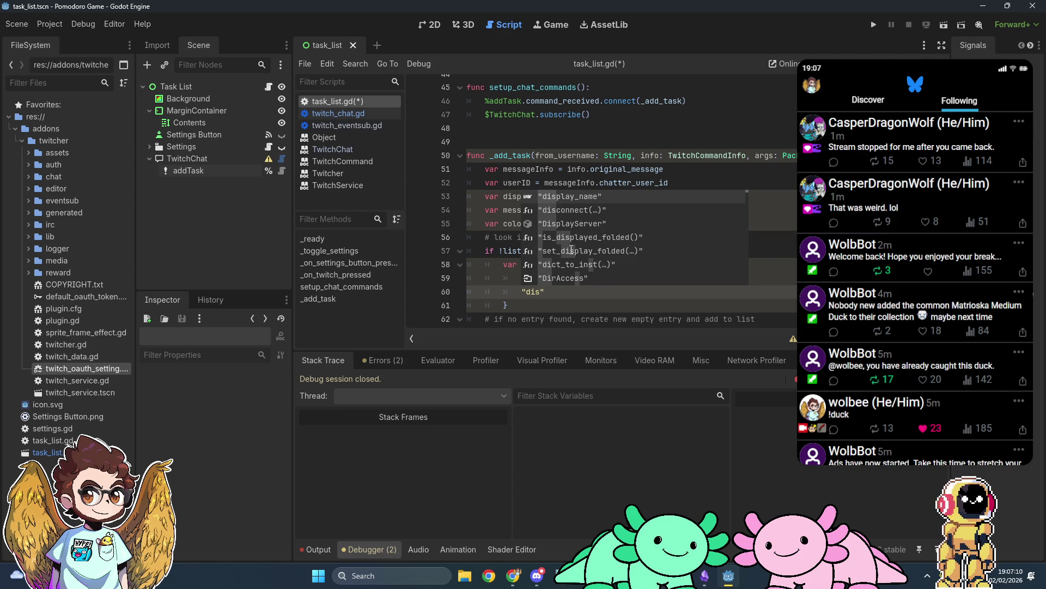
{"action": "key", "text": "Return"}
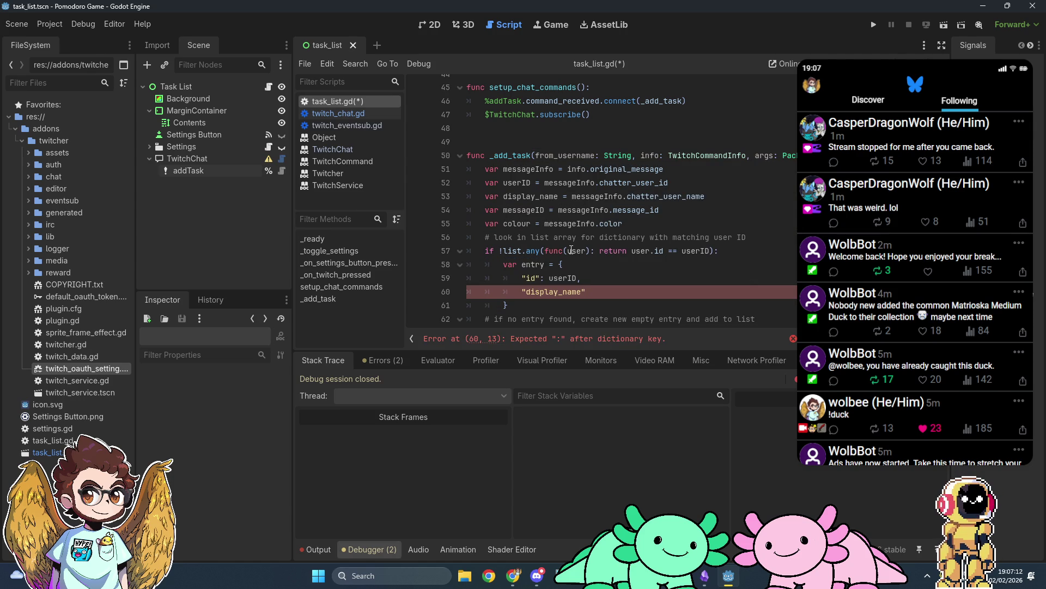
{"action": "type", "text": ": dis"}
{"action": "key", "text": "Return"}
{"action": "type", "text": ","}
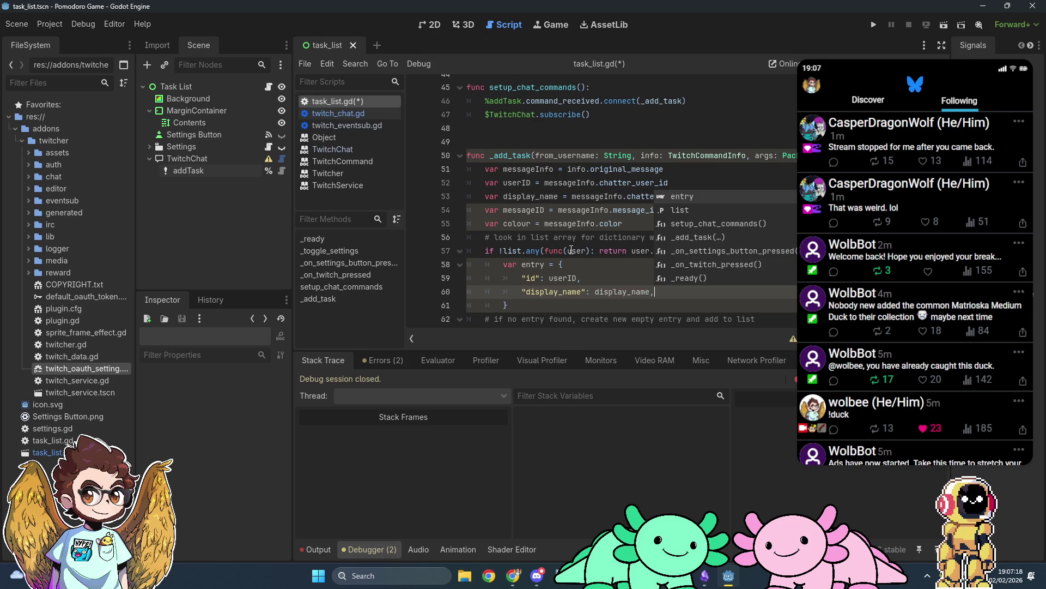
{"action": "key", "text": "Escape"}
Replace the semicolon separators in the entry dictionary with commas
{"action": "key", "text": "Up"}
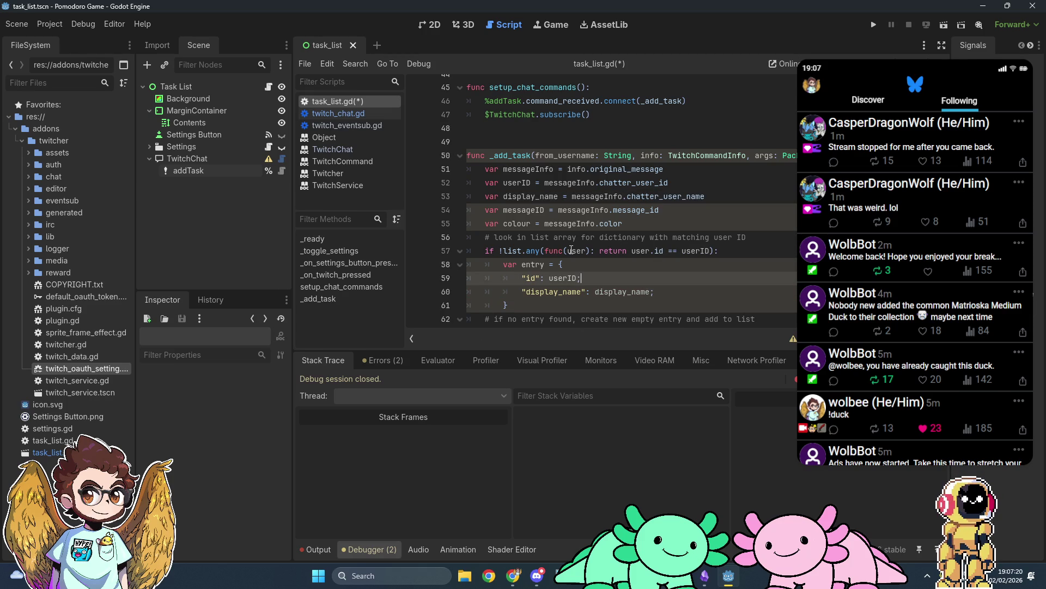
{"action": "type", "text": ","}
{"action": "key", "text": "BackSpace"}
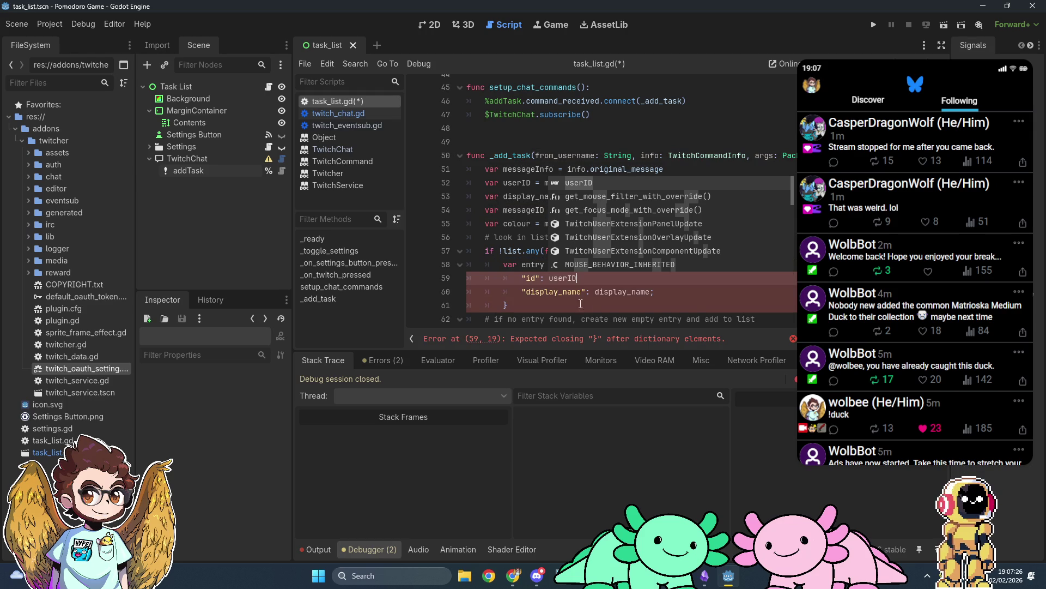
{"action": "type", "text": ","}
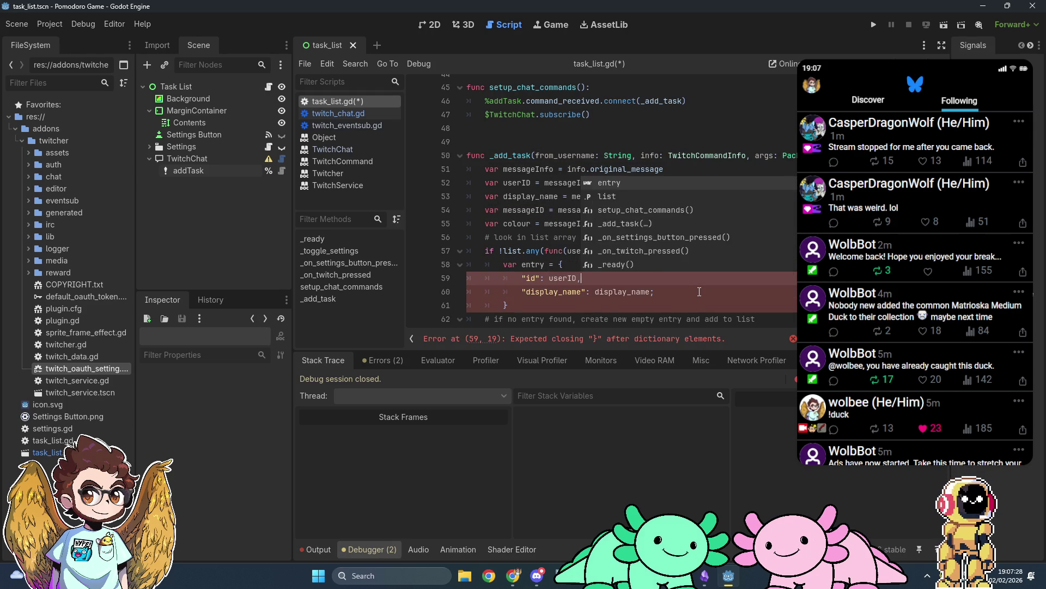
{"action": "left_click", "coordinate": [700, 291]}
{"action": "key", "text": "BackSpace"}
{"action": "type", "text": ","}
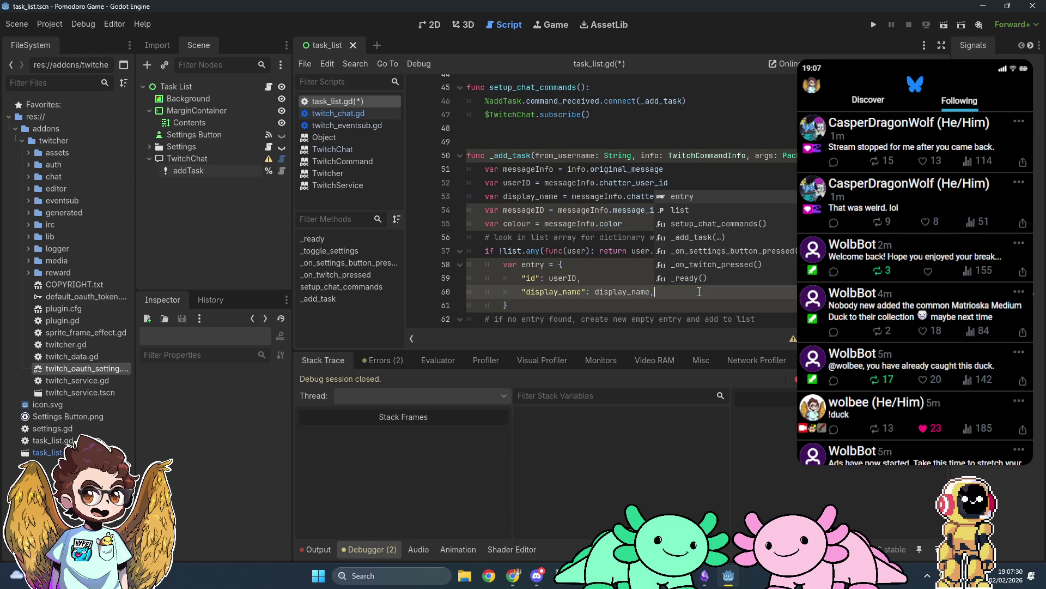
{"action": "key", "text": "Escape"}
Add "queue": args[0].split(";") and "colour": colour entries to the dictionary
{"action": "key", "text": "Return"}
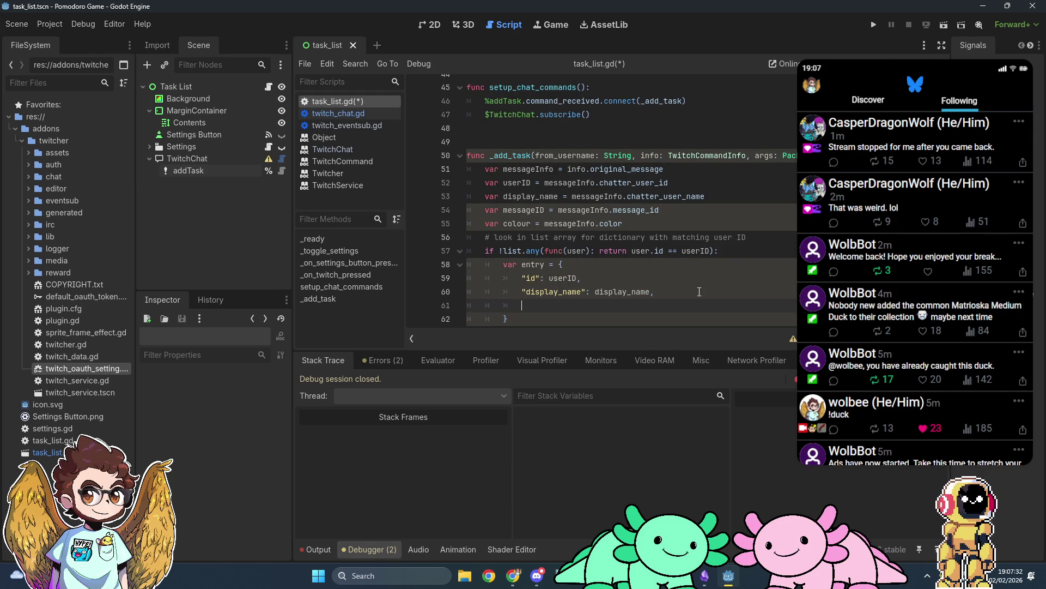
{"action": "scroll", "coordinate": [699, 291], "scroll_direction": "down", "scroll_amount": 2}
{"action": "type", "text": "\""}
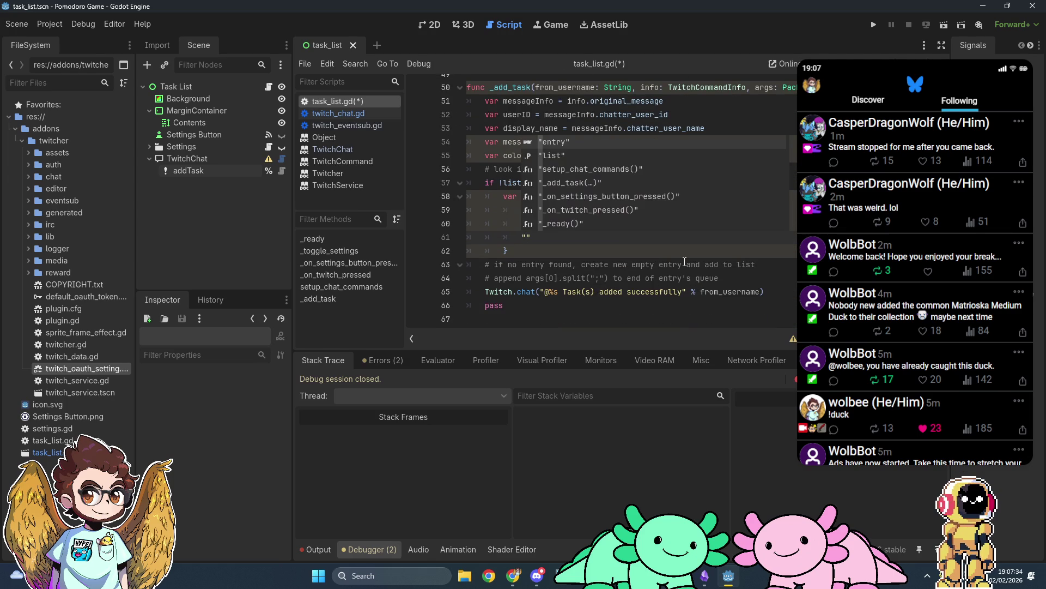
{"action": "type", "text": "queue\" :"}
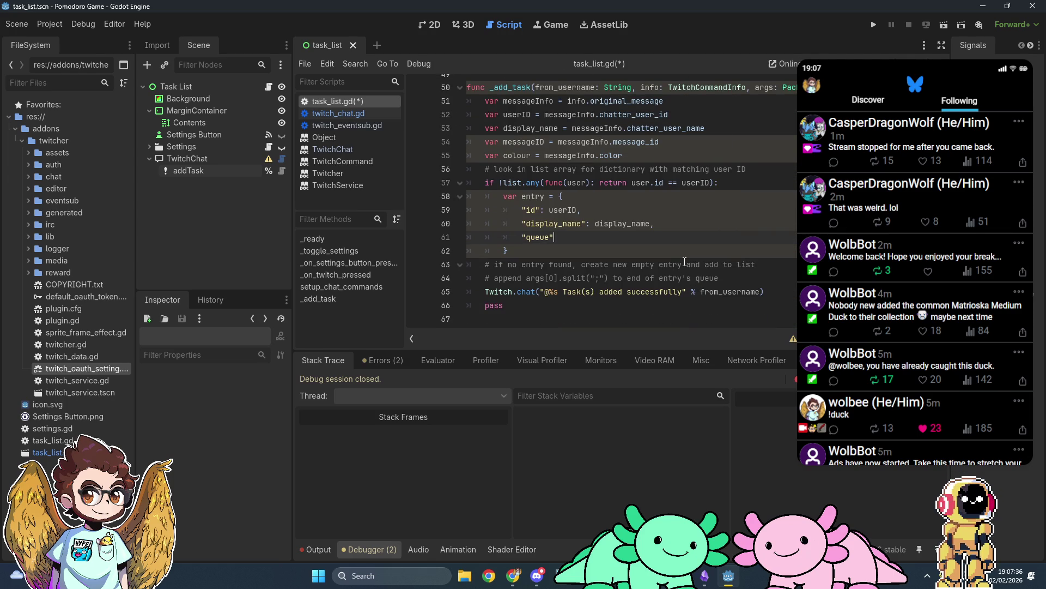
{"action": "type", "text": ": "}
{"action": "type", "text": "args"}
{"action": "type", "text": "[0"}
{"action": "type", "text": ".split("}
{"action": "type", "text": "\";"}
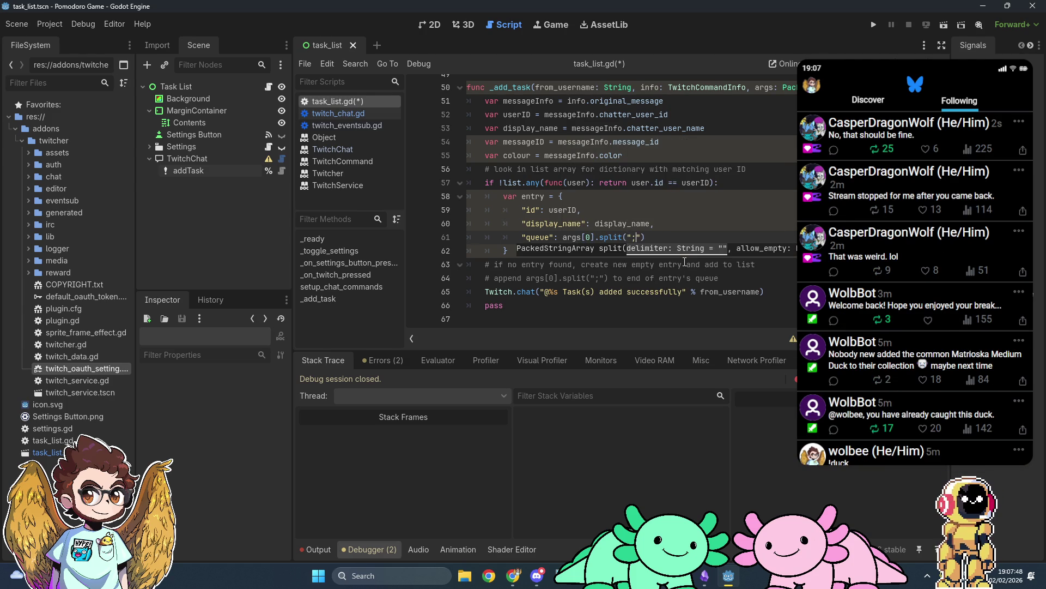
{"action": "type", "text": "\")"}
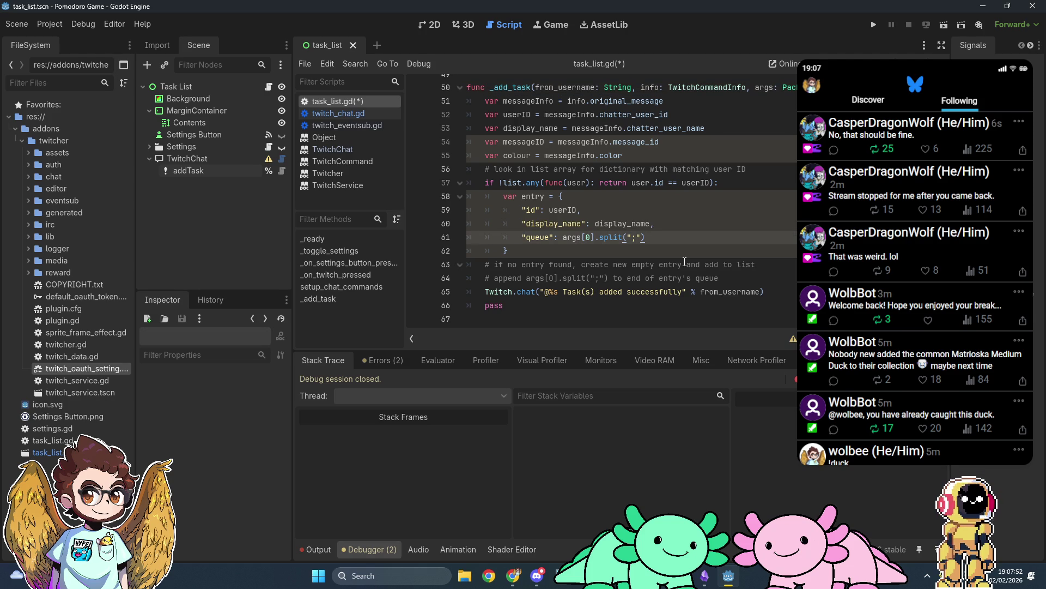
{"action": "type", "text": ","}
{"action": "key", "text": "Return"}
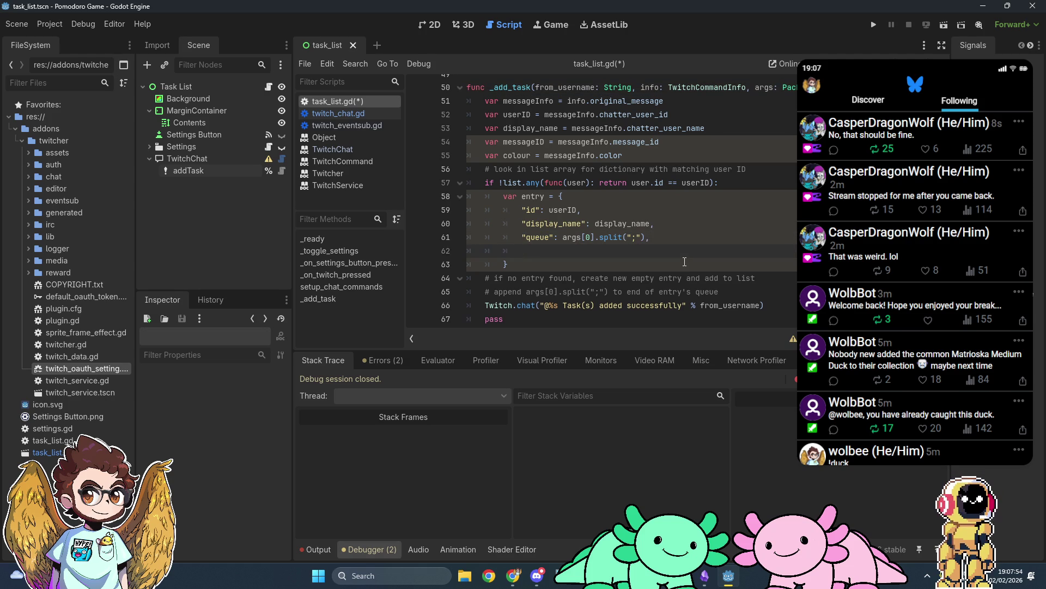
{"action": "type", "text": "\"colour\""}
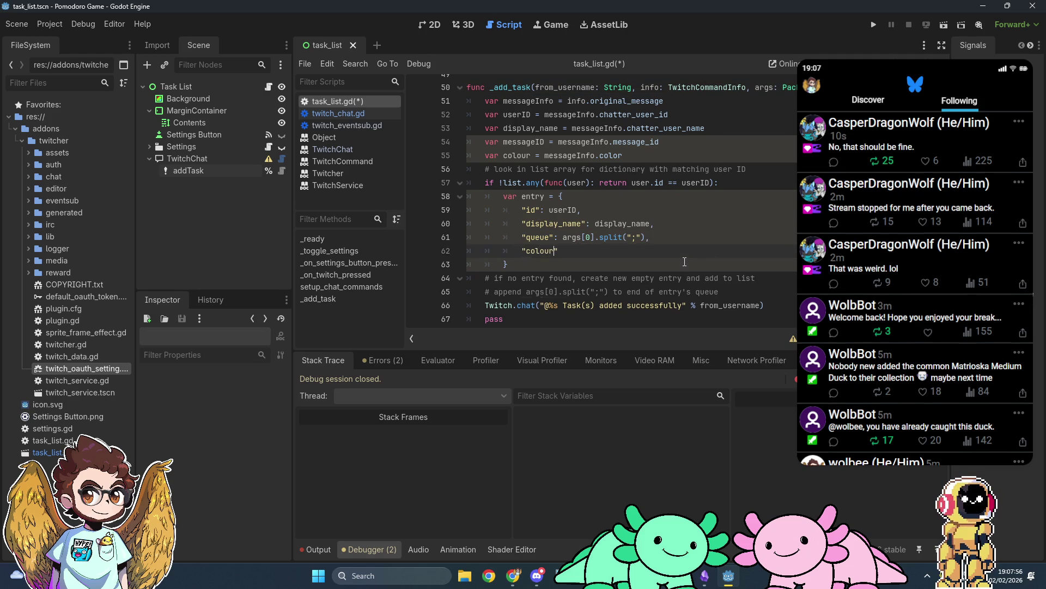
{"action": "type", "text": ": colour"}
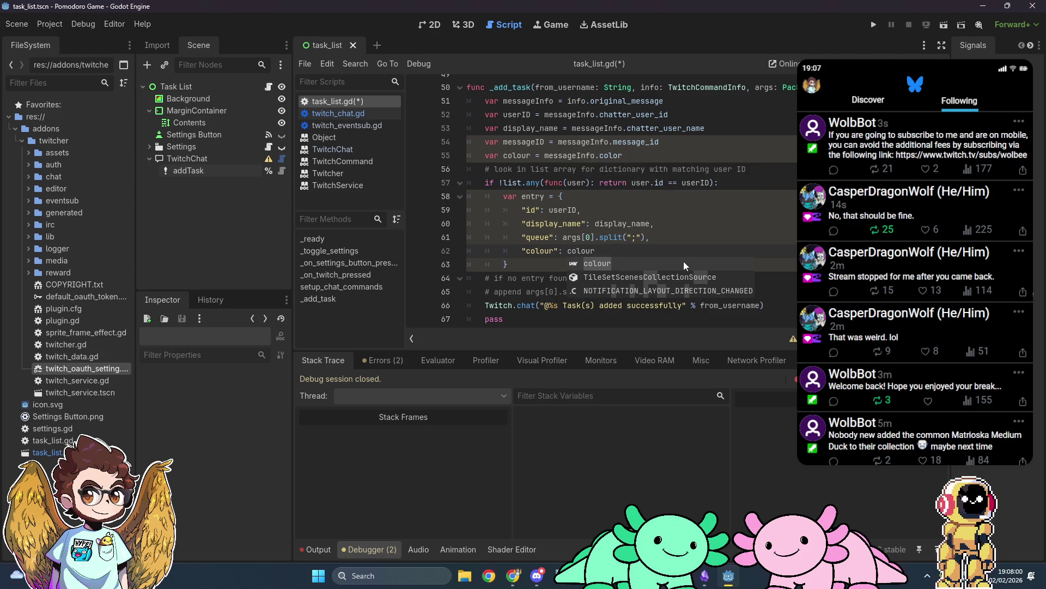
{"action": "left_click", "coordinate": [698, 236]}
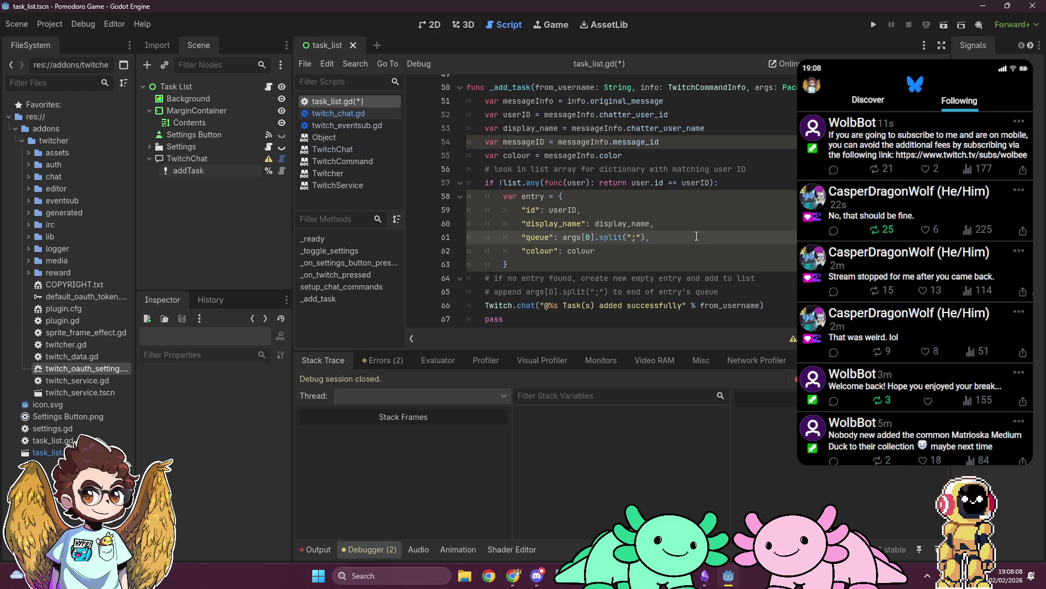
{"action": "left_click", "coordinate": [745, 292]}
{"action": "key", "text": "Return"}
{"action": "type", "text": "Twitch.re"}
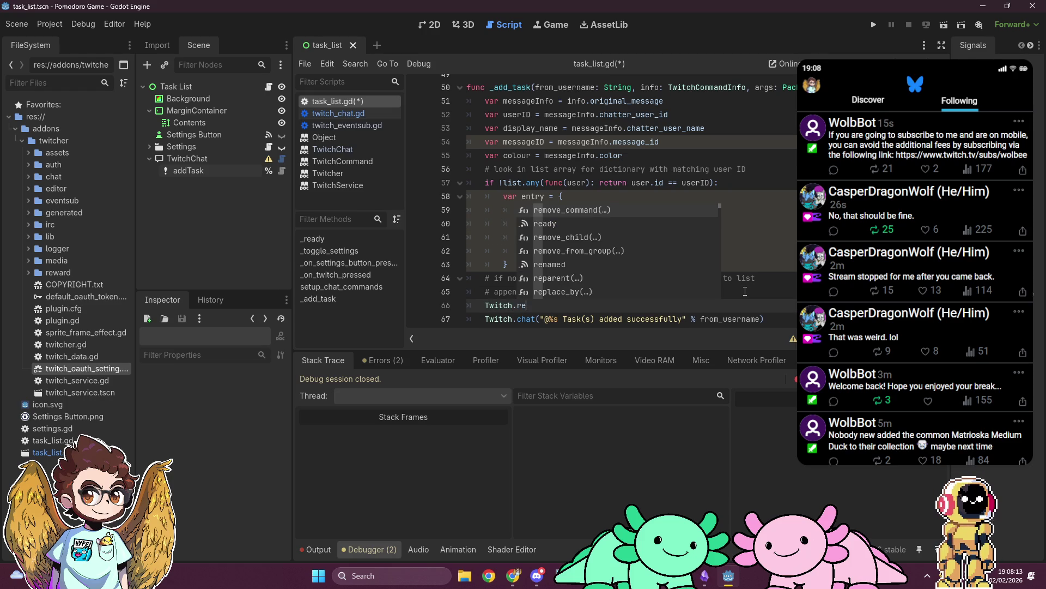
{"action": "type", "text": "p"}
{"action": "key", "text": "BackSpace"}
{"action": "key", "text": "BackSpace"}
{"action": "key", "text": "BackSpace"}
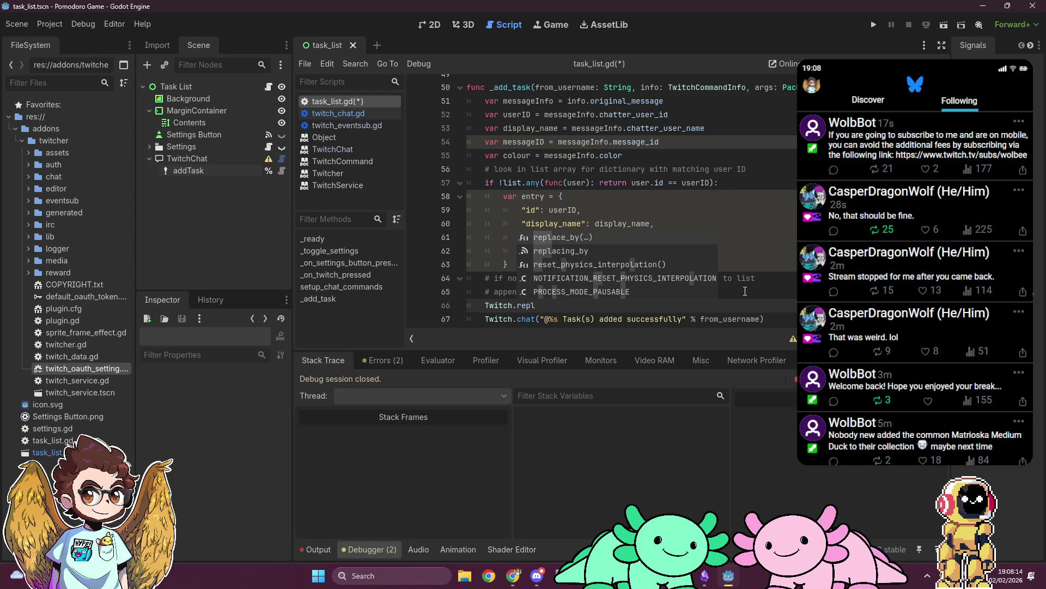
{"action": "type", "text": "C"}
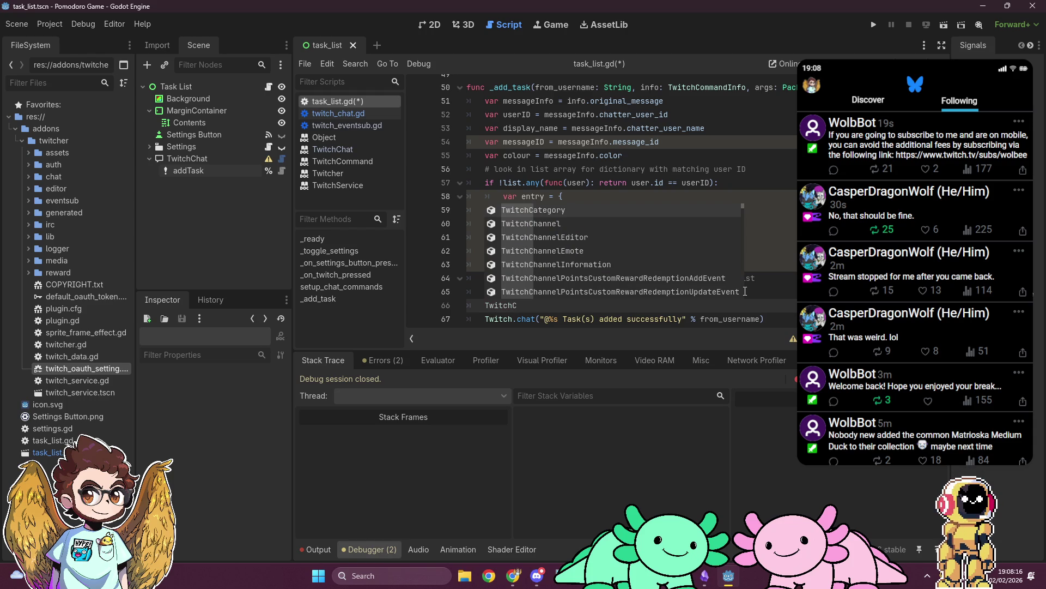
{"action": "type", "text": "hat.repl"}
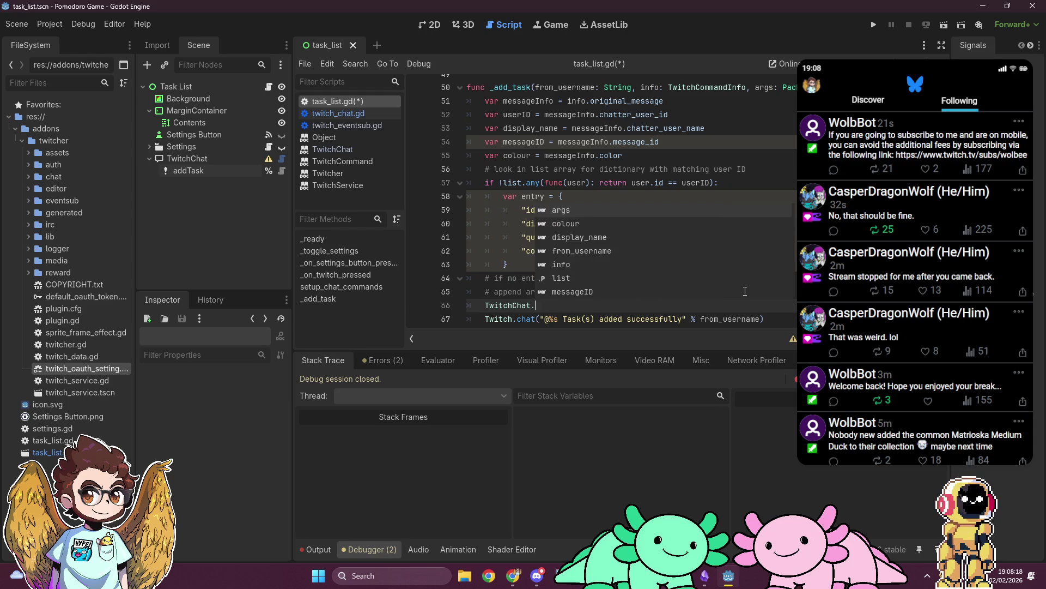
{"action": "key", "text": "BackSpace"}
{"action": "key", "text": "BackSpace"}
{"action": "key", "text": "BackSpace"}
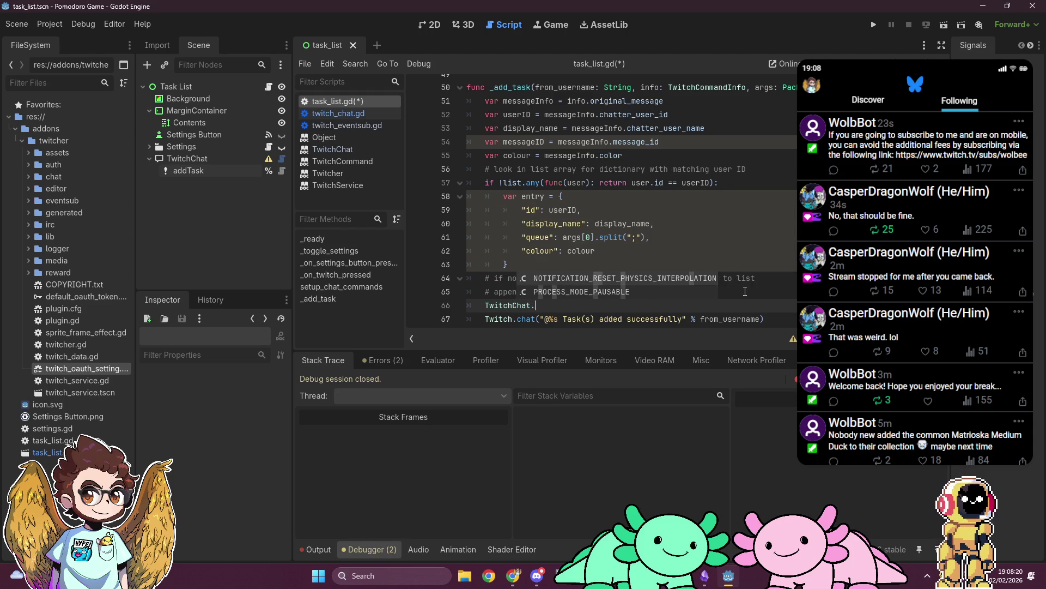
{"action": "type", "text": "&"}
{"action": "key", "text": "BackSpace"}
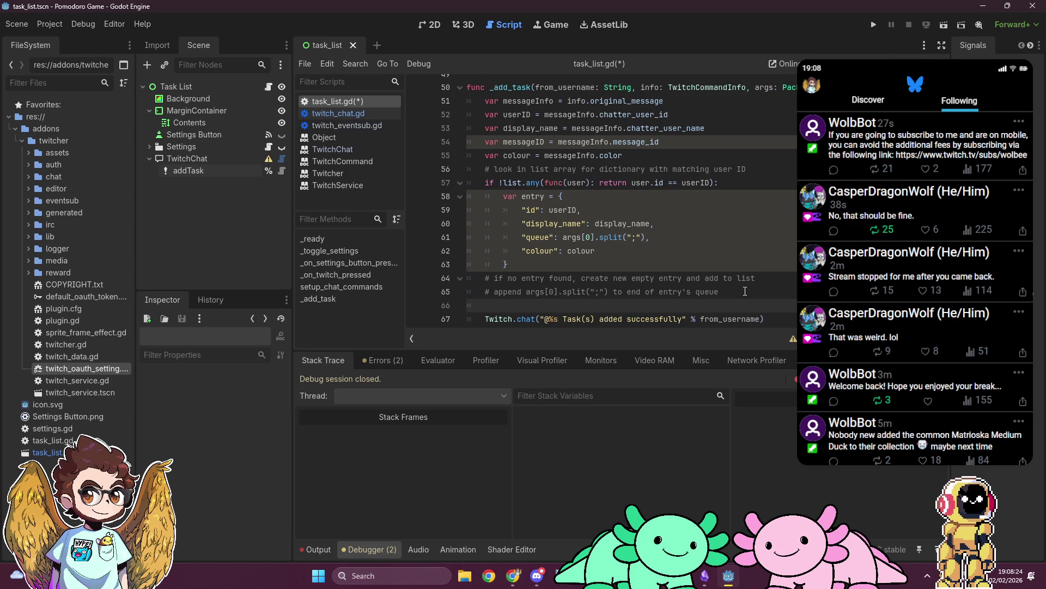
{"action": "type", "text": "$T"}
{"action": "key", "text": "Return"}
{"action": "type", "text": ".rep"}
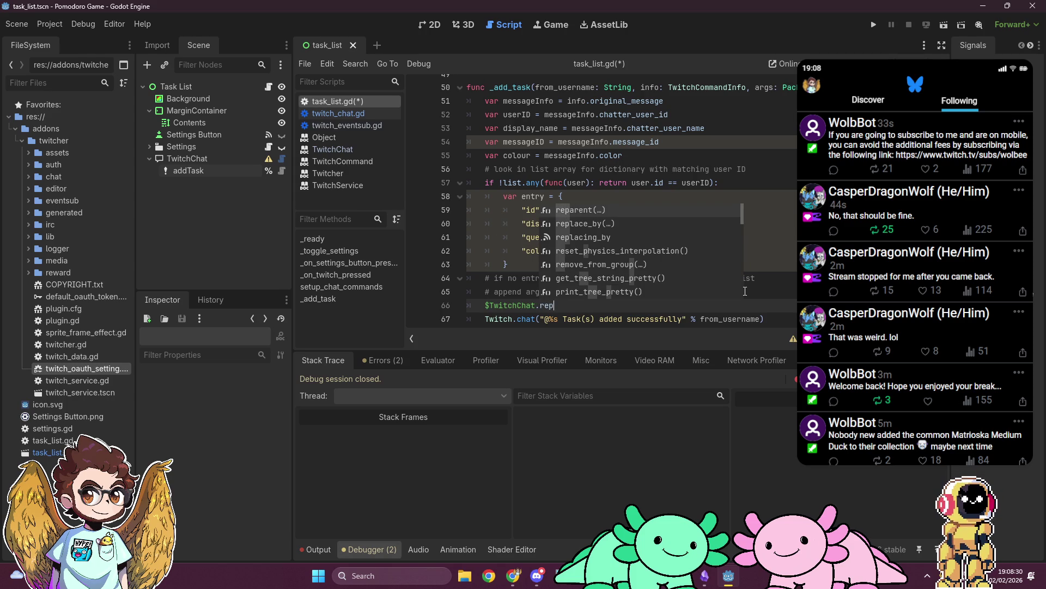
{"action": "type", "text": "lu"}
{"action": "key", "text": "BackSpace"}
{"action": "key", "text": "BackSpace"}
{"action": "key", "text": "BackSpace"}
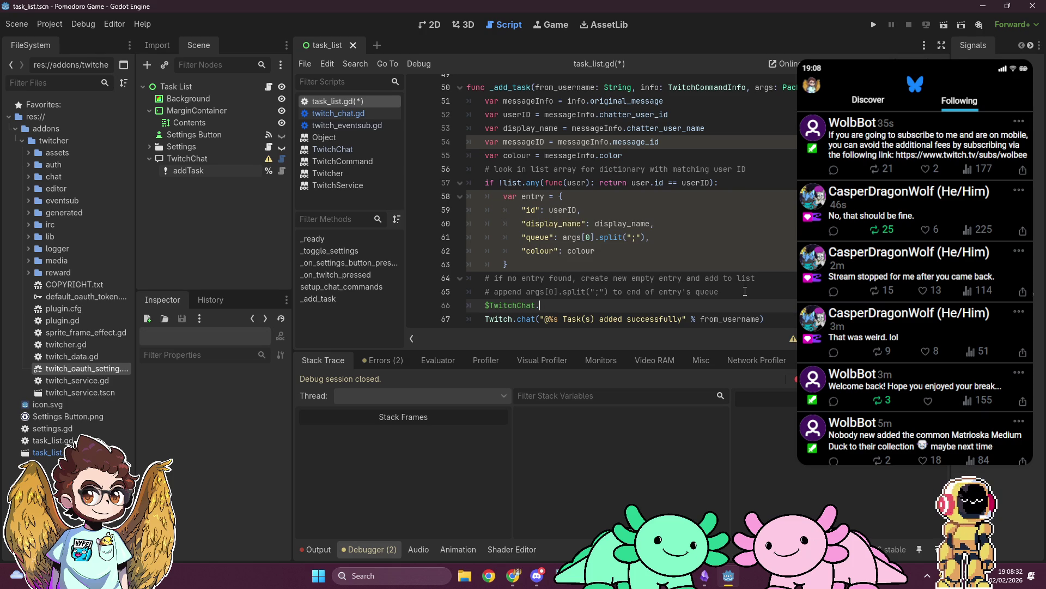
{"action": "key", "text": "BackSpace"}
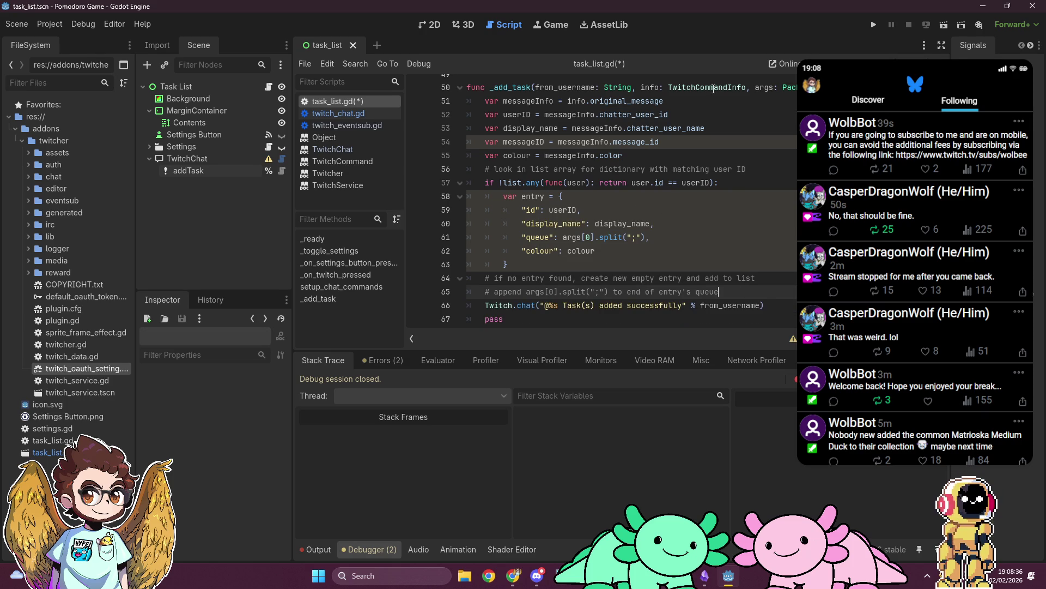
{"action": "left_click", "coordinate": [853, 65]}
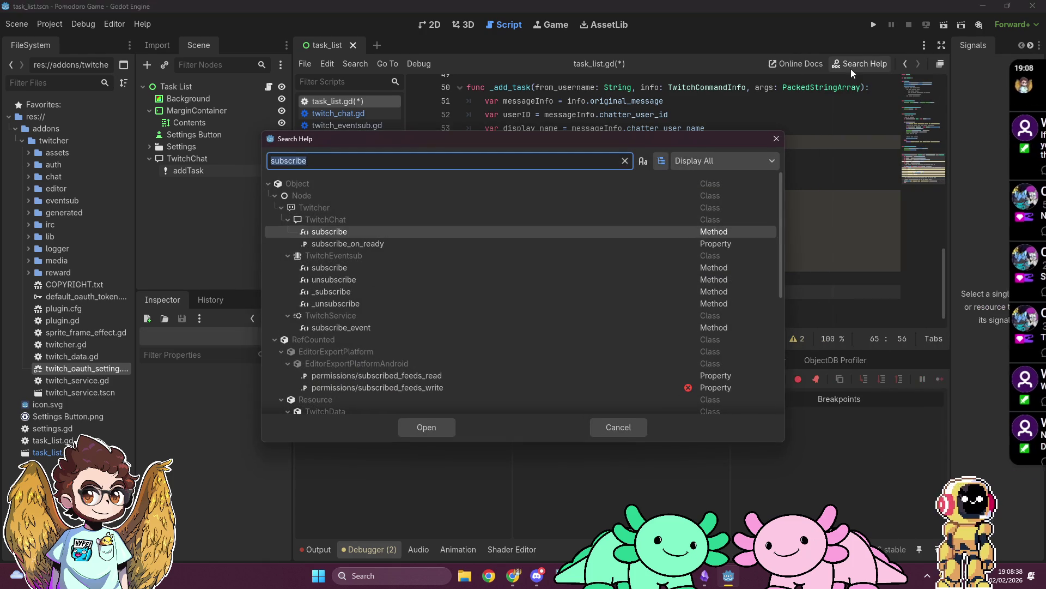
{"action": "type", "text": "reply"}
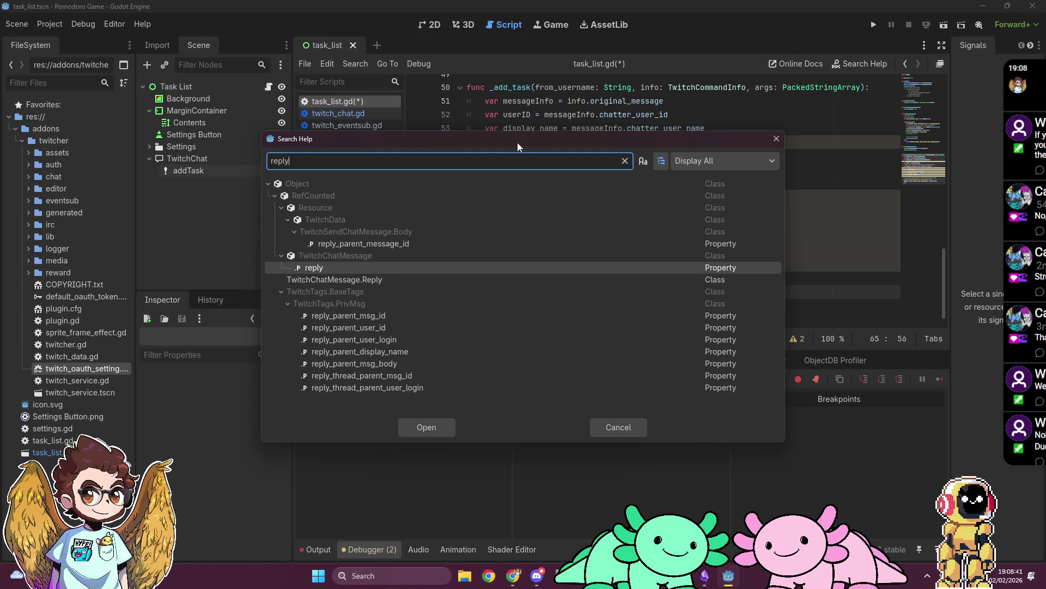
{"action": "mouse_move", "coordinate": [346, 266]}
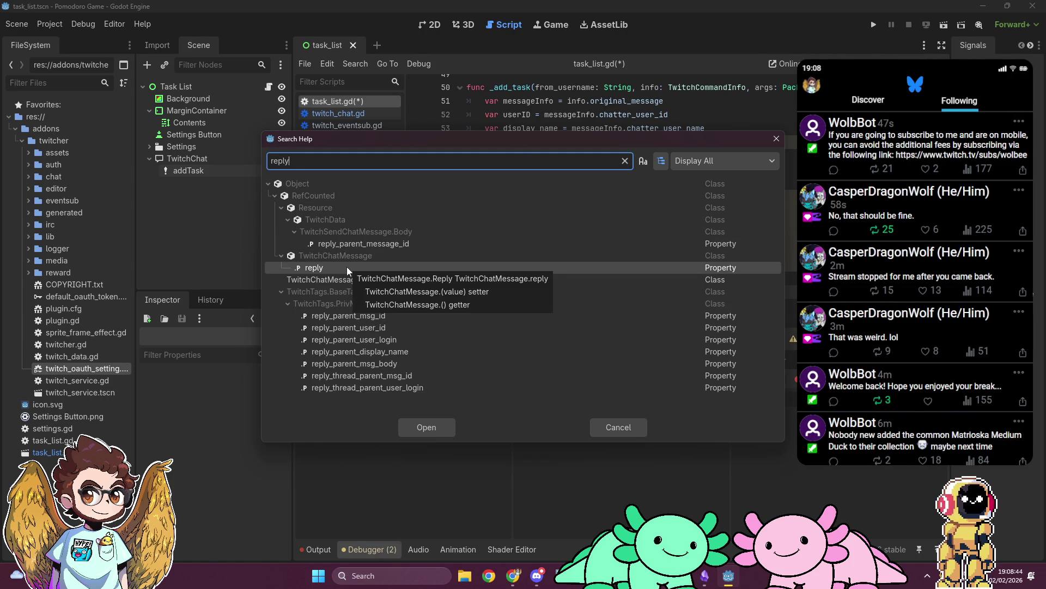
{"action": "double_click", "coordinate": [347, 267]}
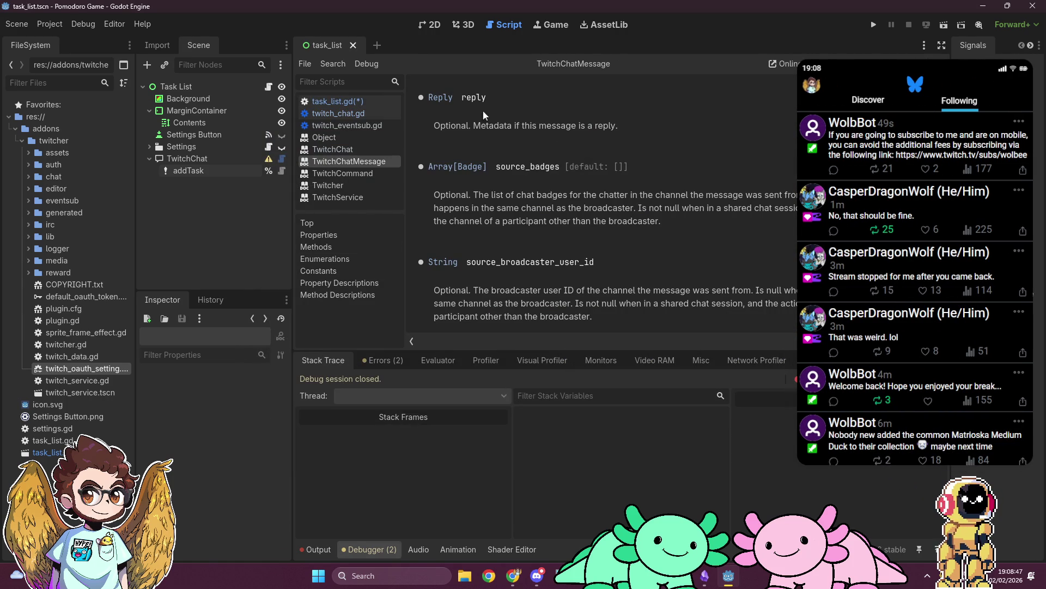
{"action": "scroll", "coordinate": [529, 118], "scroll_direction": "up", "scroll_amount": 3}
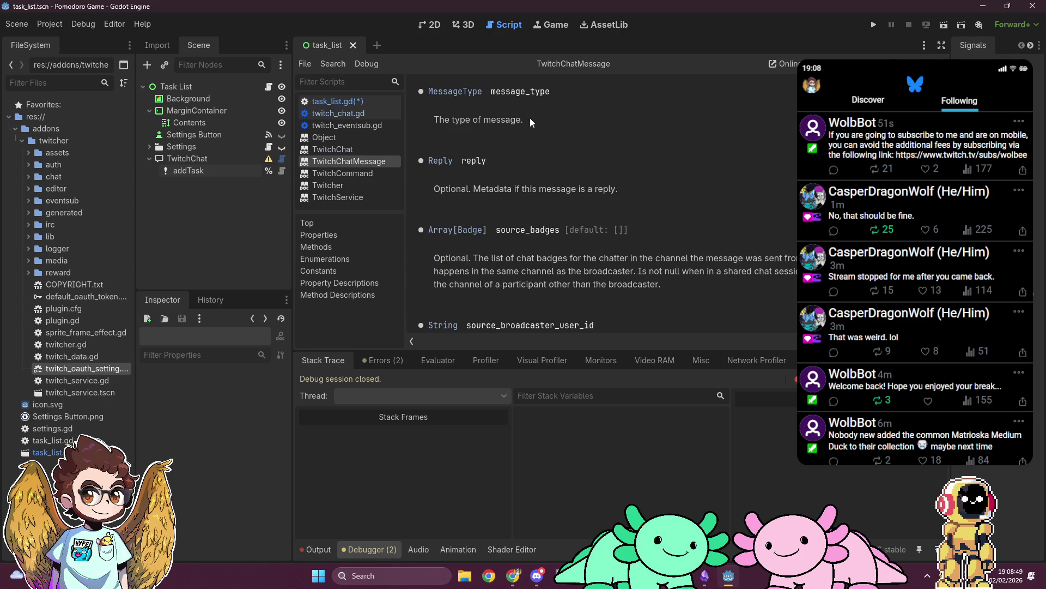
{"action": "scroll", "coordinate": [530, 118], "scroll_direction": "down", "scroll_amount": 1}
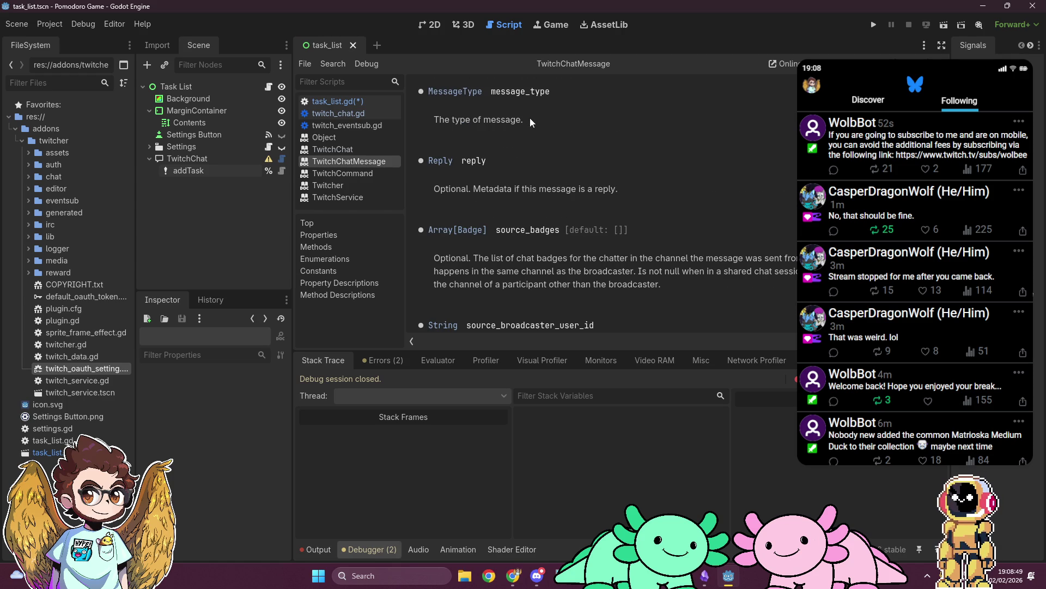
{"action": "right_click", "coordinate": [361, 160]}
{"action": "left_click", "coordinate": [415, 172]}
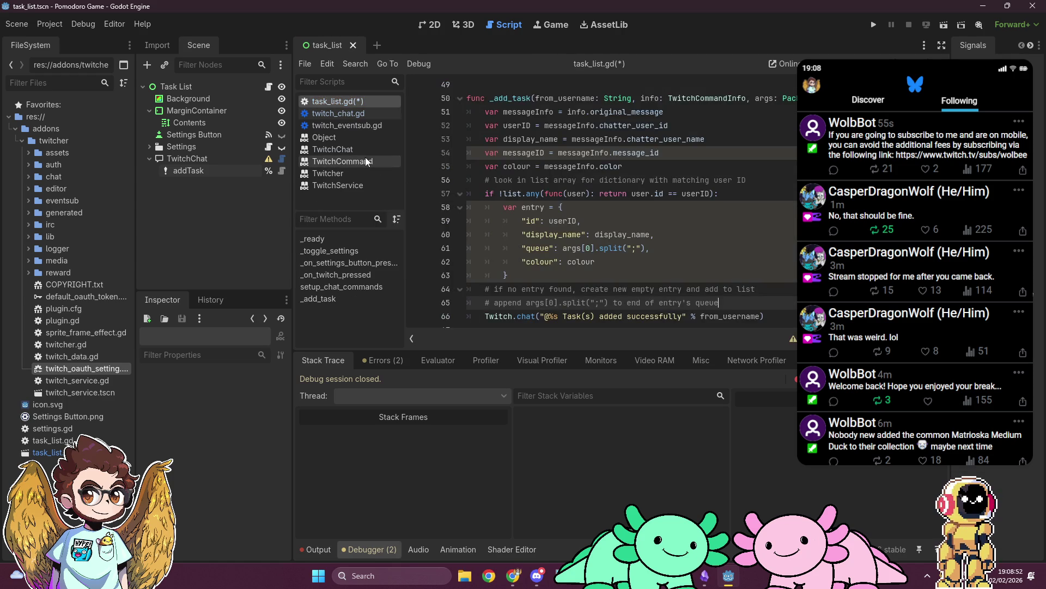
Open the TwitchChat class docs and look up the TwitchChatMessage.Reply result in help search
{"action": "left_click", "coordinate": [358, 152]}
{"action": "scroll", "coordinate": [570, 203], "scroll_direction": "up", "scroll_amount": 15}
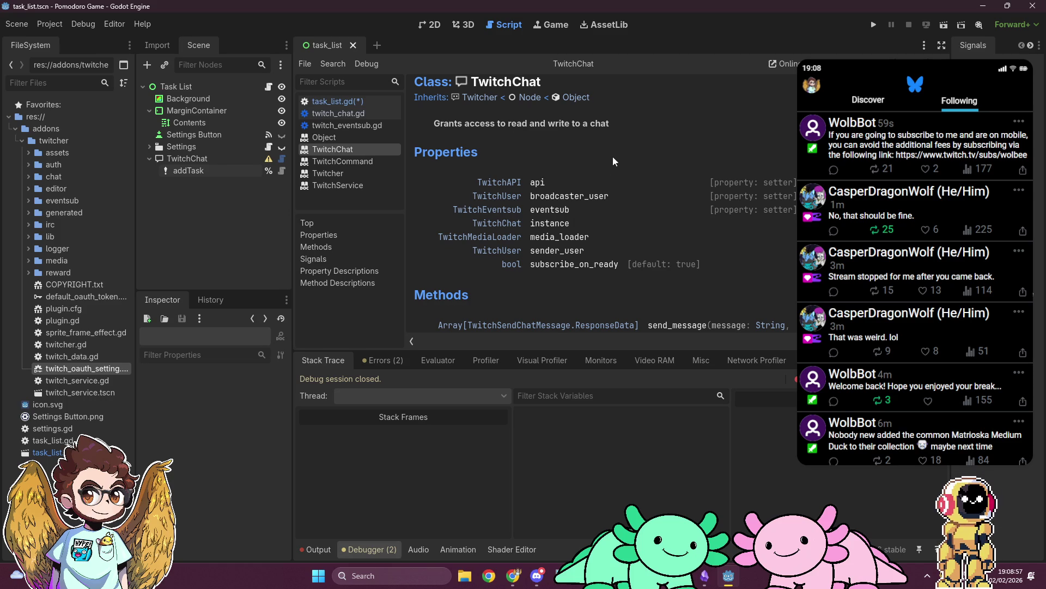
{"action": "scroll", "coordinate": [613, 155], "scroll_direction": "up", "scroll_amount": 1}
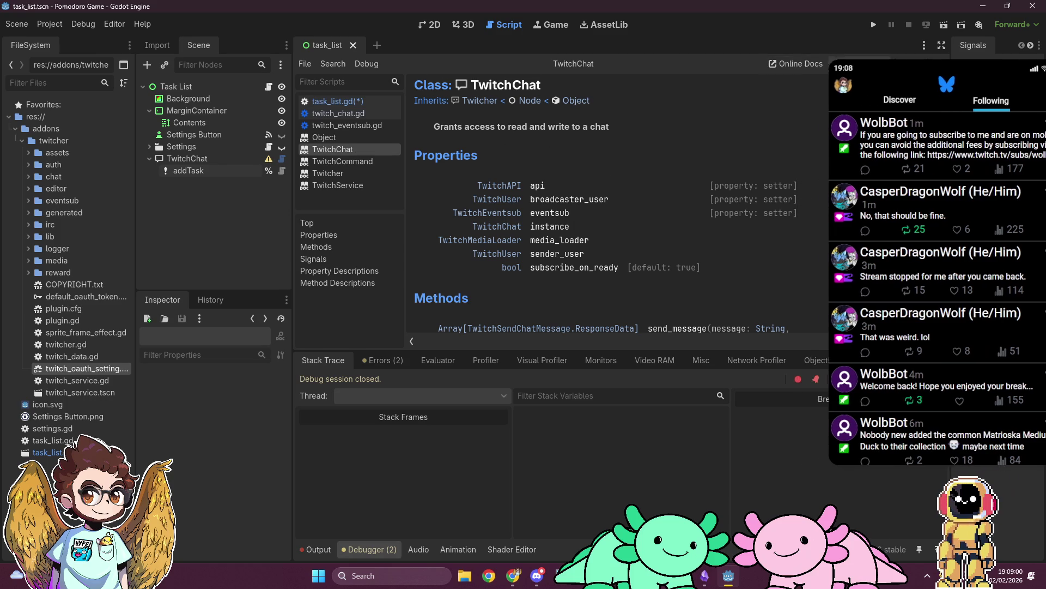
{"action": "key", "text": "F1"}
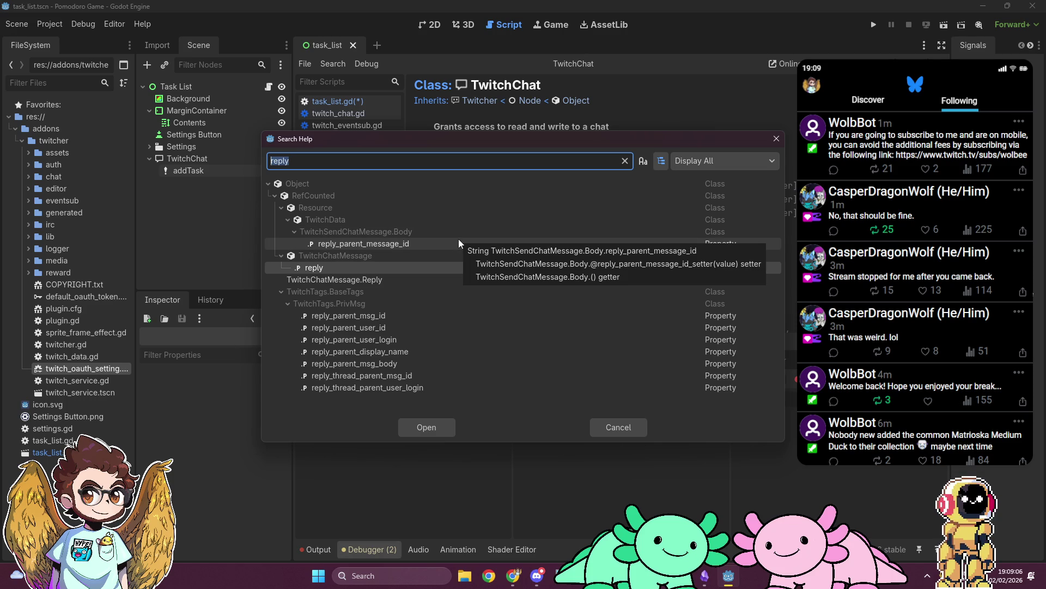
{"action": "left_click", "coordinate": [410, 283]}
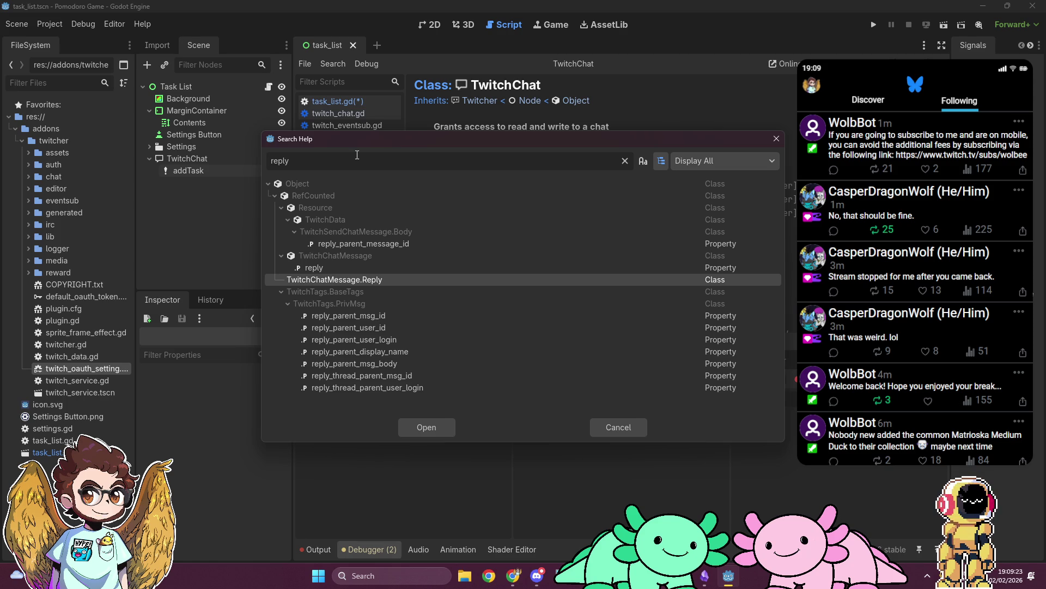
Change the help search query to 'twitch', then 'chat', and scroll through the matches
{"action": "left_click_drag", "start_coordinate": [343, 164], "coordinate": [267, 165]}
{"action": "type", "text": "twitch"}
{"action": "key", "text": "ctrl+a"}
{"action": "type", "text": "chat"}
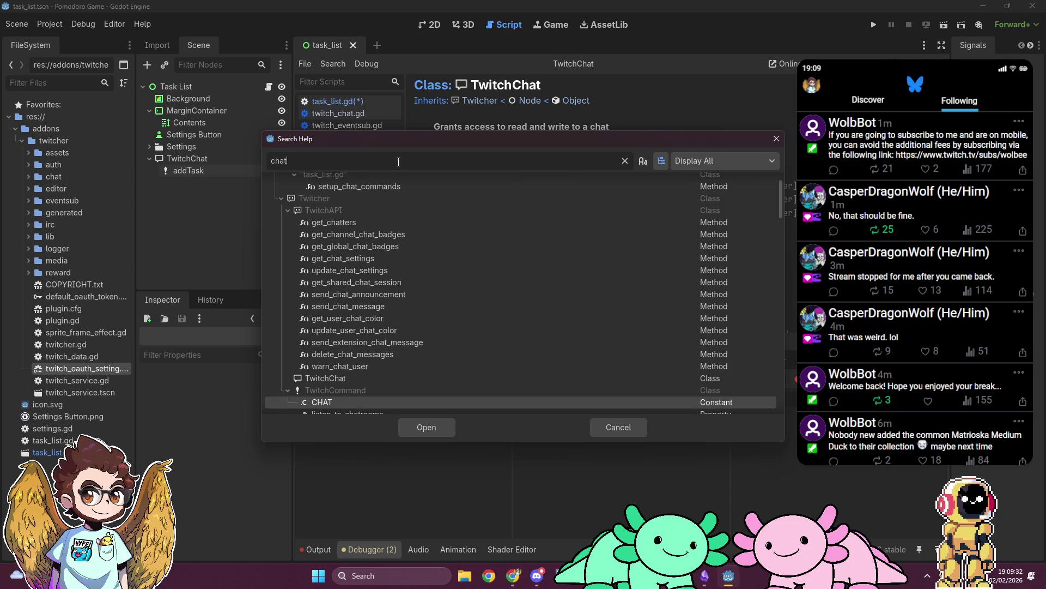
{"action": "scroll", "coordinate": [422, 262], "scroll_direction": "down", "scroll_amount": 3}
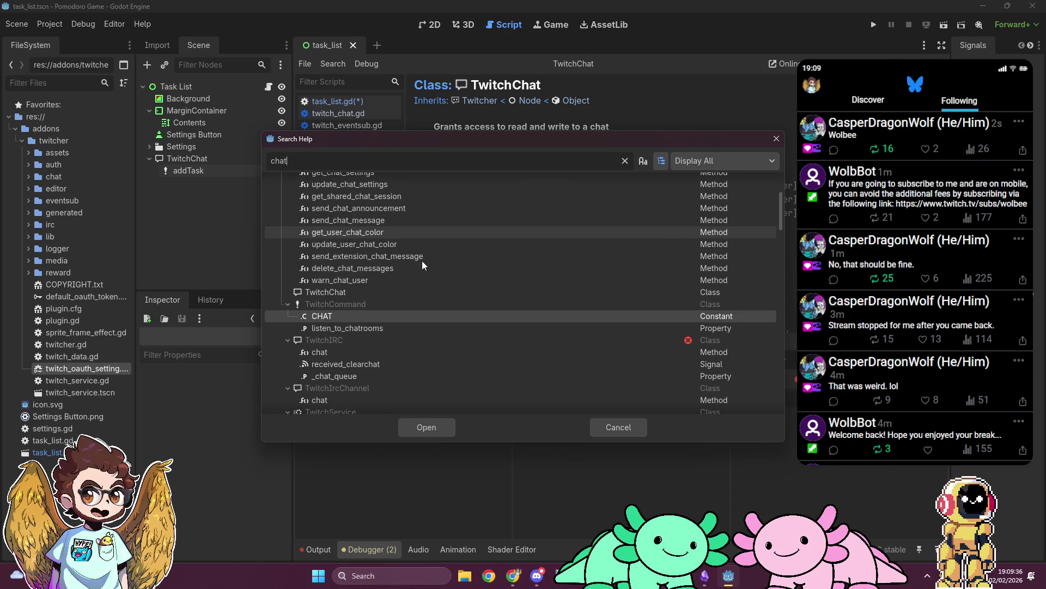
{"action": "scroll", "coordinate": [421, 266], "scroll_direction": "down", "scroll_amount": 3}
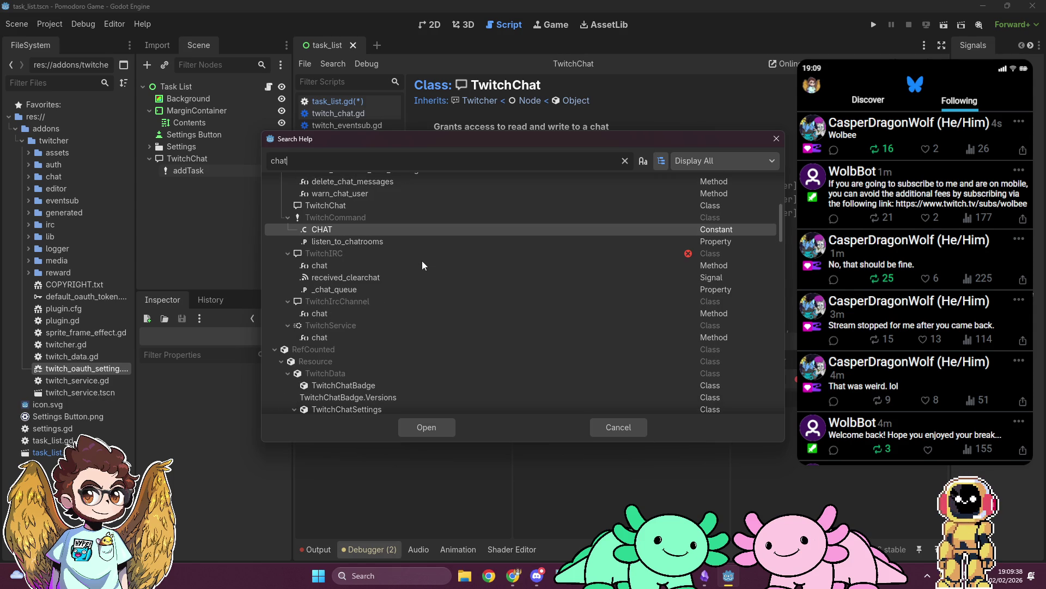
{"action": "scroll", "coordinate": [423, 265], "scroll_direction": "down", "scroll_amount": 2}
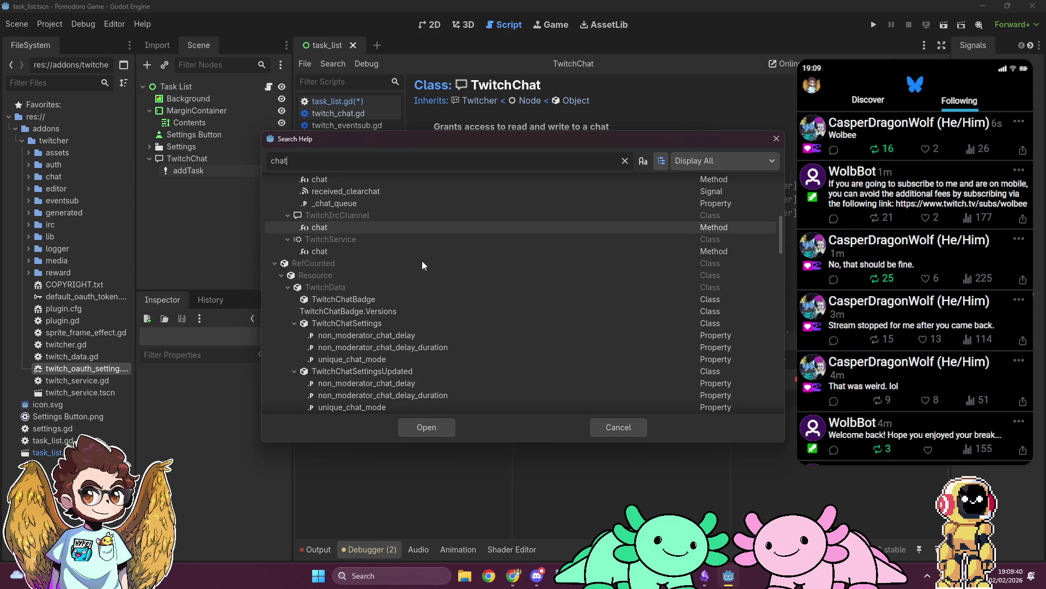
{"action": "scroll", "coordinate": [423, 262], "scroll_direction": "up", "scroll_amount": 8}
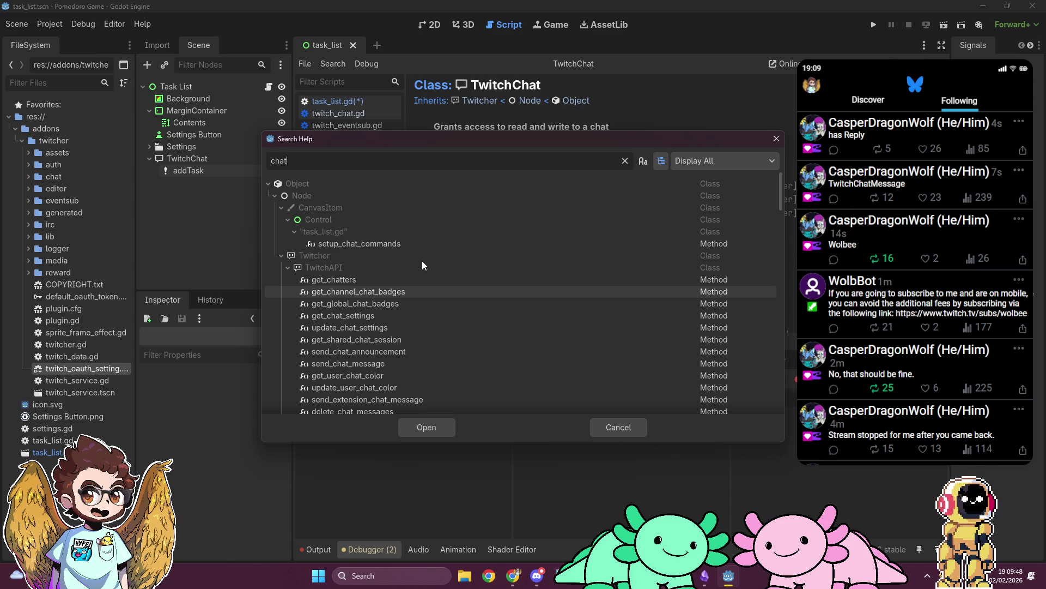
Search help for 'reply', open the TwitchChatMessage.Reply docs, then close that page
{"action": "key", "text": "BackSpace"}
{"action": "key", "text": "BackSpace"}
{"action": "key", "text": "BackSpace"}
{"action": "type", "text": "twitch"}
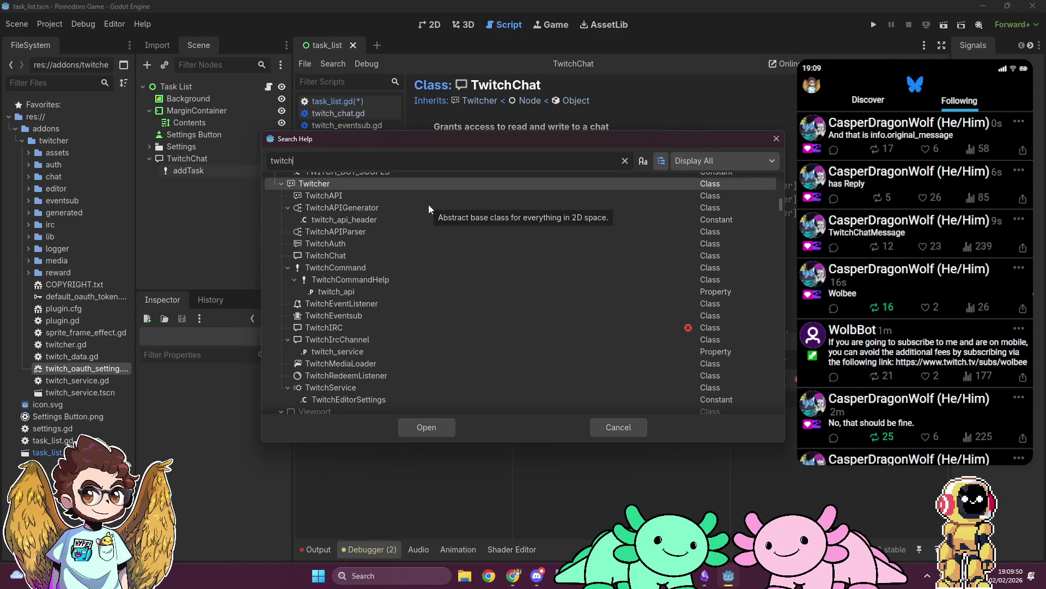
{"action": "key", "text": "BackSpace"}
{"action": "key", "text": "BackSpace"}
{"action": "key", "text": "BackSpace"}
{"action": "type", "text": "reply"}
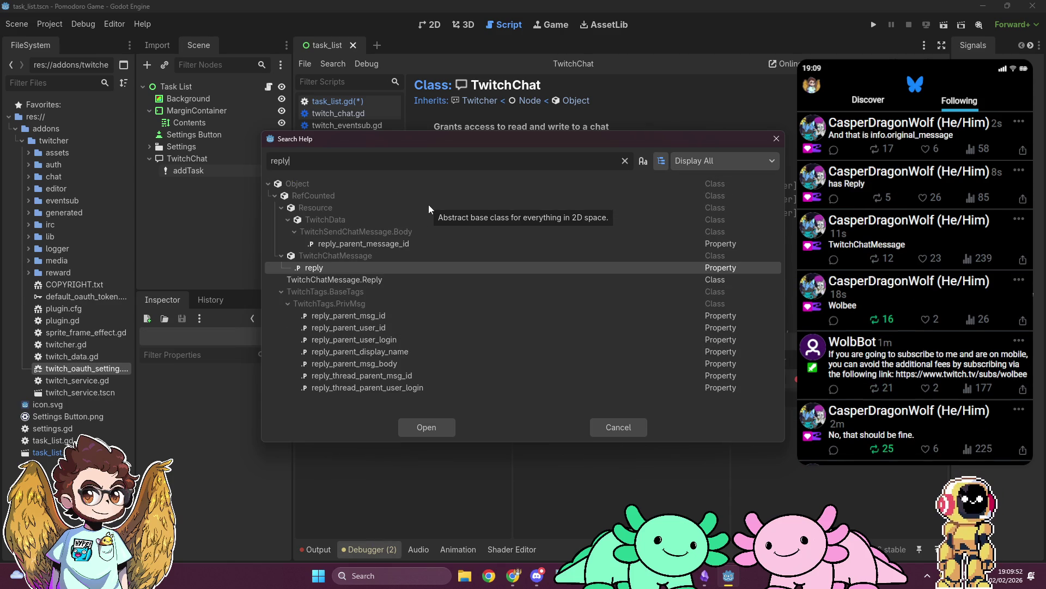
{"action": "double_click", "coordinate": [400, 279]}
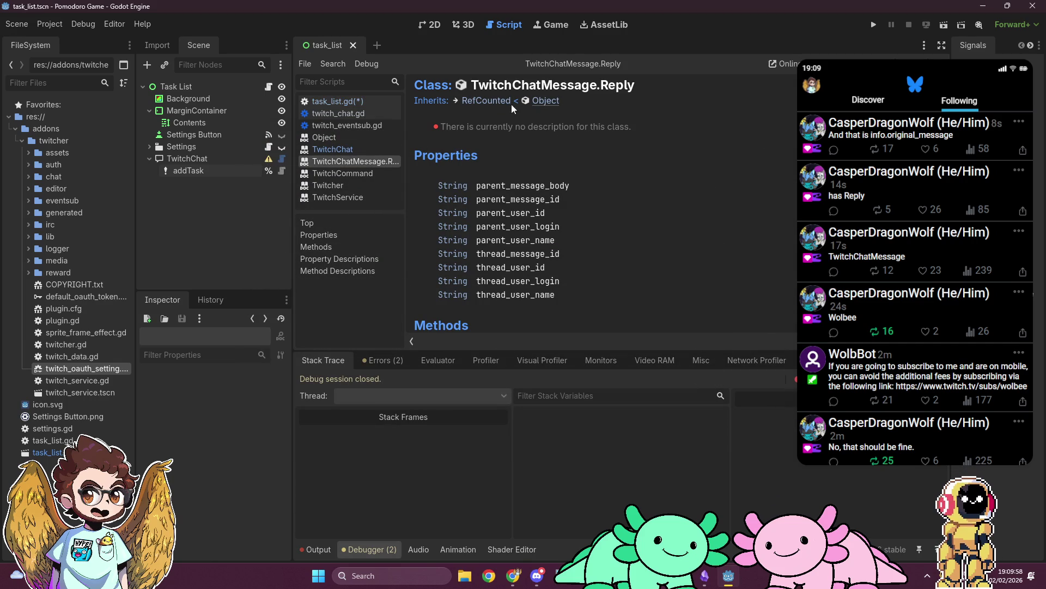
{"action": "right_click", "coordinate": [361, 161]}
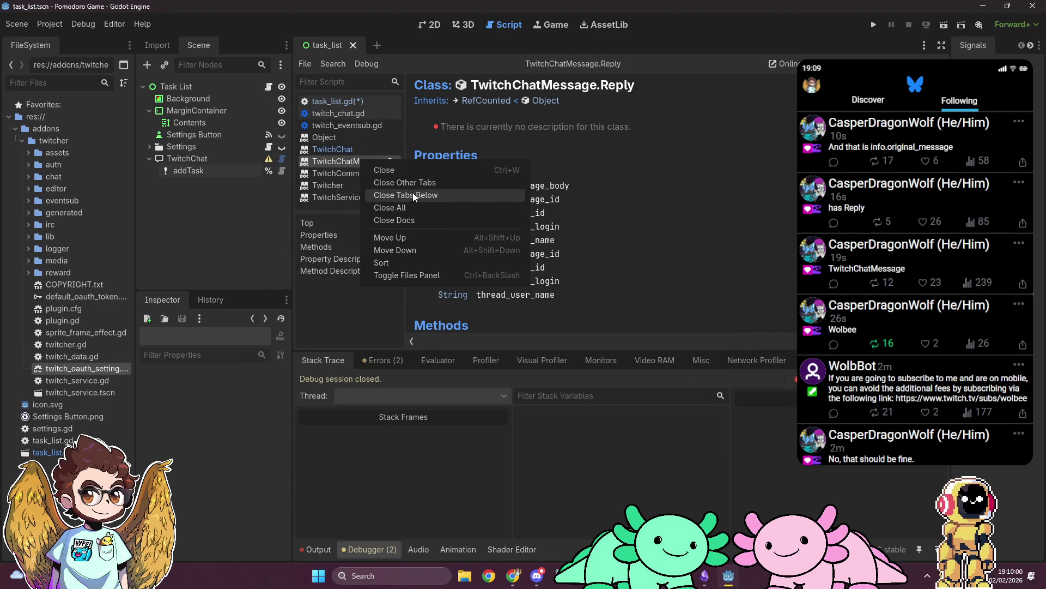
{"action": "left_click", "coordinate": [424, 170]}
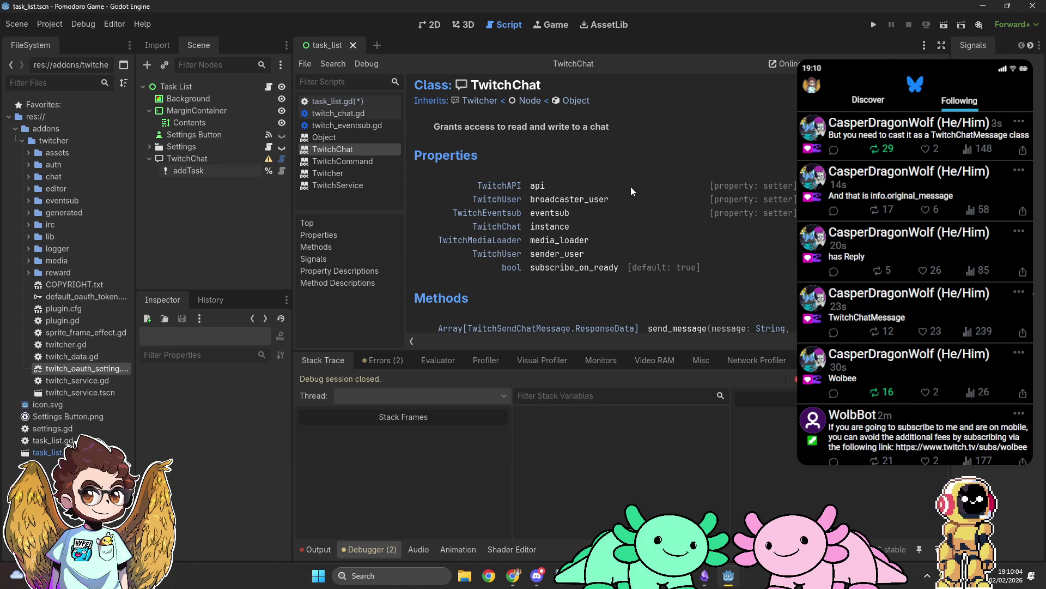
Inspect TwitchChatMessage's reply property and methods, close it, and scroll TwitchChat to its methods
{"action": "key", "text": "F1"}
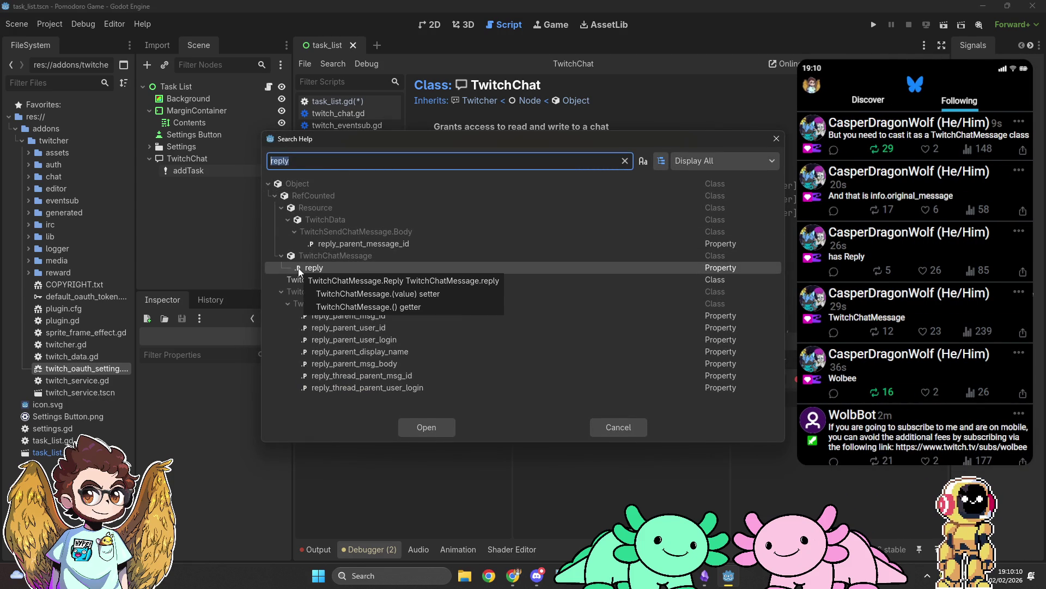
{"action": "double_click", "coordinate": [339, 266]}
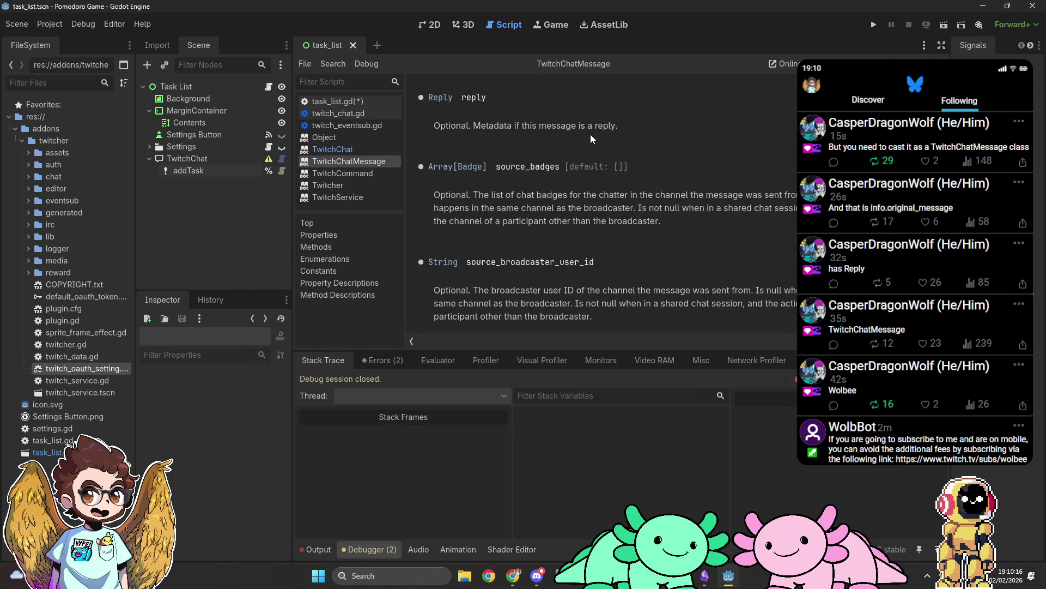
{"action": "left_click", "coordinate": [332, 245]}
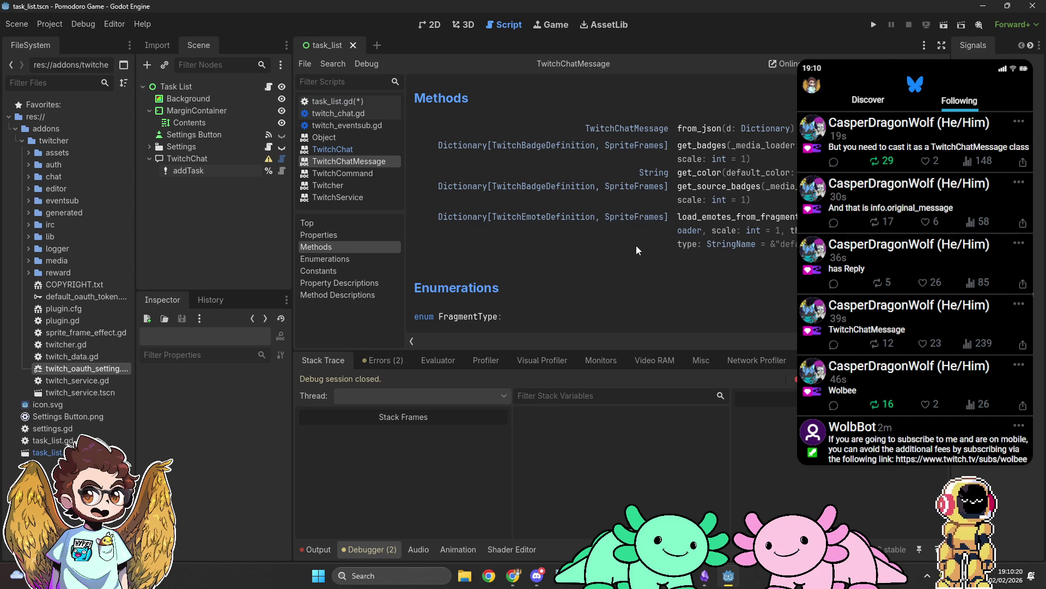
{"action": "right_click", "coordinate": [360, 163]}
{"action": "left_click", "coordinate": [408, 176]}
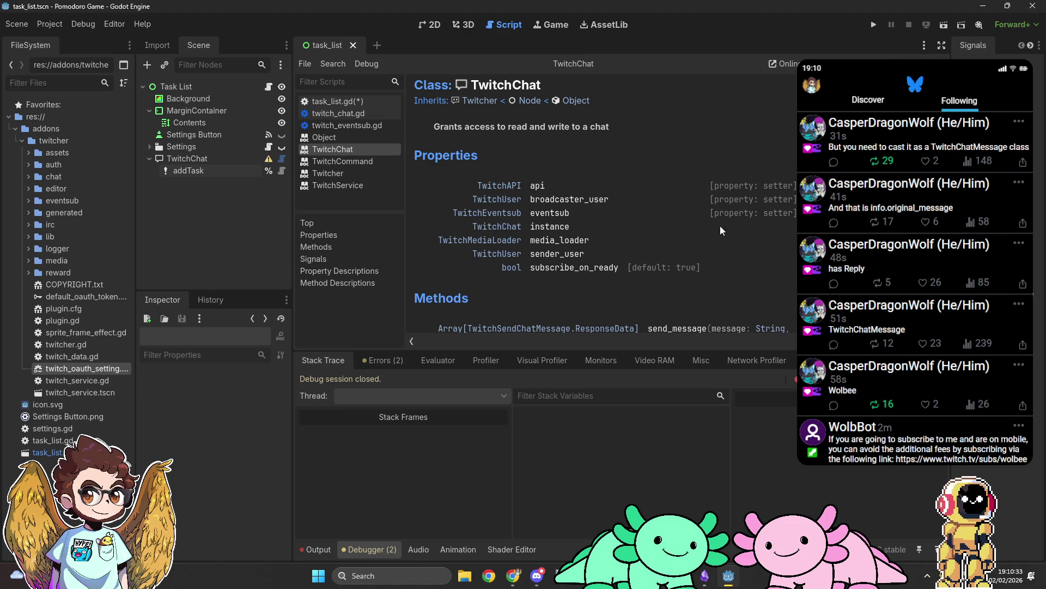
{"action": "scroll", "coordinate": [597, 141], "scroll_direction": "down", "scroll_amount": 3}
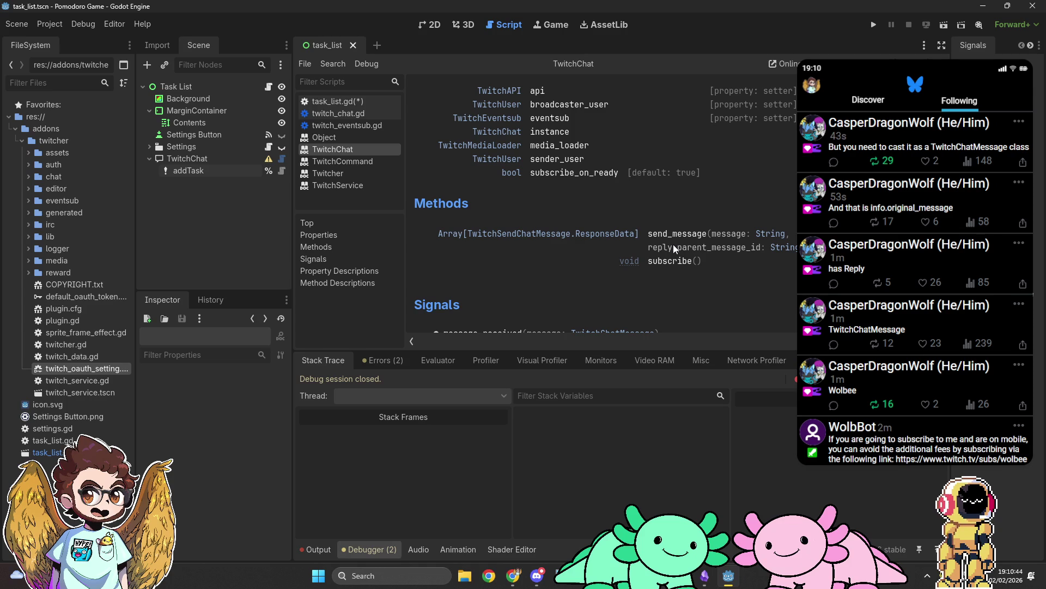
Make line 66 call $TwitchChat.send_message with the 'Task(s) added successfully' text and messageID
{"action": "key", "text": "alt+Left"}
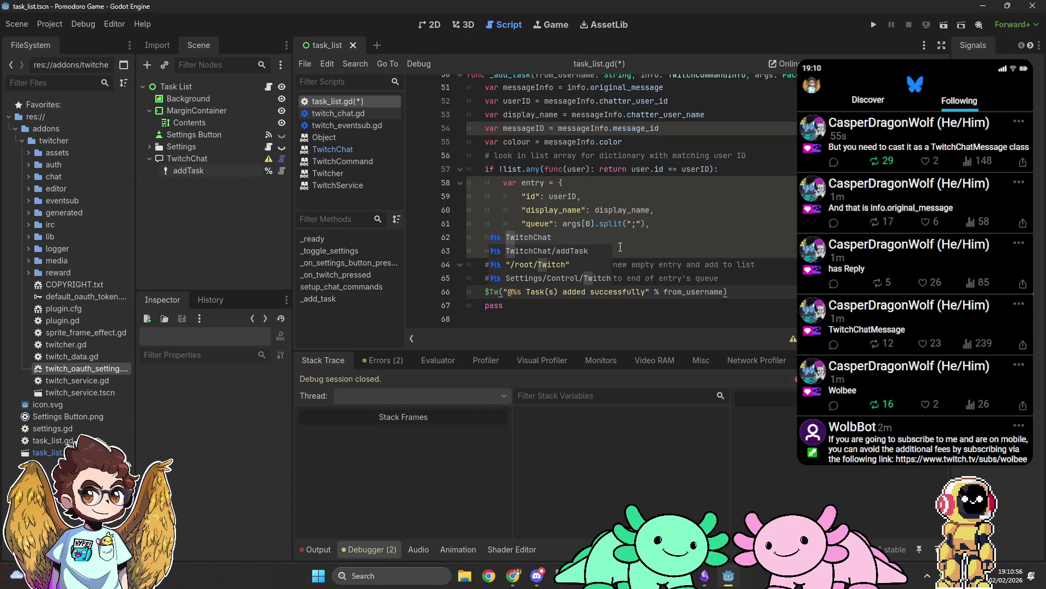
{"action": "key", "text": "Return"}
{"action": "type", "text": ".sen"}
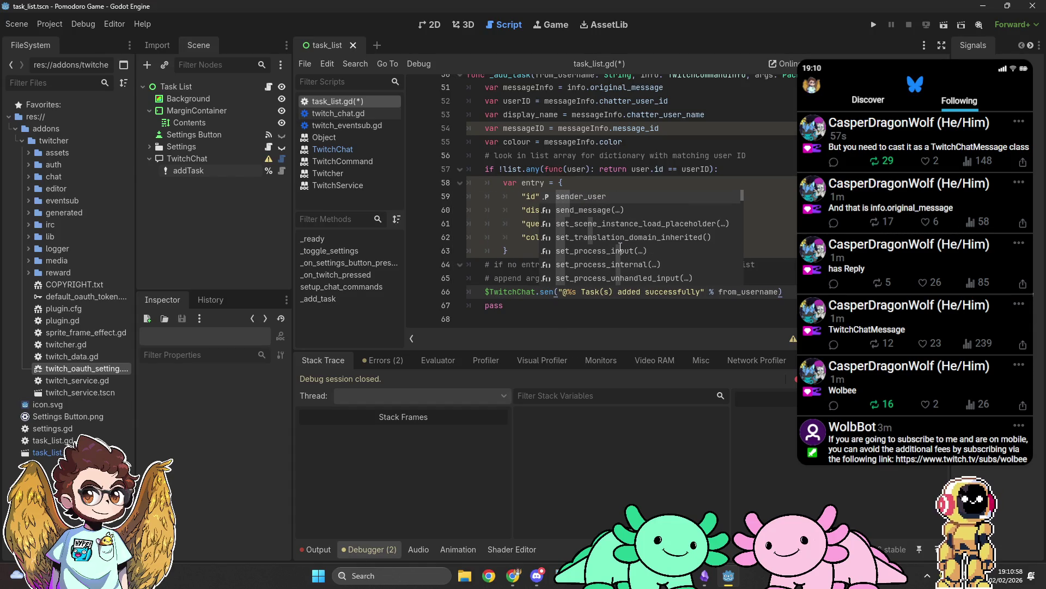
{"action": "key", "text": "Down"}
{"action": "key", "text": "Return"}
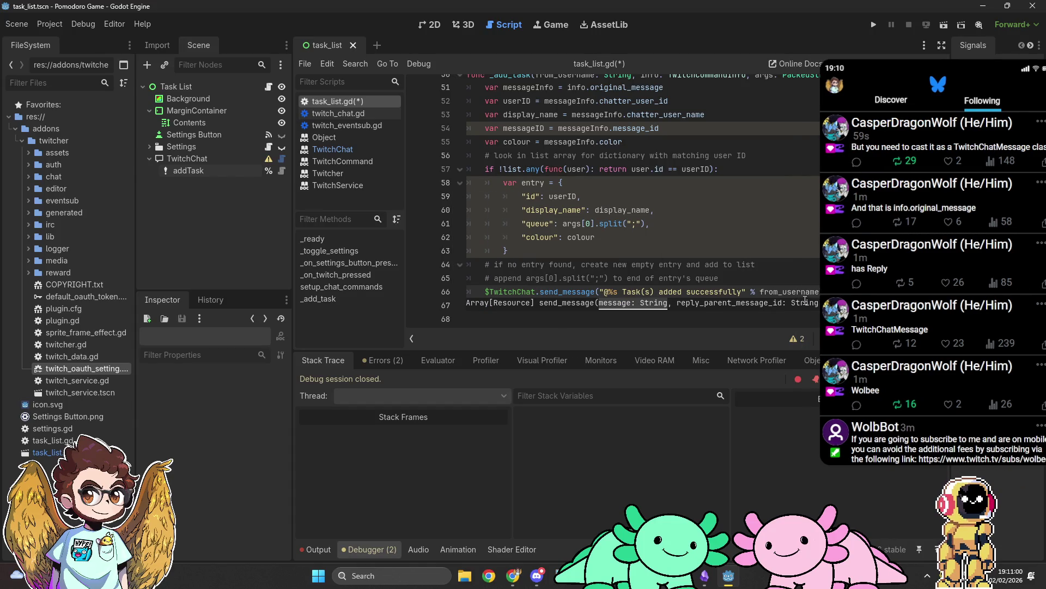
{"action": "left_click", "coordinate": [822, 291]}
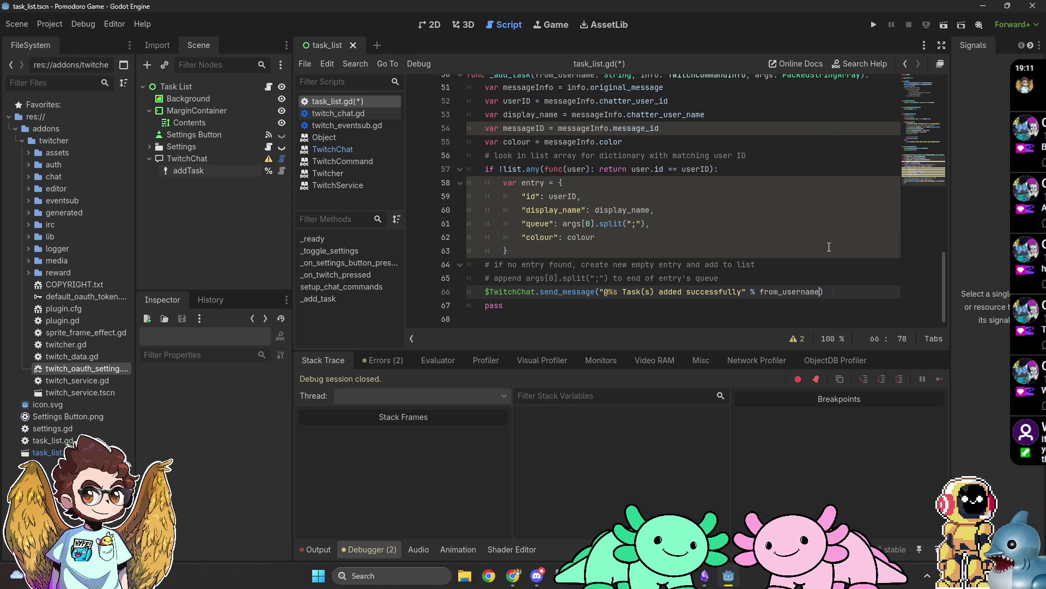
{"action": "type", "text": ",messageIF"}
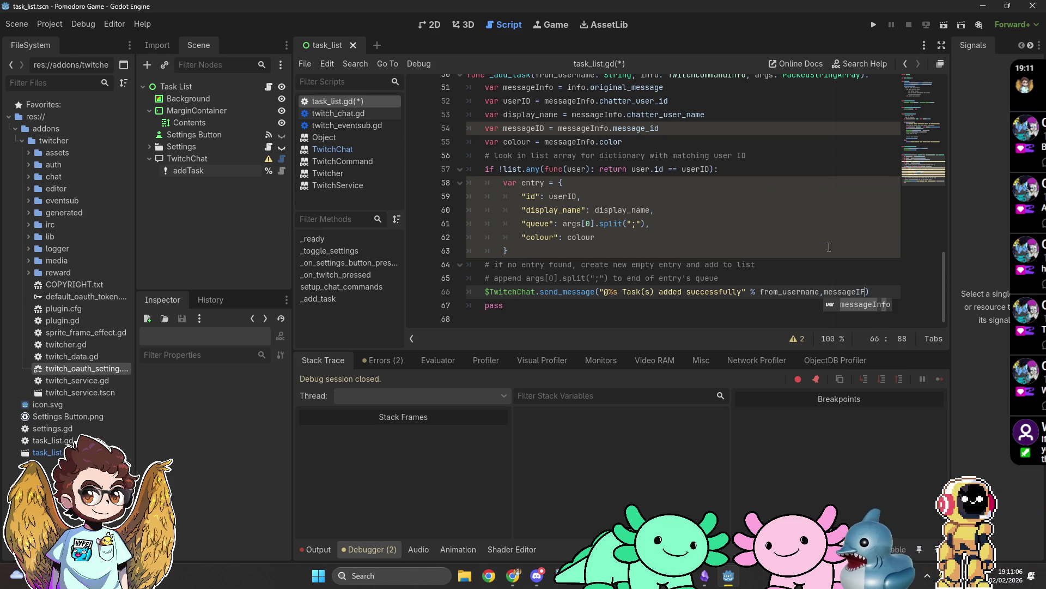
{"action": "key", "text": "BackSpace"}
{"action": "type", "text": "D"}
{"action": "key", "text": "ctrl+Left"}
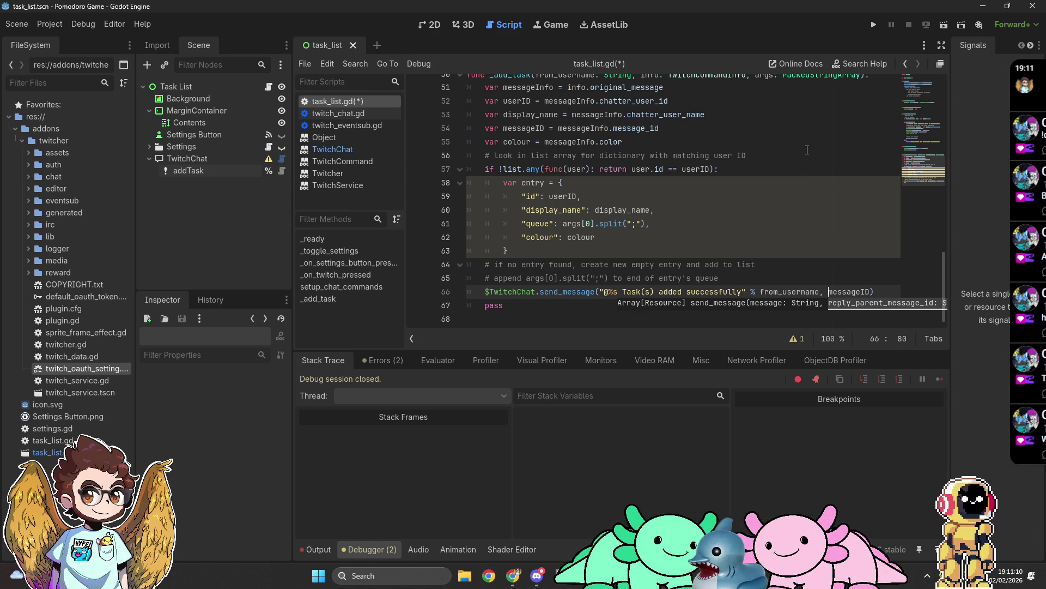
{"action": "left_click", "coordinate": [735, 169]}
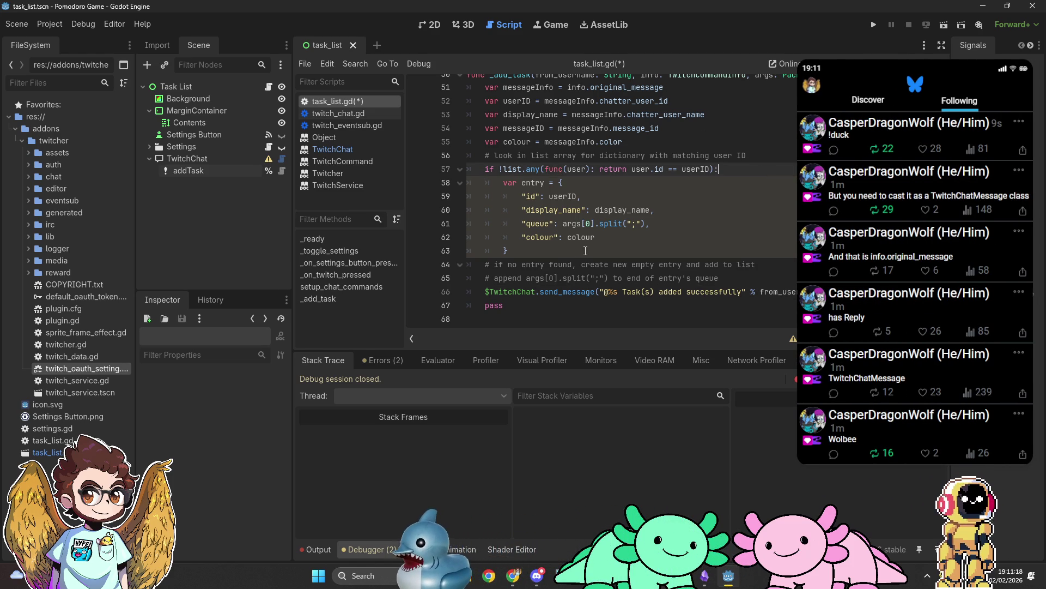
Add list.append(entry) after the entry dictionary in the lookup block
{"action": "left_click", "coordinate": [585, 250]}
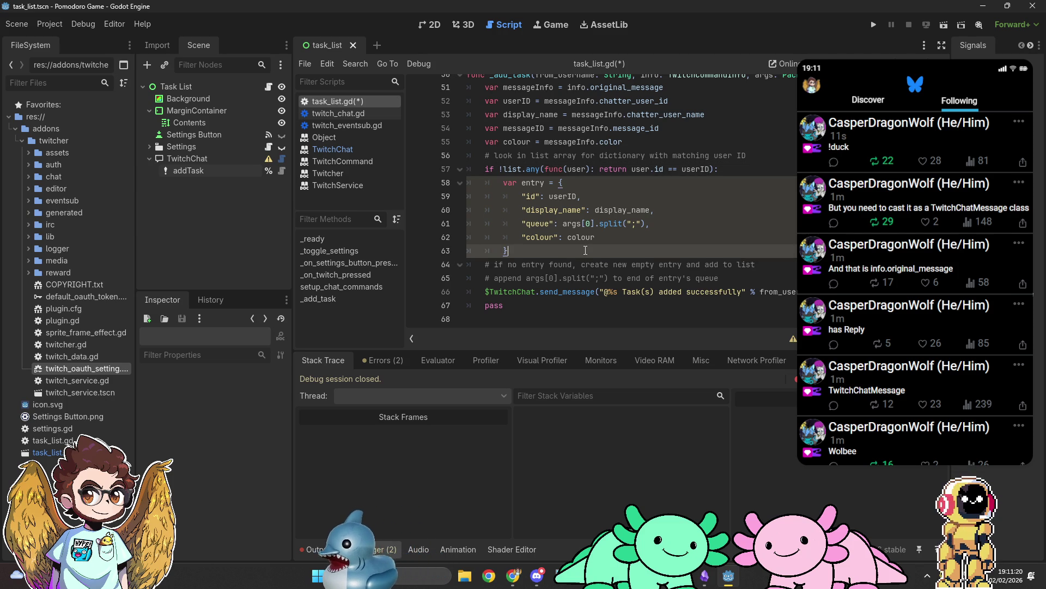
{"action": "key", "text": "Return"}
{"action": "type", "text": "list.append(entry"}
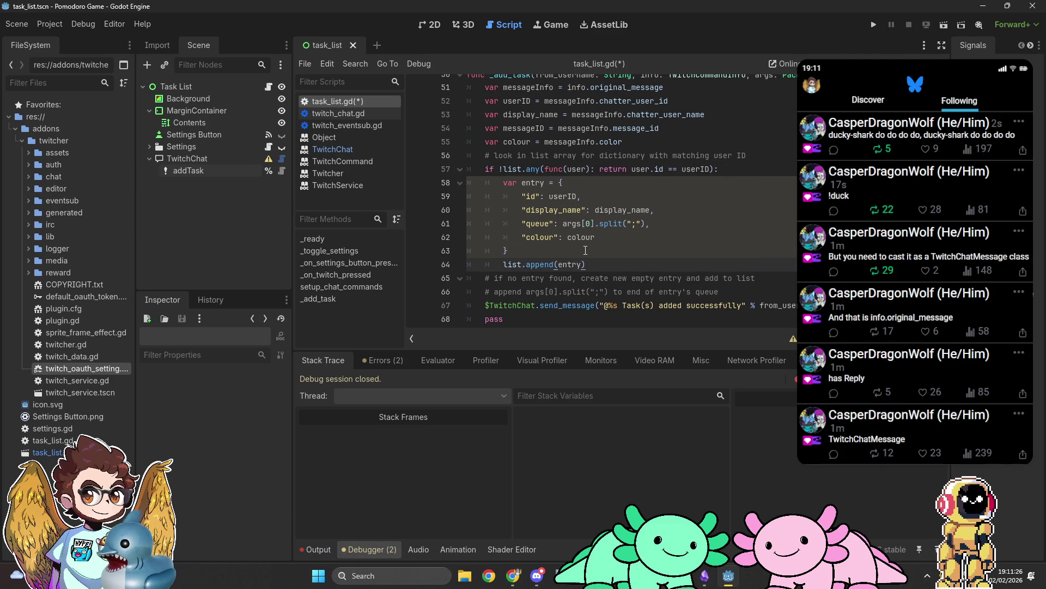
{"action": "scroll", "coordinate": [585, 250], "scroll_direction": "up", "scroll_amount": 1}
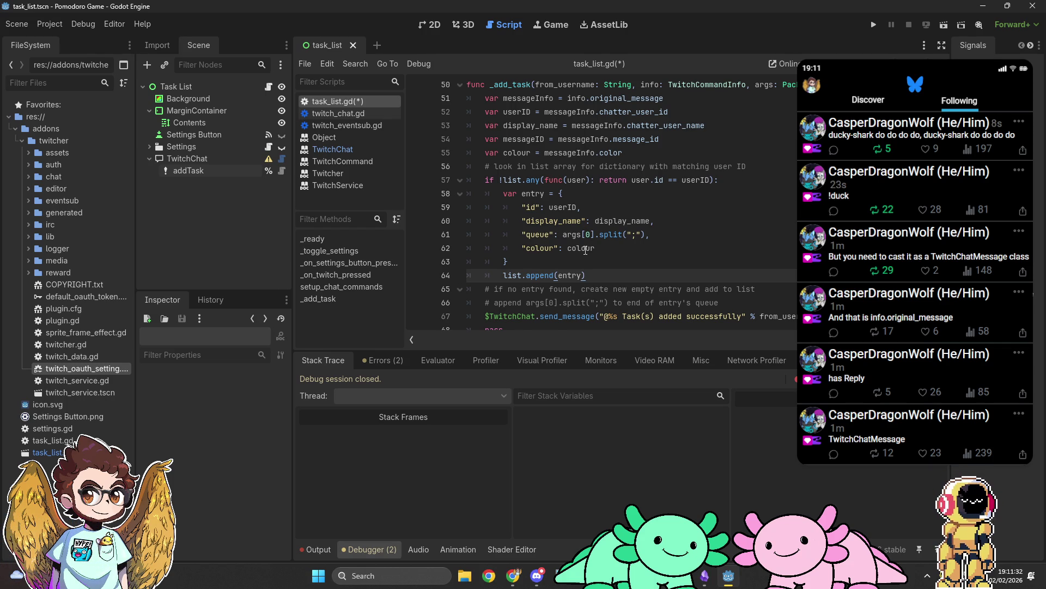
Start an empty else: branch below it, then bring up the Array any() docs
{"action": "key", "text": "Return"}
{"action": "key", "text": "BackSpace"}
{"action": "type", "text": "else"}
{"action": "key", "text": "Return"}
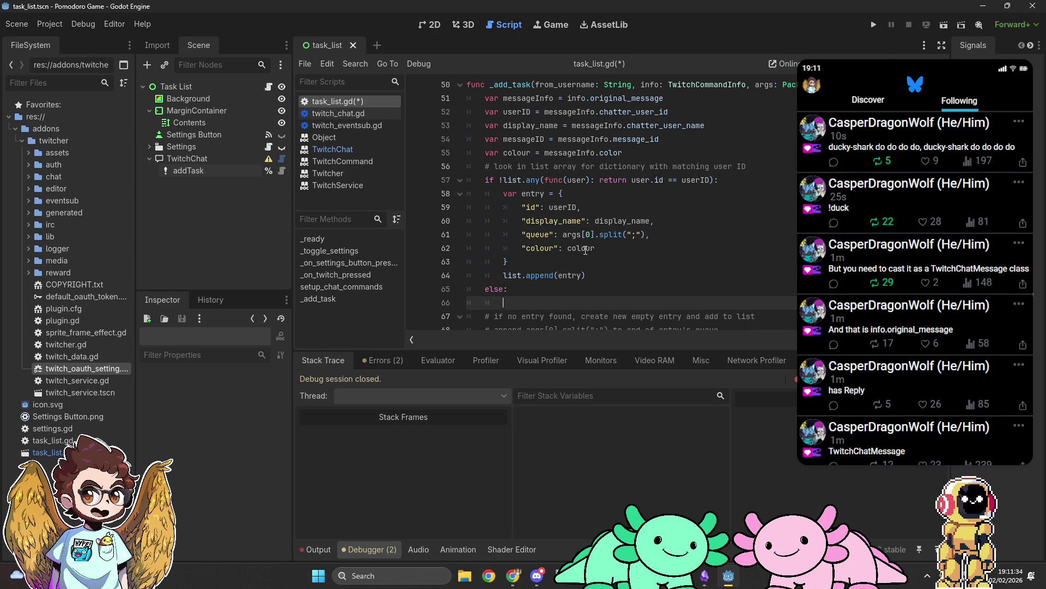
{"action": "scroll", "coordinate": [620, 194], "scroll_direction": "down", "scroll_amount": 1}
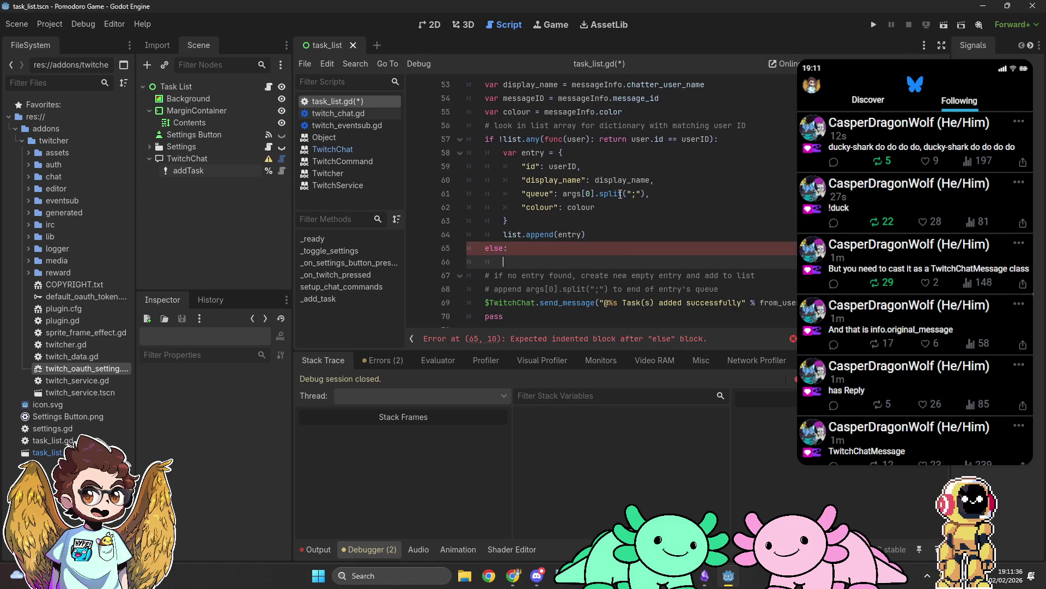
{"action": "mouse_move", "coordinate": [621, 194]}
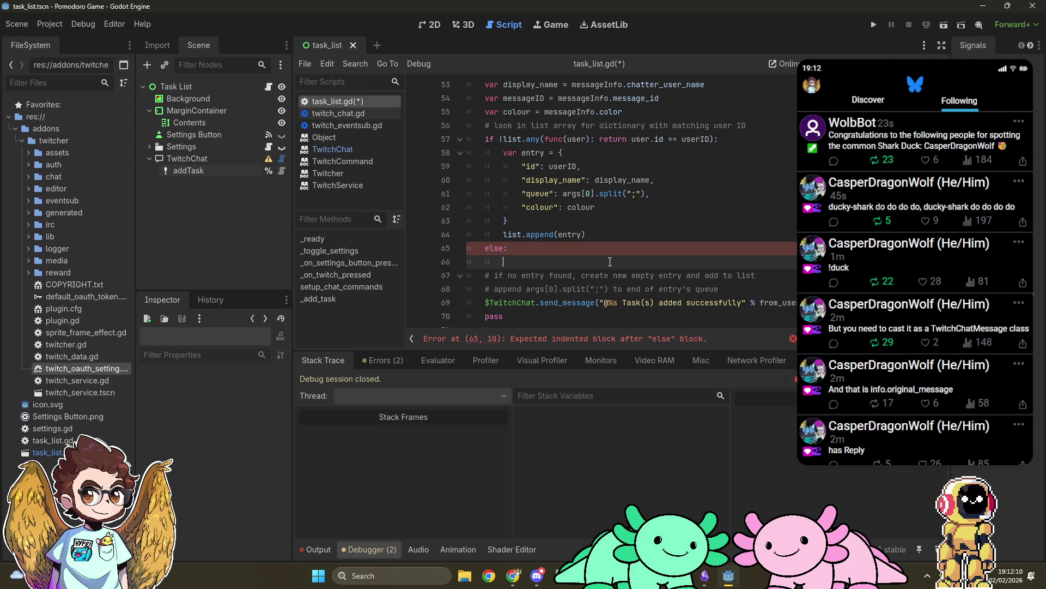
{"action": "key", "text": "alt+Tab"}
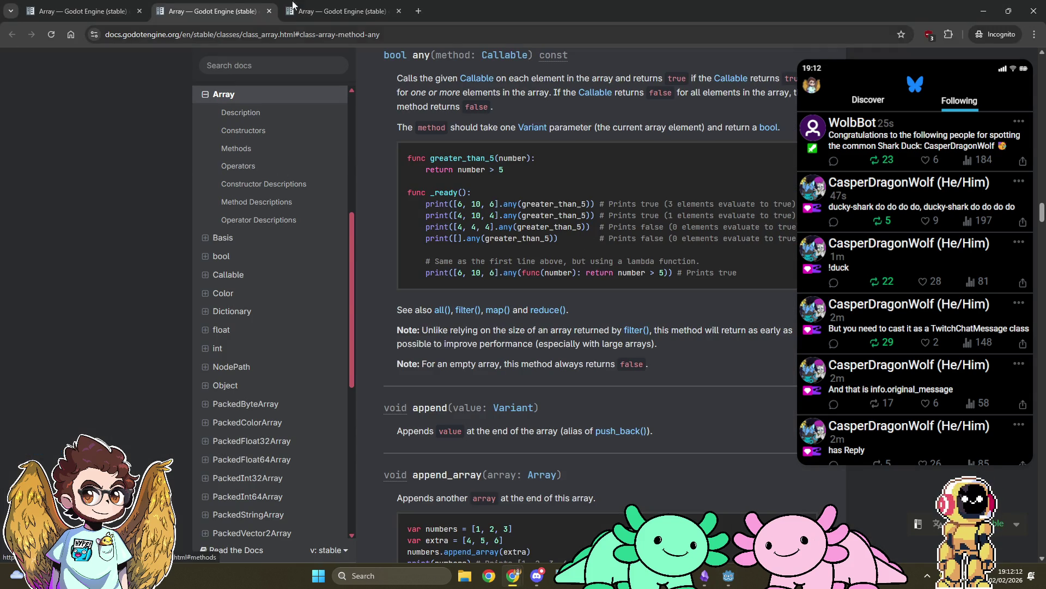
Read the Array find() description from the methods table, then the filter() description
{"action": "left_click", "coordinate": [90, 6]}
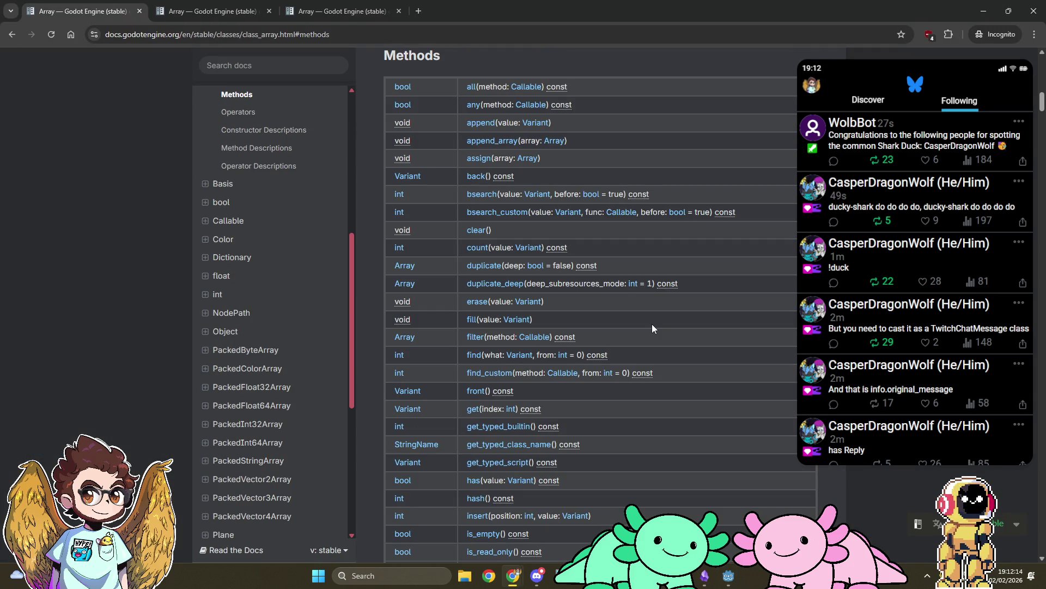
{"action": "middle_click", "coordinate": [477, 359]}
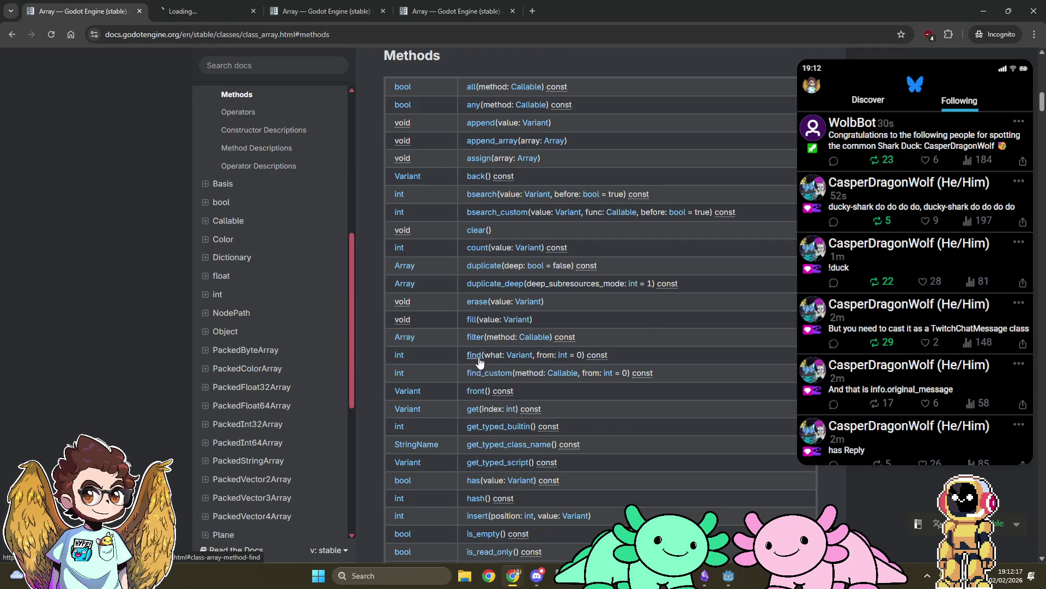
{"action": "left_click", "coordinate": [244, 6]}
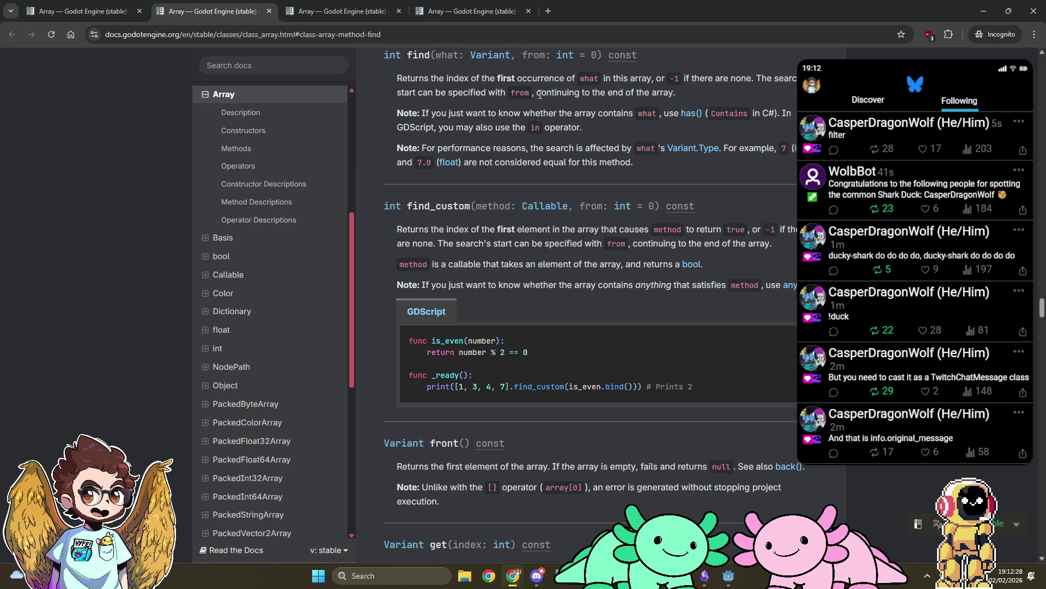
{"action": "key", "text": "ctrl+4"}
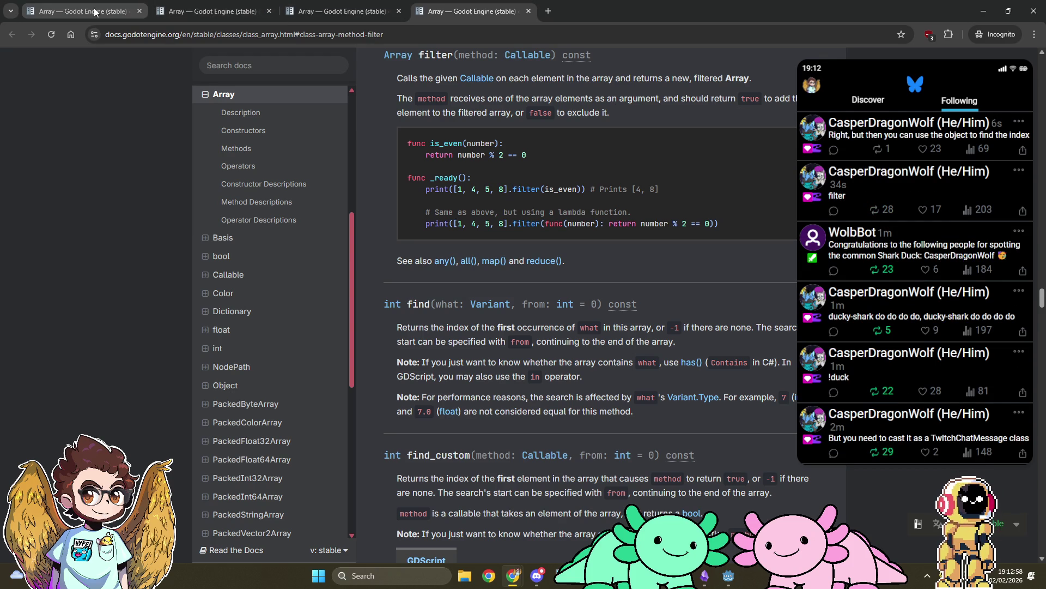
{"action": "left_click", "coordinate": [728, 576]}
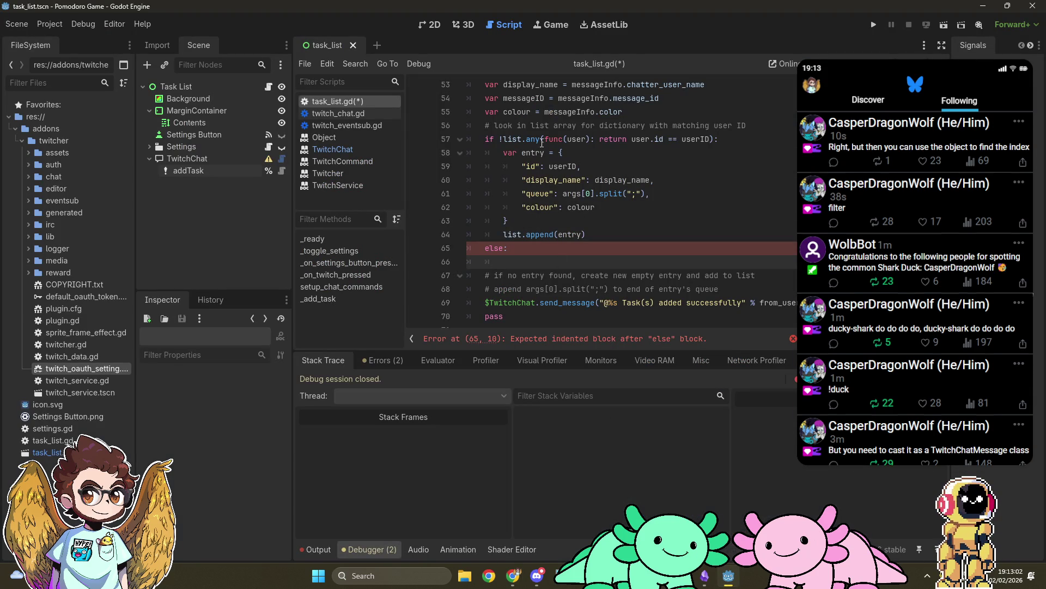
Add 'var filter = list.filter(...)' using the copied matching-user lambda from the any() condition
{"action": "mouse_move", "coordinate": [532, 143]}
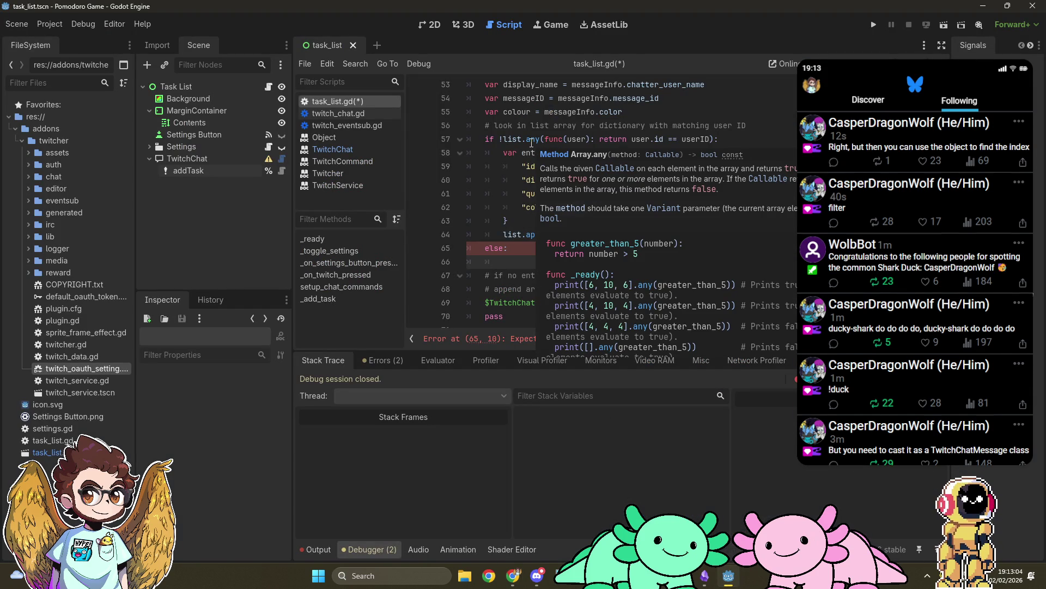
{"action": "double_click", "coordinate": [532, 140]}
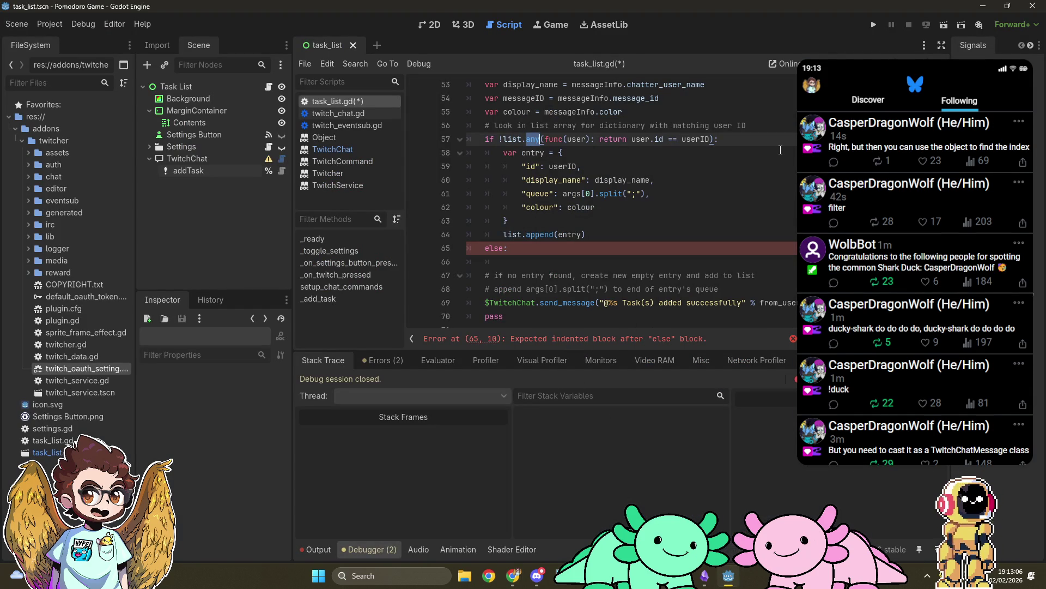
{"action": "key", "text": "Up"}
{"action": "key", "text": "End"}
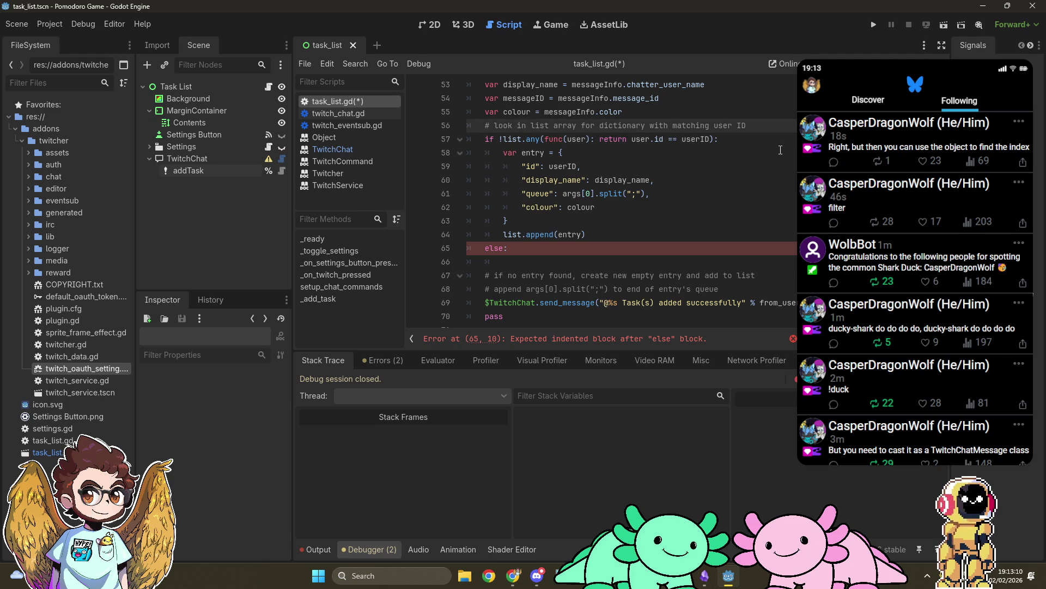
{"action": "key", "text": "Return"}
{"action": "type", "text": "va"}
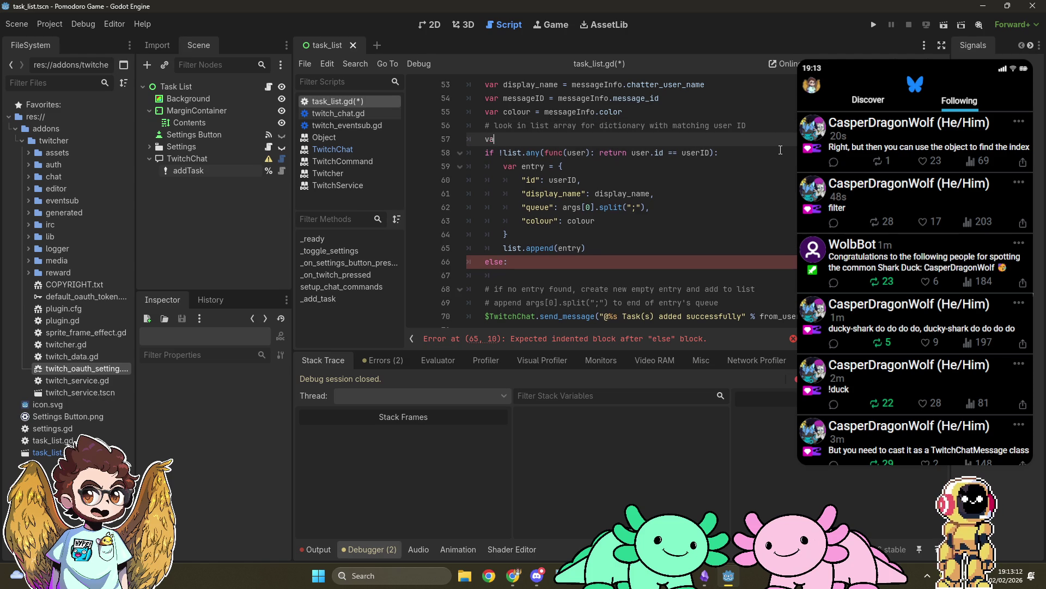
{"action": "type", "text": "r filter = li"}
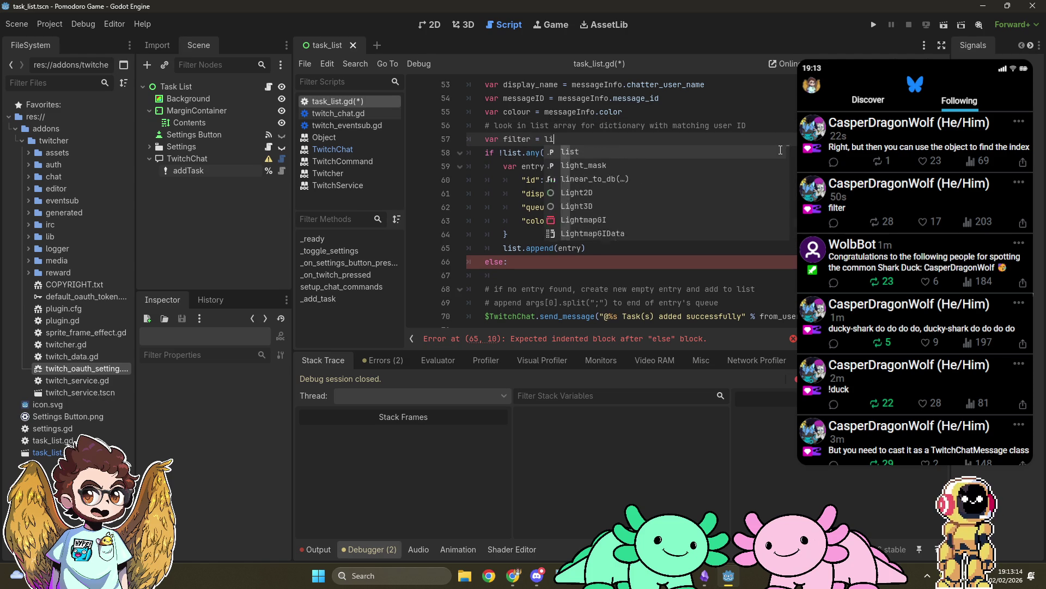
{"action": "type", "text": "st.filter"}
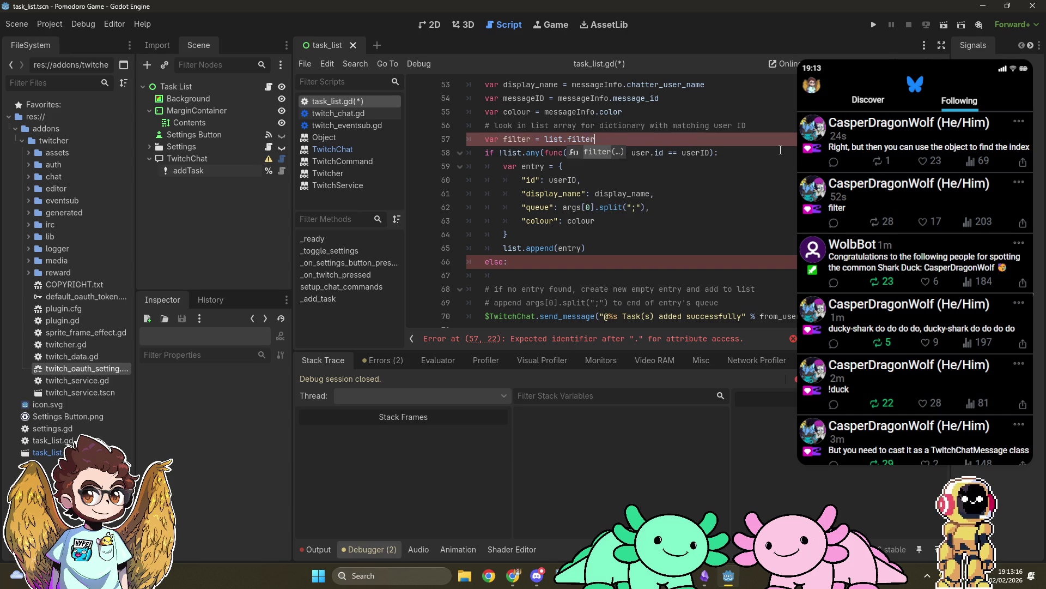
{"action": "key", "text": "Return"}
{"action": "left_click", "coordinate": [780, 151]}
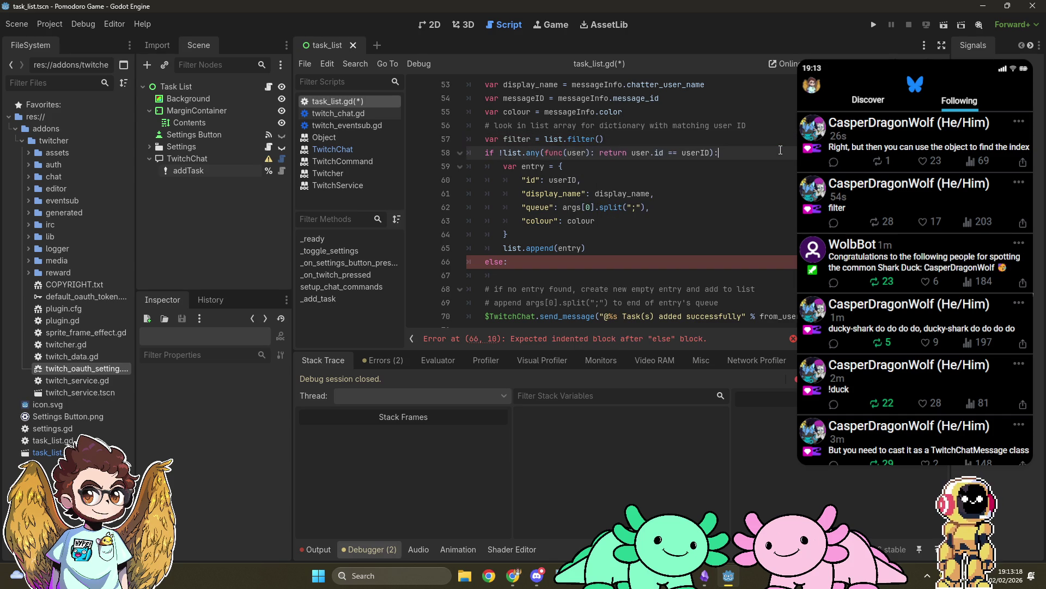
{"action": "left_click_drag", "start_coordinate": [545, 153], "coordinate": [715, 154]}
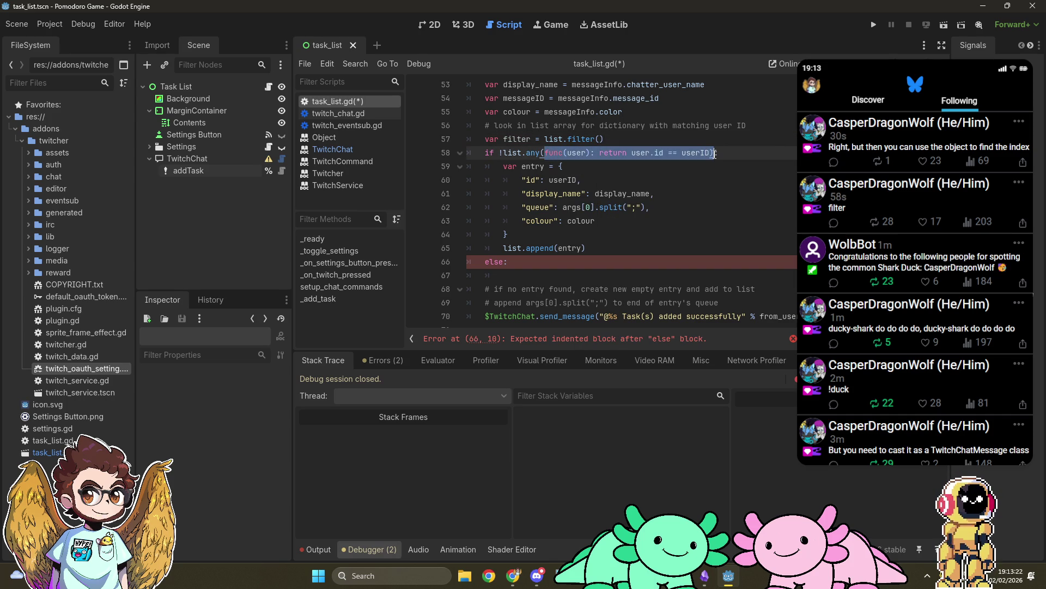
{"action": "left_click_drag", "start_coordinate": [714, 154], "coordinate": [711, 155]}
{"action": "key", "text": "ctrl+c"}
{"action": "left_click", "coordinate": [689, 139]}
{"action": "key", "text": "Left"}
{"action": "key", "text": "ctrl+v"}
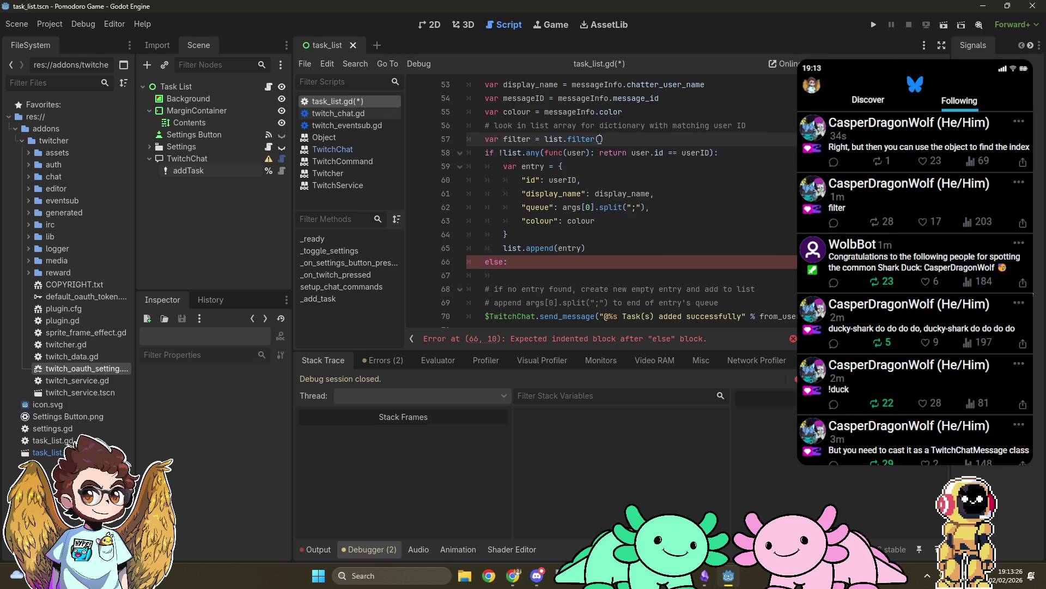
Replace the old any() condition with filter.is_empty()
{"action": "left_click", "coordinate": [763, 154]}
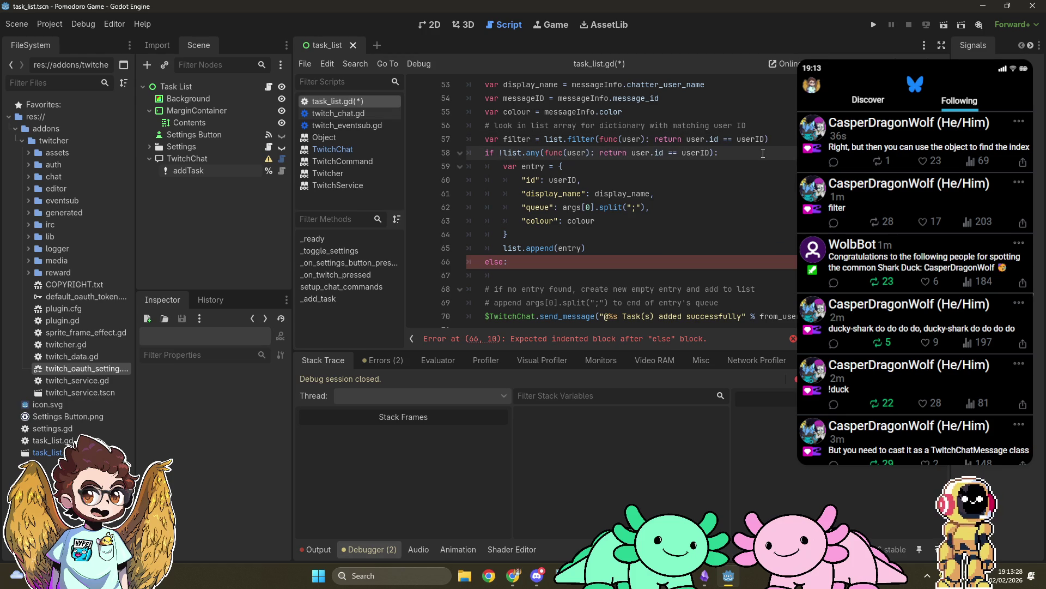
{"action": "key", "text": "Left"}
{"action": "key", "text": "shift+Home"}
{"action": "key", "text": "ctrl+shift+Right"}
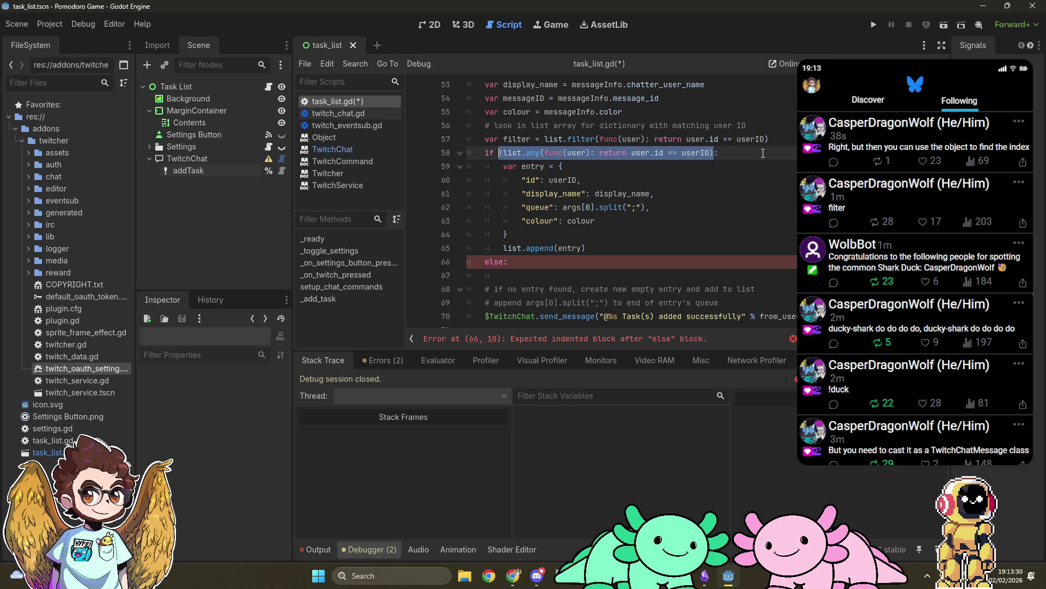
{"action": "type", "text": "filter.is_e"}
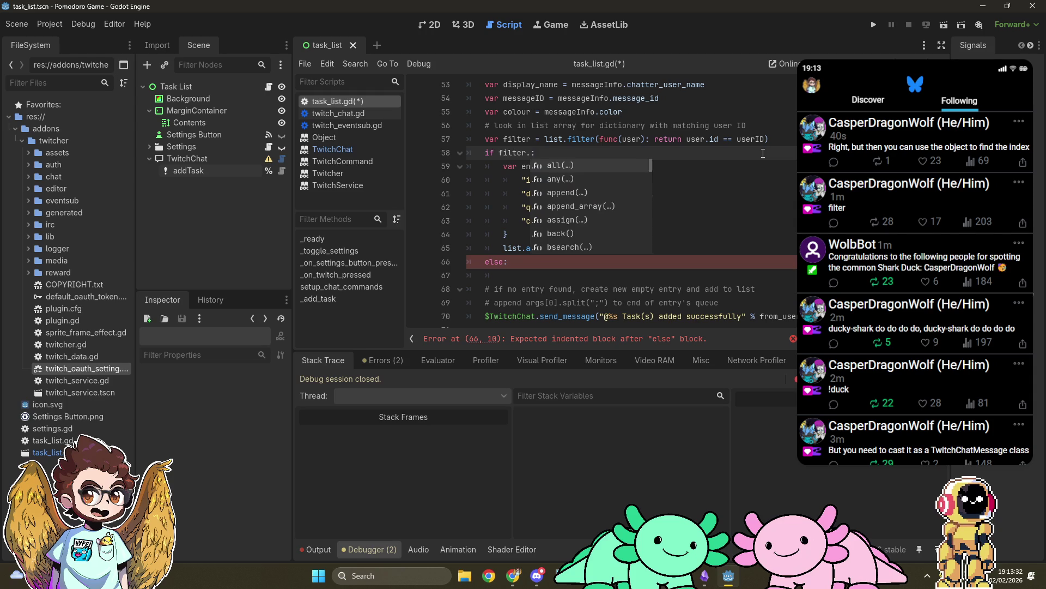
{"action": "key", "text": "Return"}
{"action": "key", "text": "Right"}
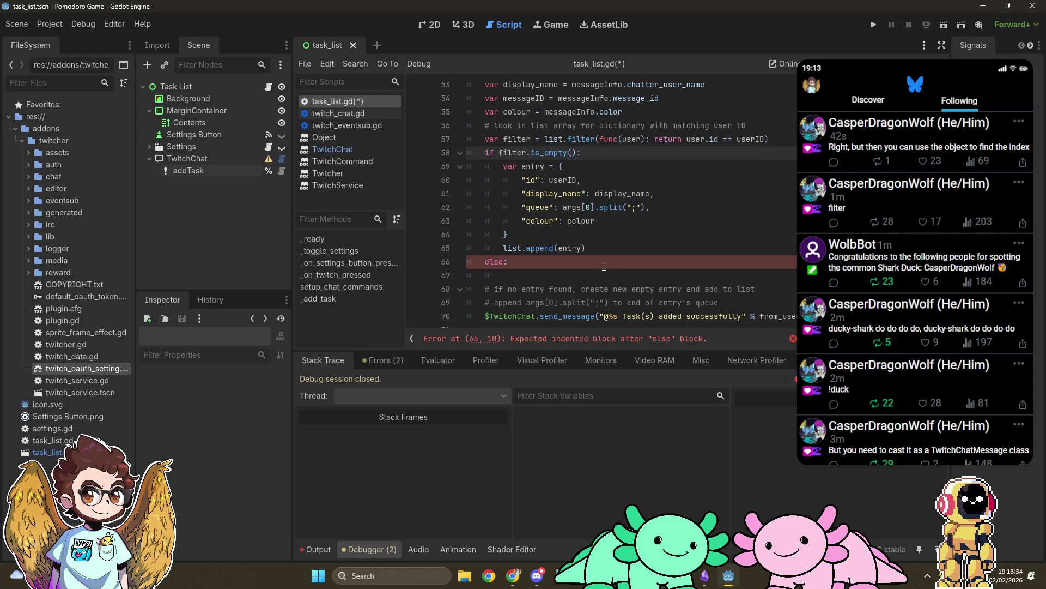
Type list[list.find(filter)] under else, then switch to the Array docs
{"action": "left_click", "coordinate": [598, 272]}
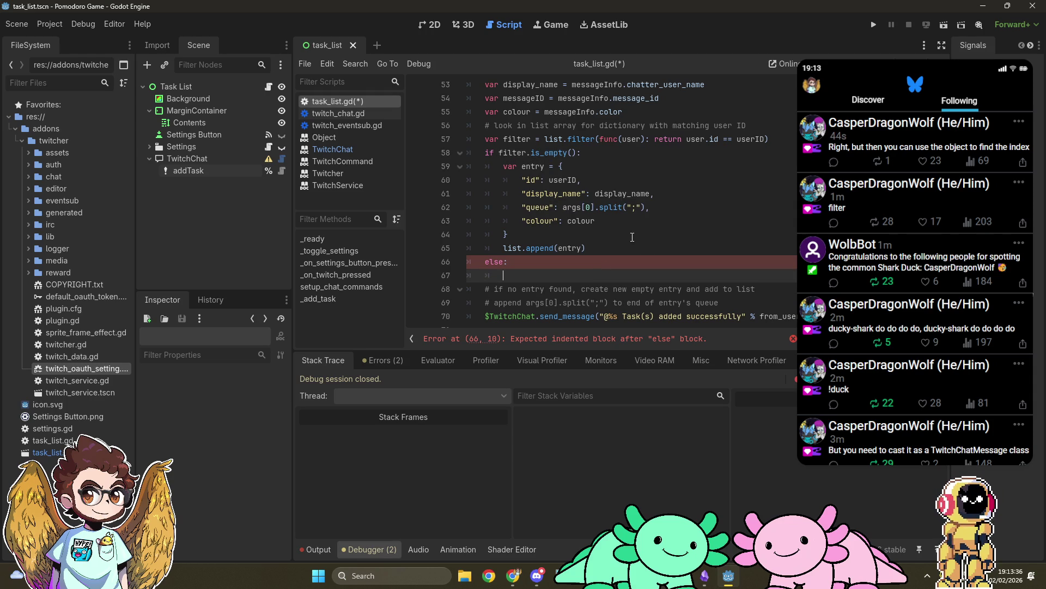
{"action": "scroll", "coordinate": [632, 237], "scroll_direction": "down", "scroll_amount": 1}
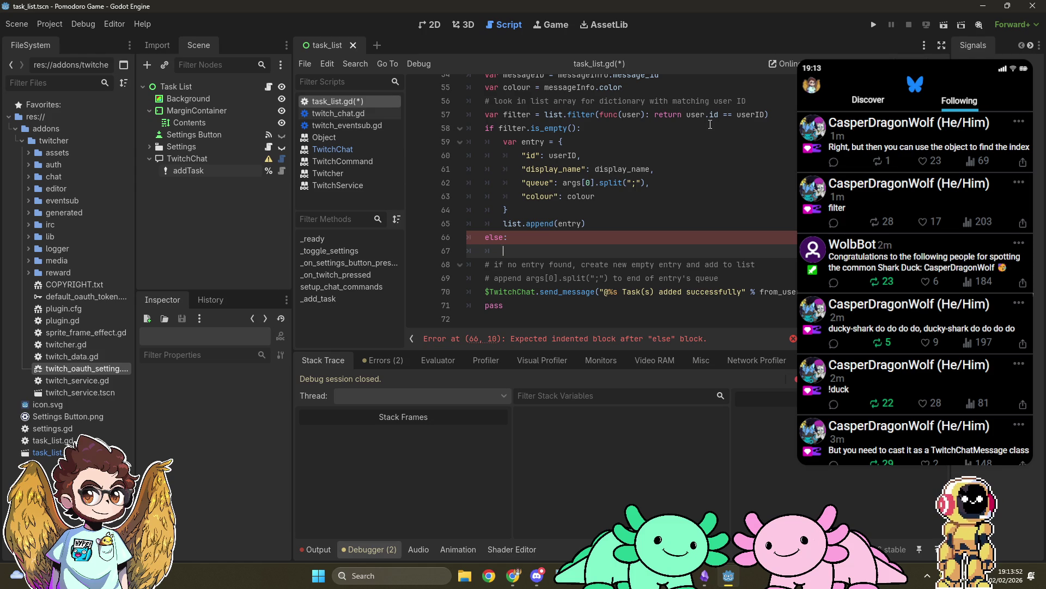
{"action": "type", "text": "list["}
{"action": "type", "text": "list.find"}
{"action": "type", "text": "(filter"}
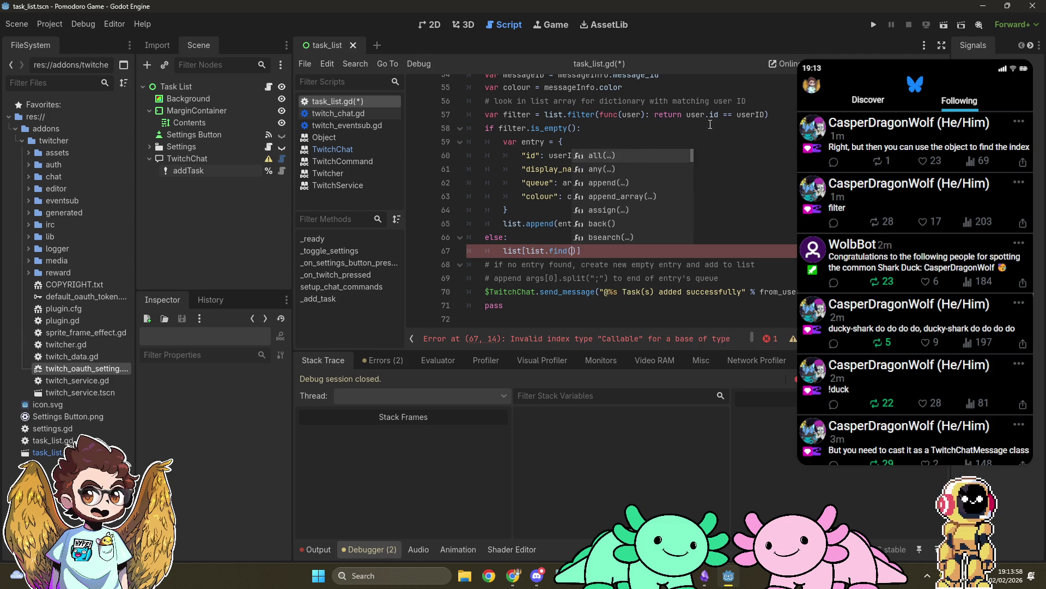
{"action": "key", "text": "Escape"}
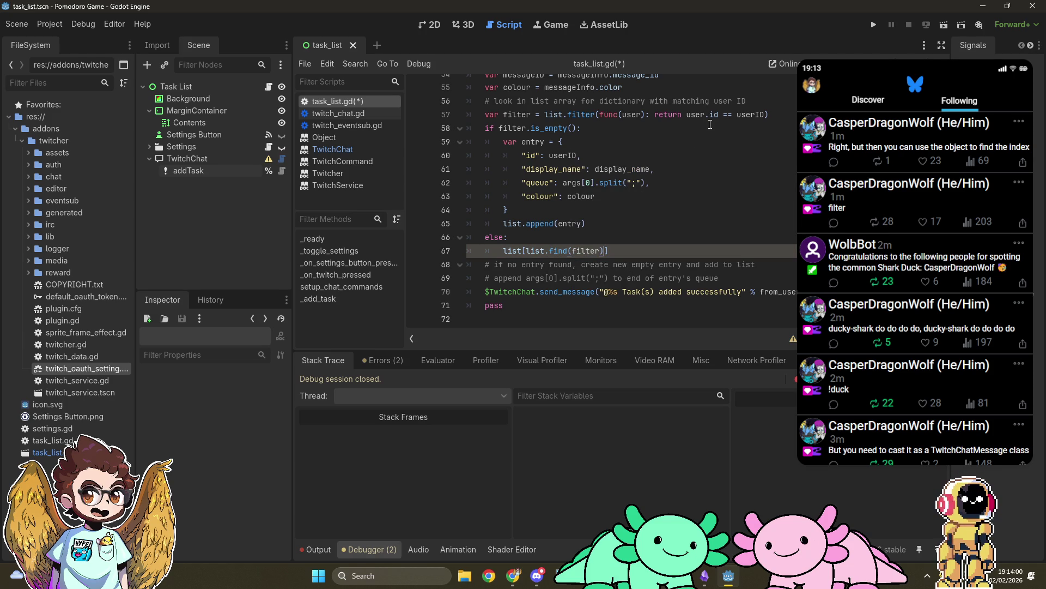
{"action": "key", "text": "alt+Tab"}
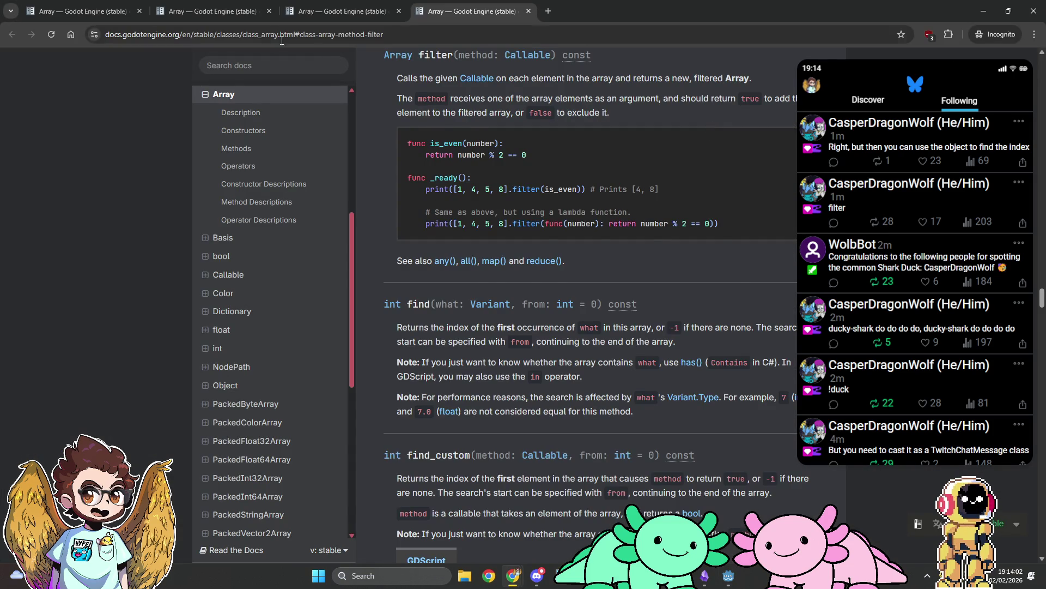
Recheck the Array find() description, then return to task_list.gd
{"action": "left_click", "coordinate": [207, 11]}
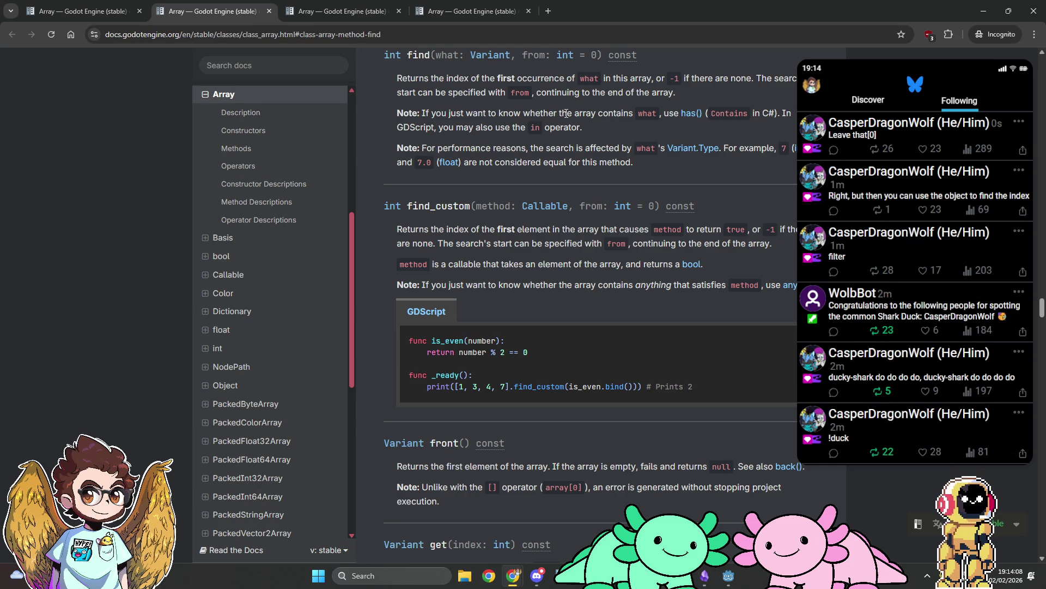
{"action": "key", "text": "alt+Tab"}
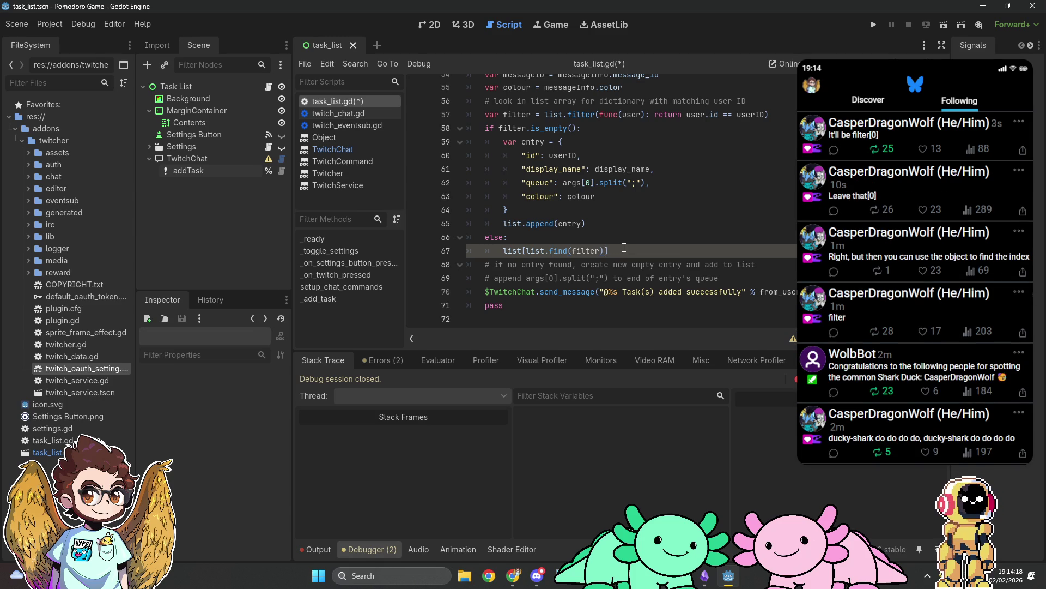
Complete the else line as list[list.find(filter[0])].queue.append(args[0].split(";"))
{"action": "key", "text": "Left"}
{"action": "type", "text": "[0])]"}
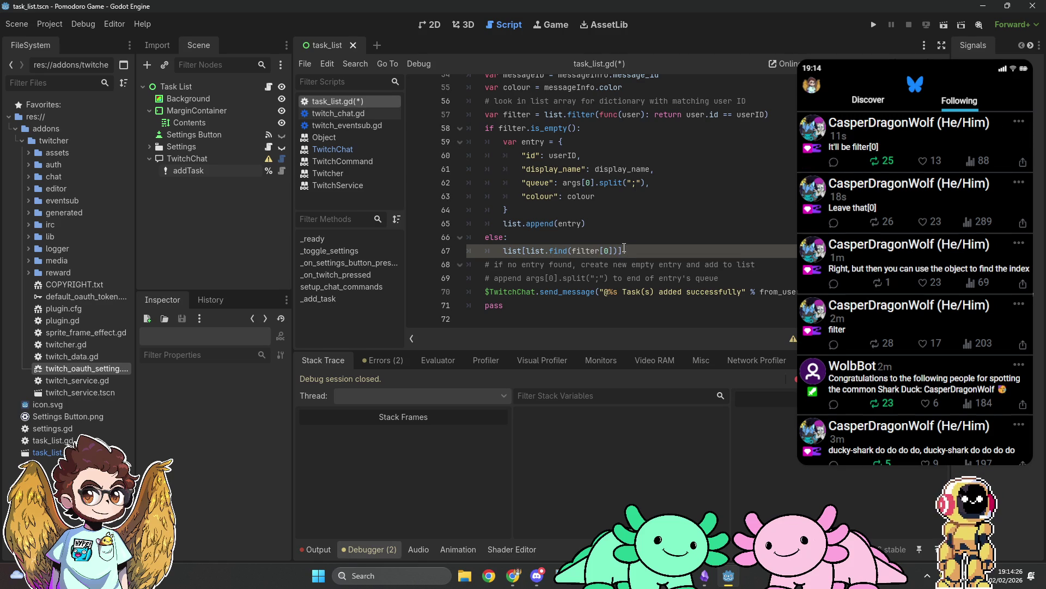
{"action": "type", "text": ".queue.append("}
{"action": "type", "text": "args[0]"}
{"action": "type", "text": ".split("}
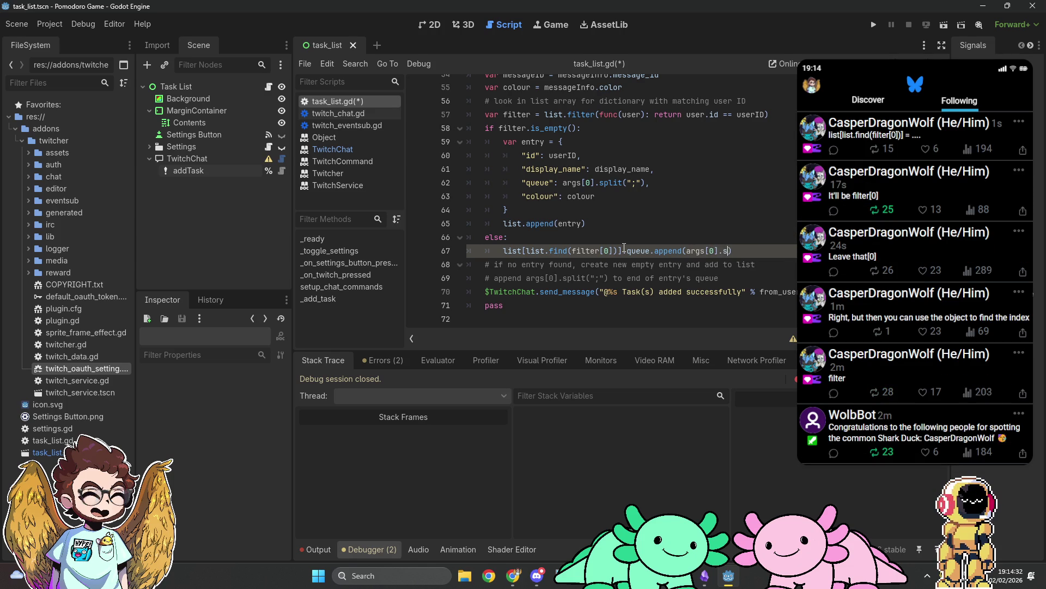
{"action": "type", "text": "\";"}
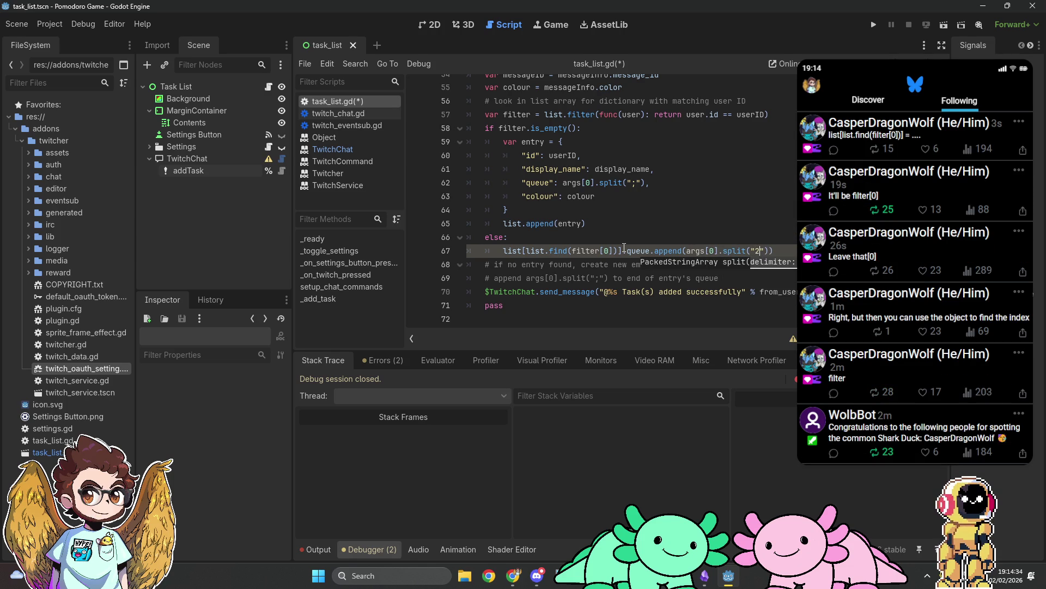
{"action": "key", "text": "End"}
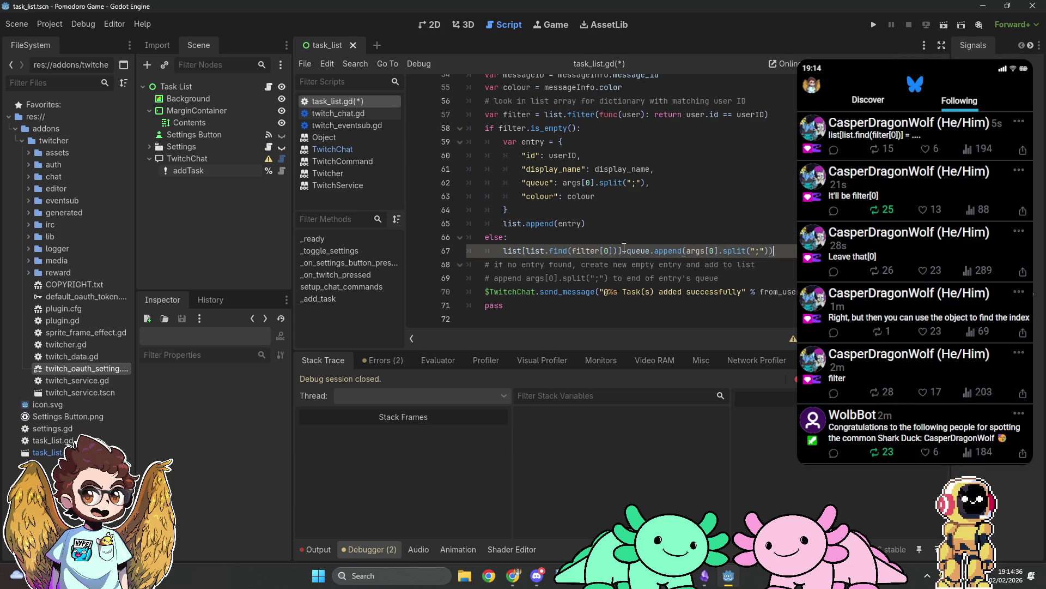
{"action": "scroll", "coordinate": [625, 248], "scroll_direction": "up", "scroll_amount": 1}
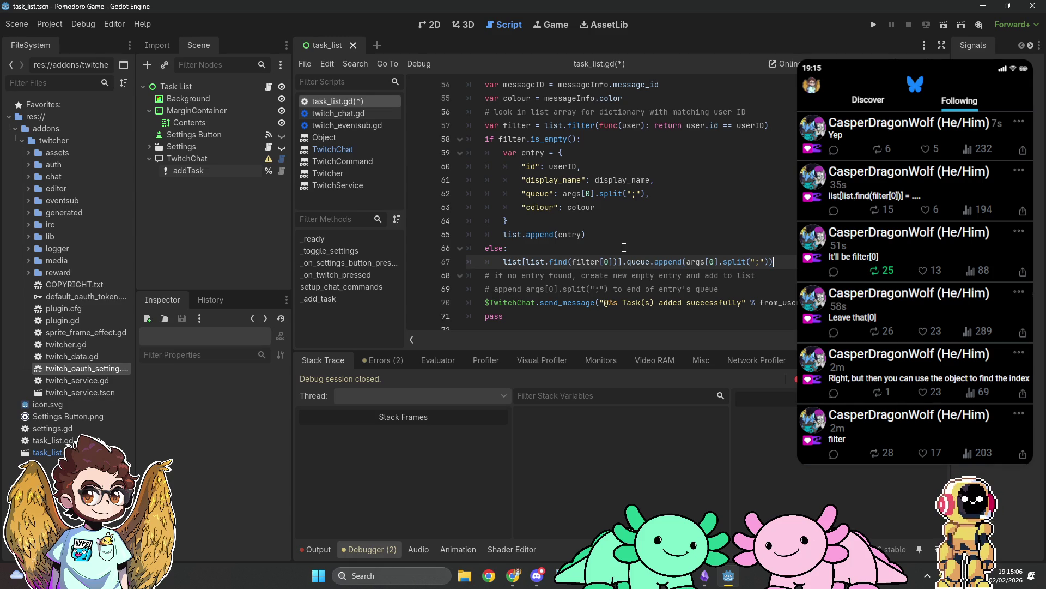
{"action": "left_click_drag", "start_coordinate": [725, 289], "coordinate": [808, 264]}
Delete the leftover comment lines 68–69 and the line 56 comment
{"action": "key", "text": "Delete"}
{"action": "left_click_drag", "start_coordinate": [763, 112], "coordinate": [767, 89]}
{"action": "key", "text": "Delete"}
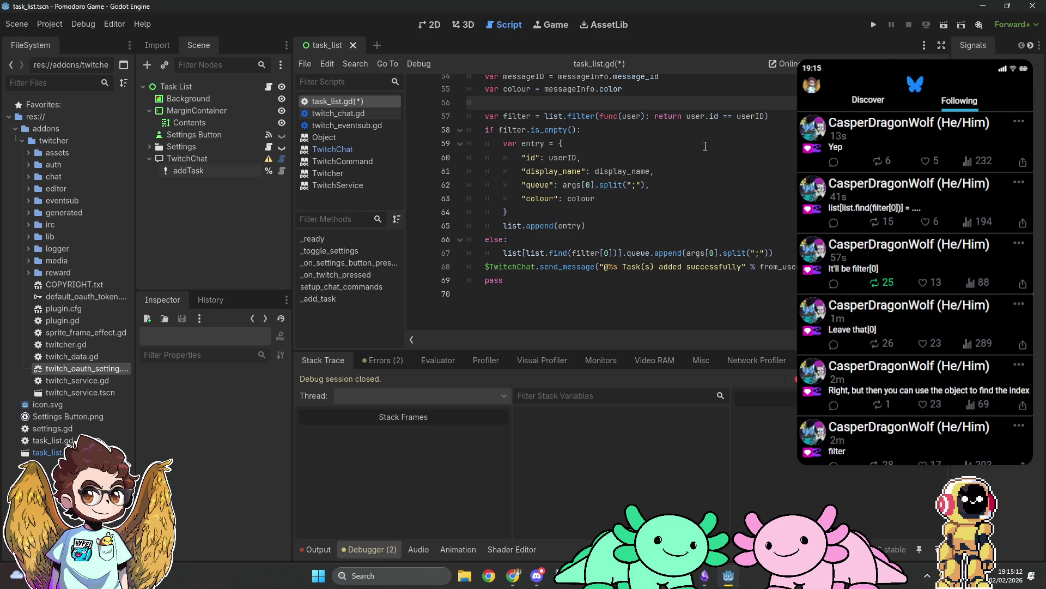
{"action": "scroll", "coordinate": [730, 181], "scroll_direction": "up", "scroll_amount": 2}
{"action": "scroll", "coordinate": [698, 185], "scroll_direction": "down", "scroll_amount": 1}
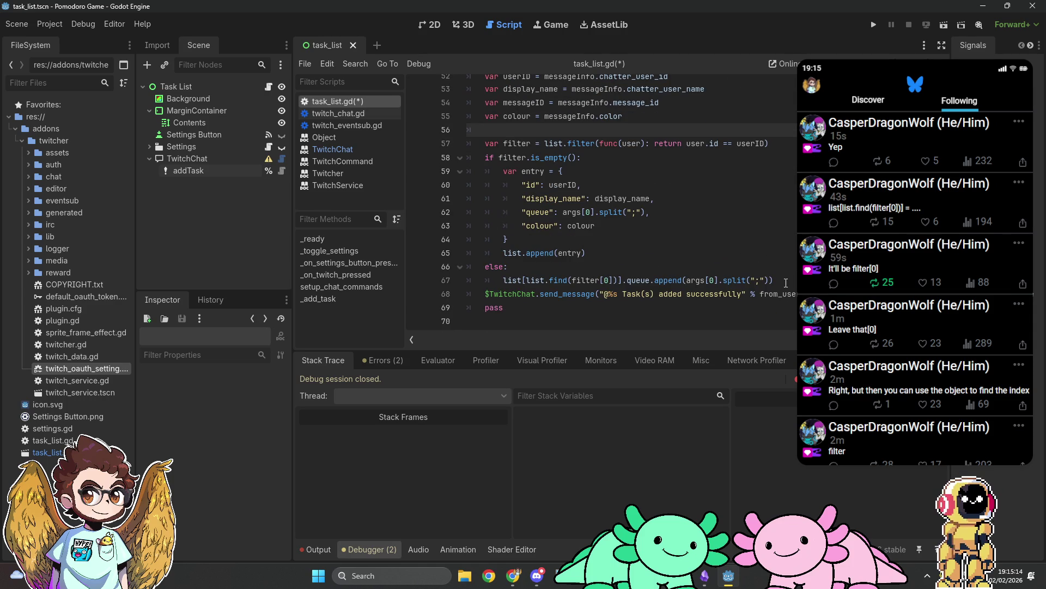
{"action": "left_click", "coordinate": [780, 280]}
{"action": "key", "text": "Return"}
Remove the pass line and leave a blank line before the send_message call
{"action": "scroll", "coordinate": [758, 245], "scroll_direction": "down", "scroll_amount": 1}
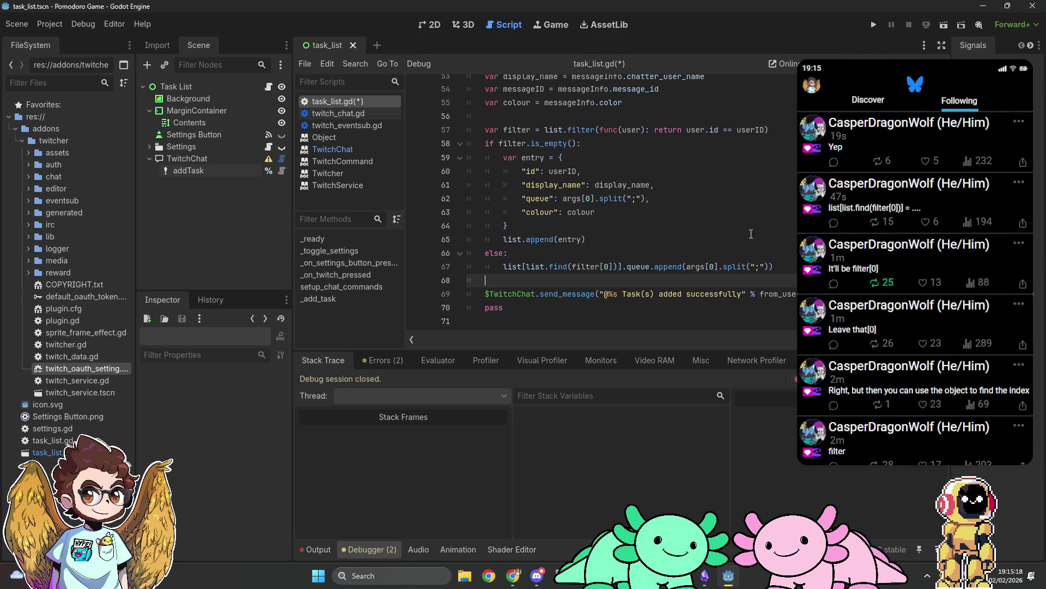
{"action": "left_click", "coordinate": [876, 307]}
{"action": "key", "text": "BackSpace"}
{"action": "key", "text": "BackSpace"}
{"action": "key", "text": "BackSpace"}
{"action": "left_click", "coordinate": [721, 279]}
{"action": "key", "text": "Return"}
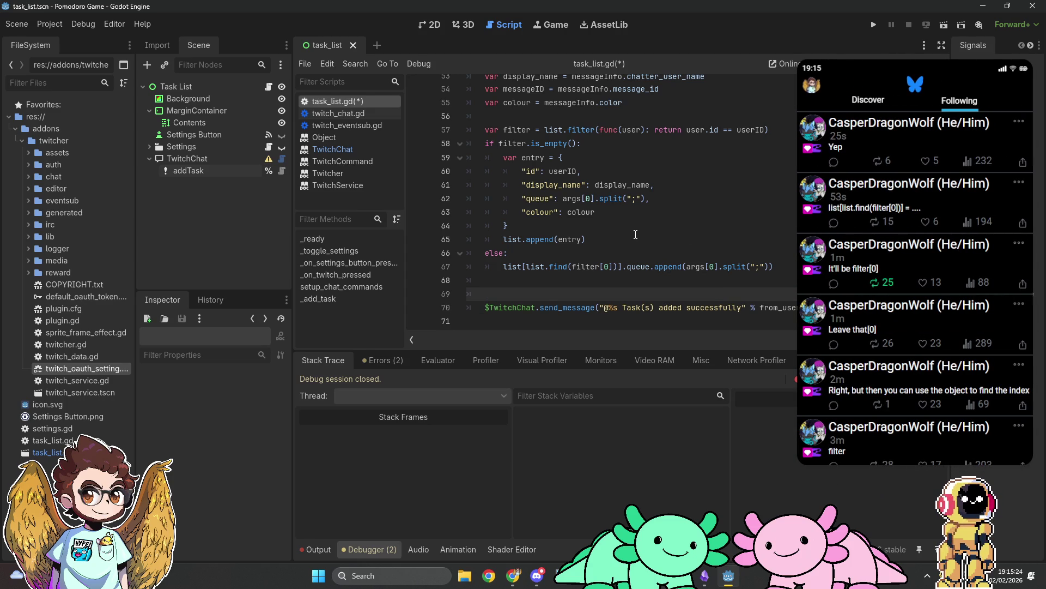
{"action": "scroll", "coordinate": [629, 234], "scroll_direction": "up", "scroll_amount": 2}
{"action": "scroll", "coordinate": [630, 234], "scroll_direction": "down", "scroll_amount": 2}
Insert a populateList() call on line 69 and declare an empty func populateList(): below _add_task
{"action": "type", "text": "populate"}
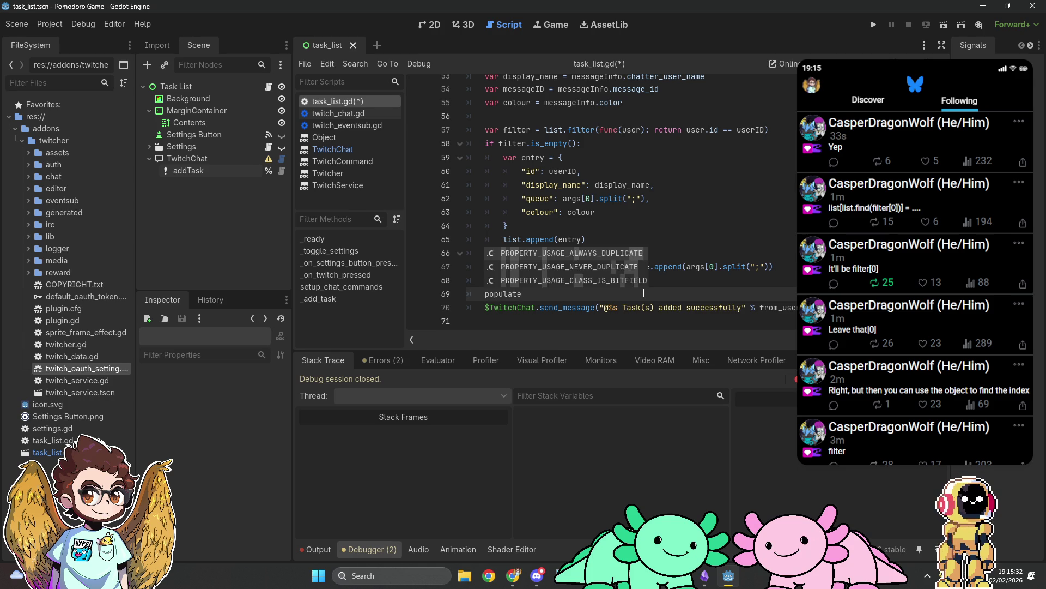
{"action": "type", "text": "List()"}
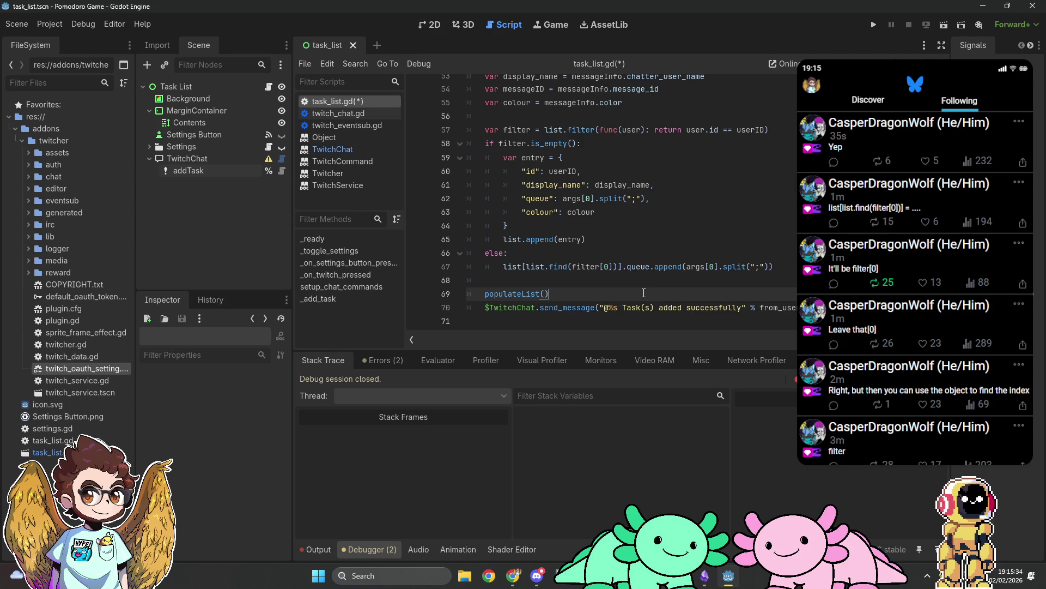
{"action": "key", "text": "Down"}
{"action": "key", "text": "Down"}
{"action": "key", "text": "Return"}
{"action": "type", "text": "func pop"}
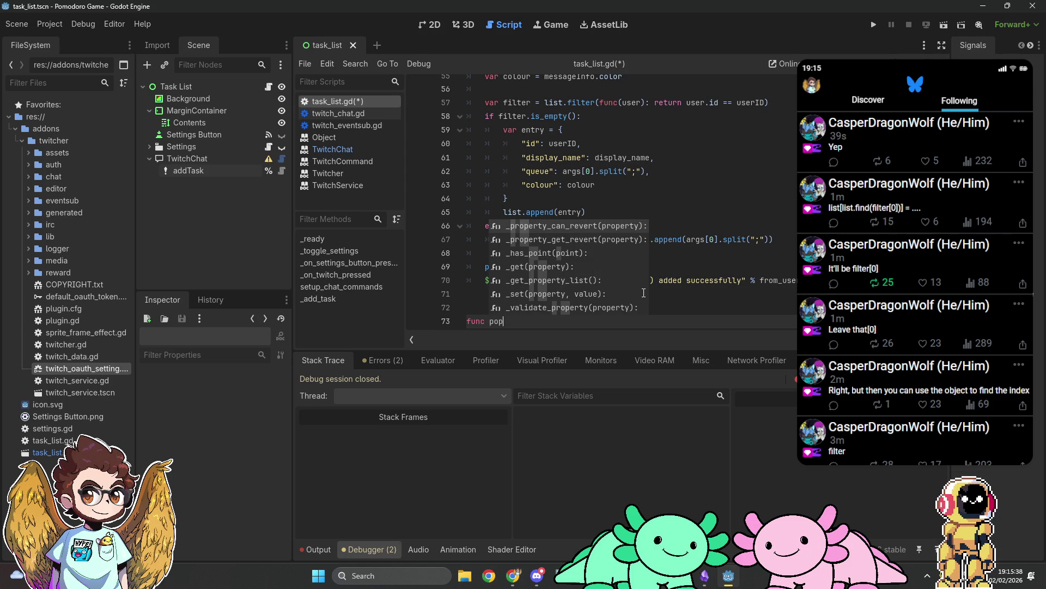
{"action": "type", "text": "ulateList():"}
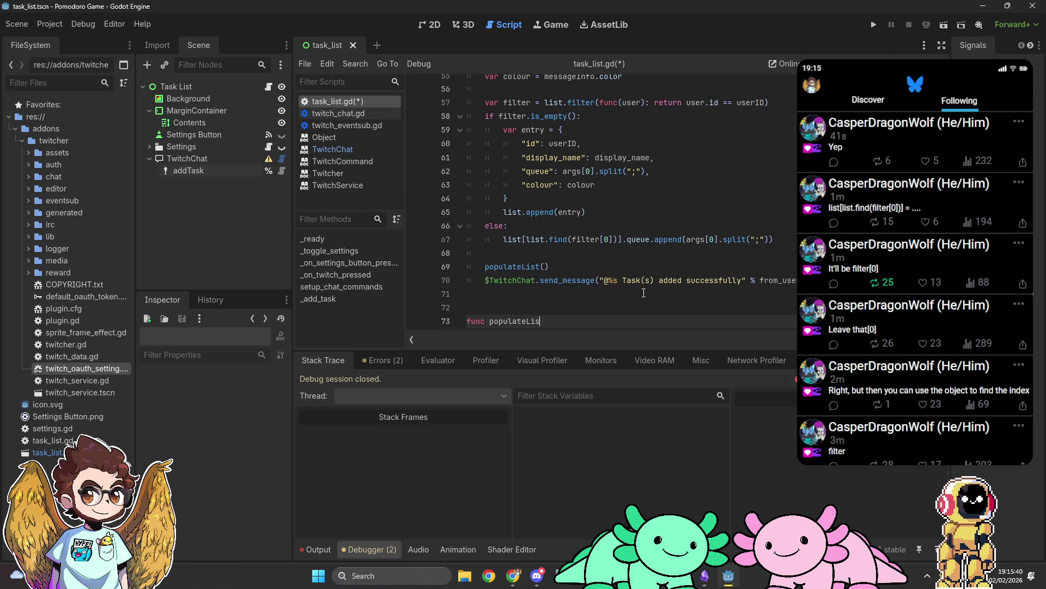
{"action": "key", "text": "Return"}
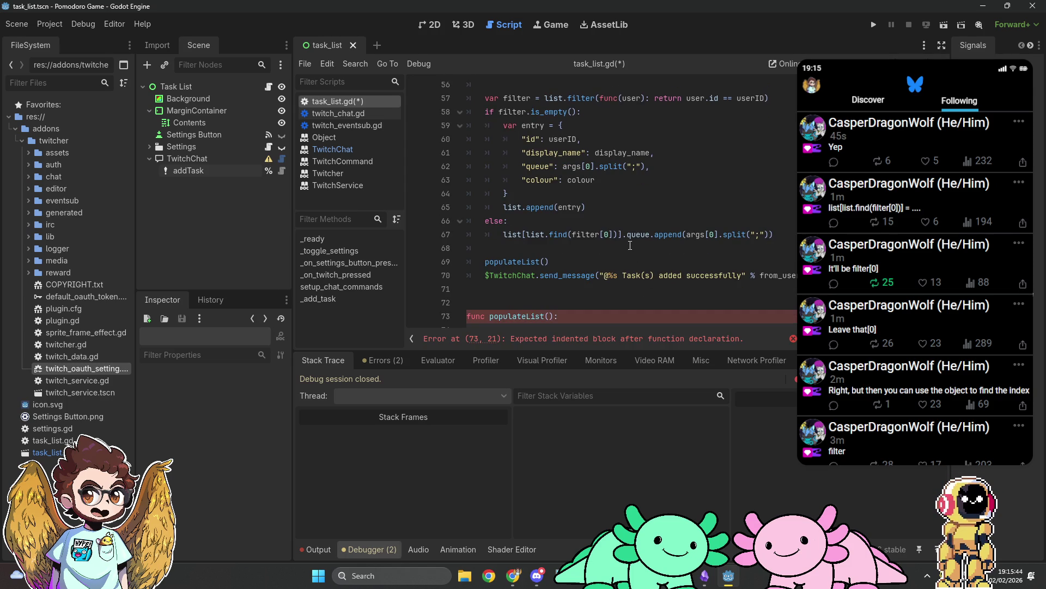
{"action": "scroll", "coordinate": [626, 246], "scroll_direction": "down", "scroll_amount": 1}
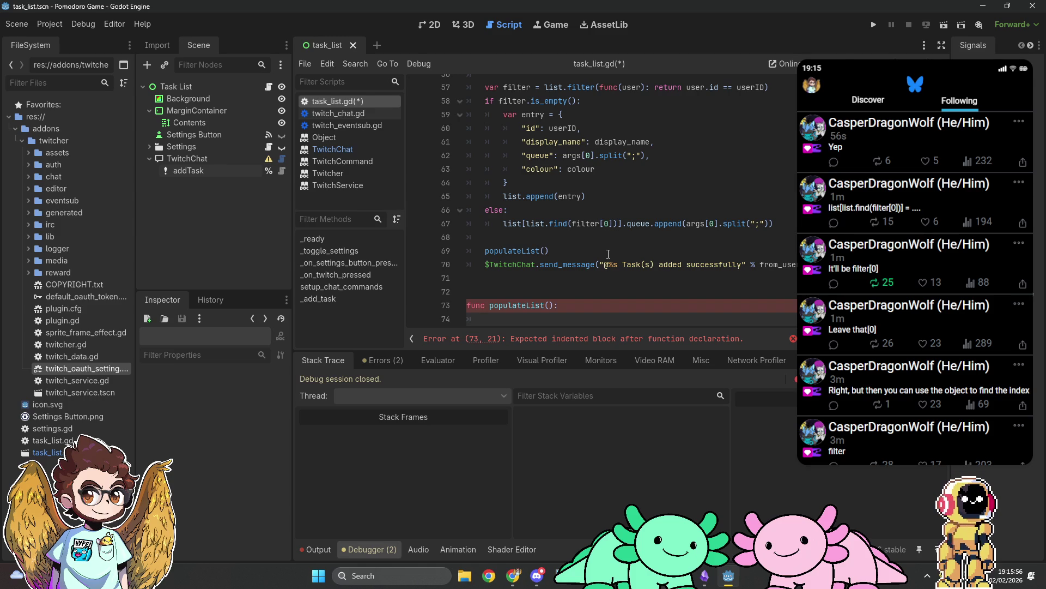
{"action": "key", "text": "alt+Tab"}
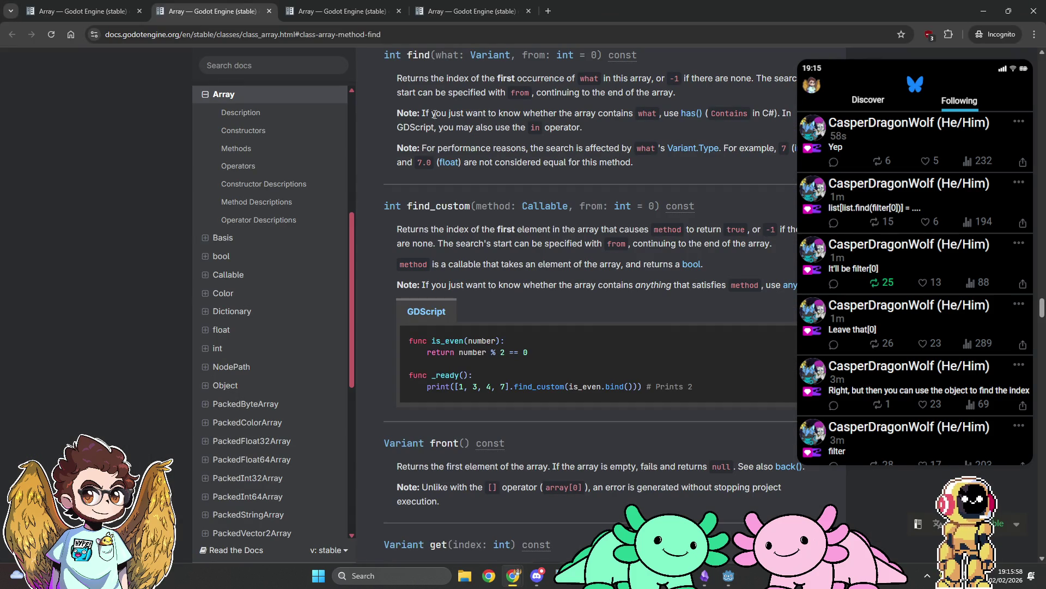
Close the extra docs tab and read the Array map() documentation before returning to Godot
{"action": "key", "text": "ctrl+w"}
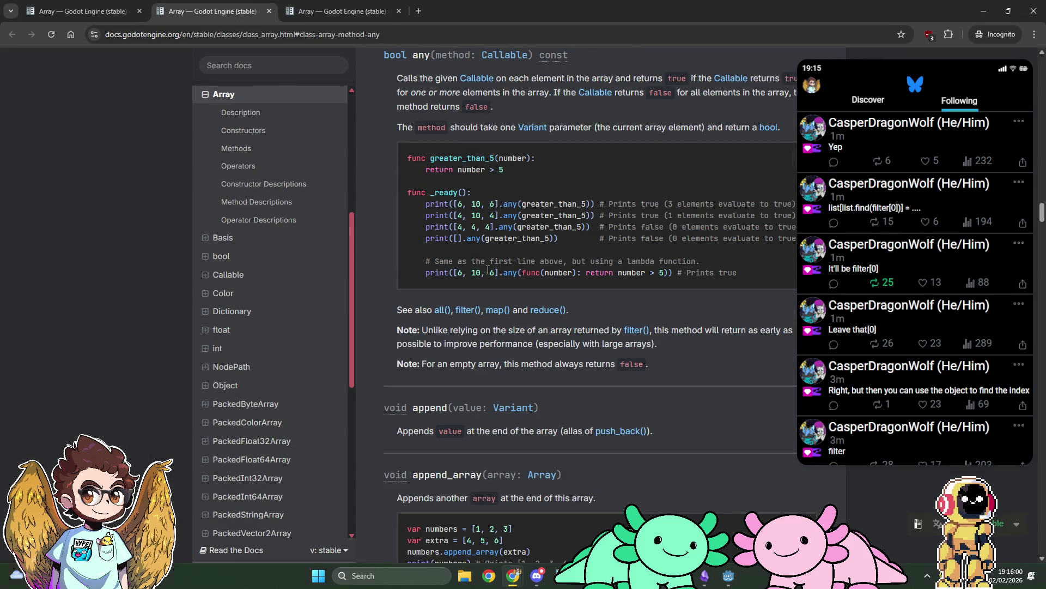
{"action": "left_click", "coordinate": [501, 310]}
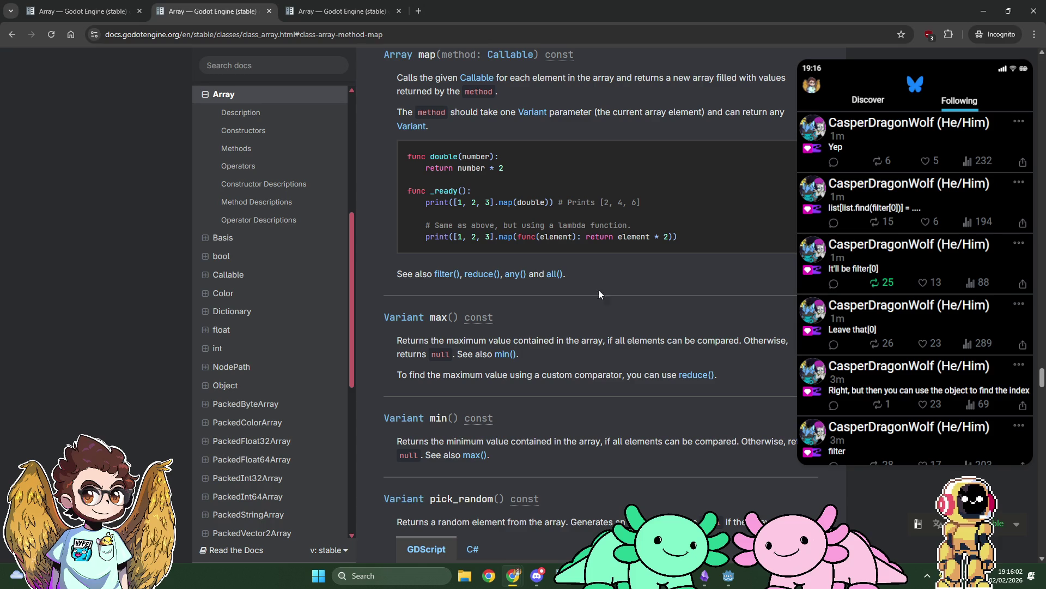
{"action": "key", "text": "alt+Tab"}
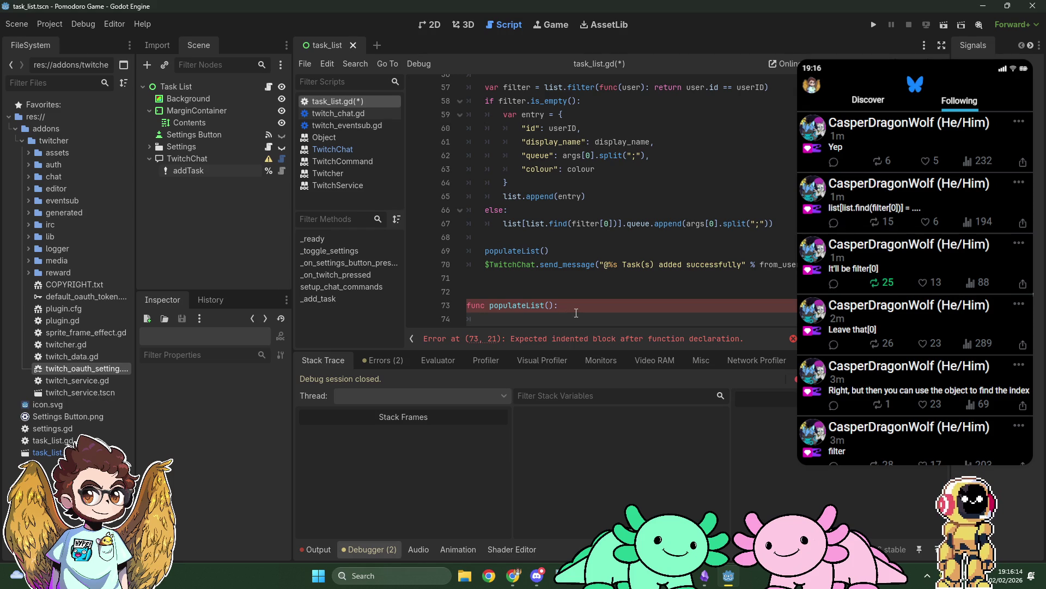
Enable Access as Unique Name on Contents and start populateList() with %Contents.text = ""
{"action": "right_click", "coordinate": [211, 121]}
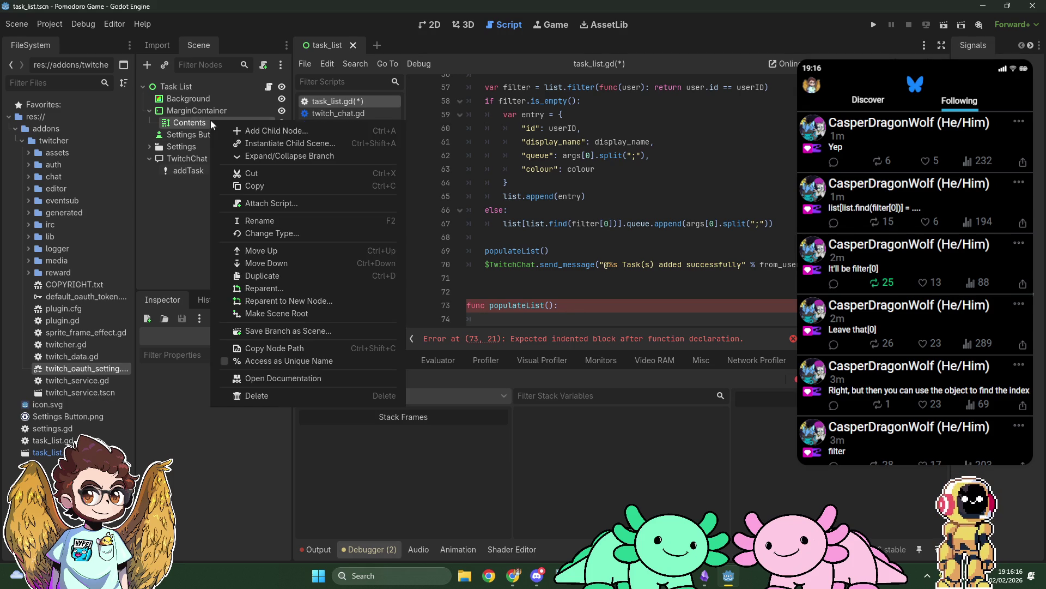
{"action": "left_click", "coordinate": [292, 364]}
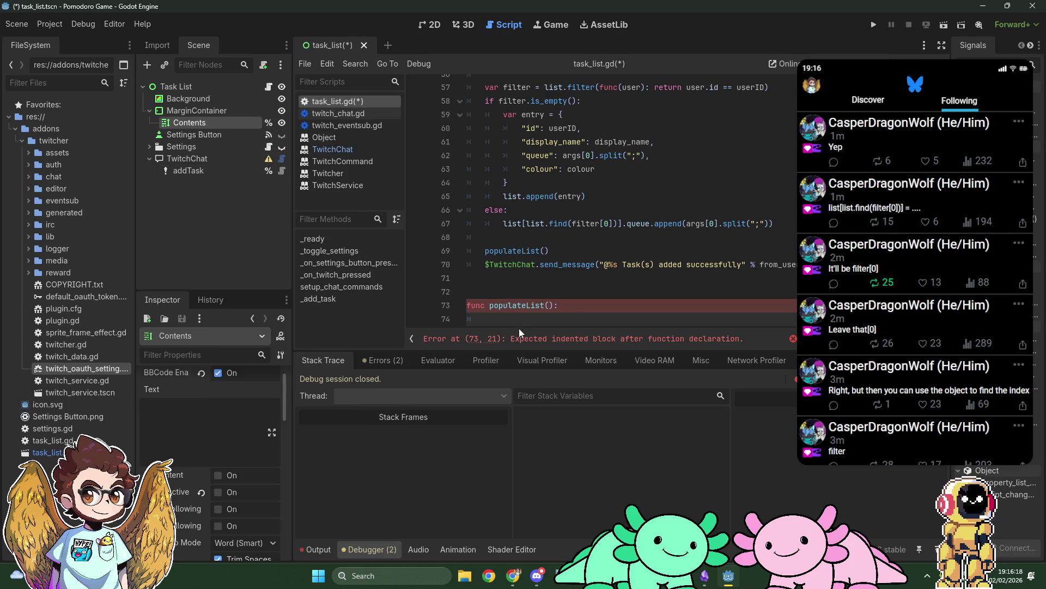
{"action": "key", "text": "Tab"}
{"action": "type", "text": "%Contents."}
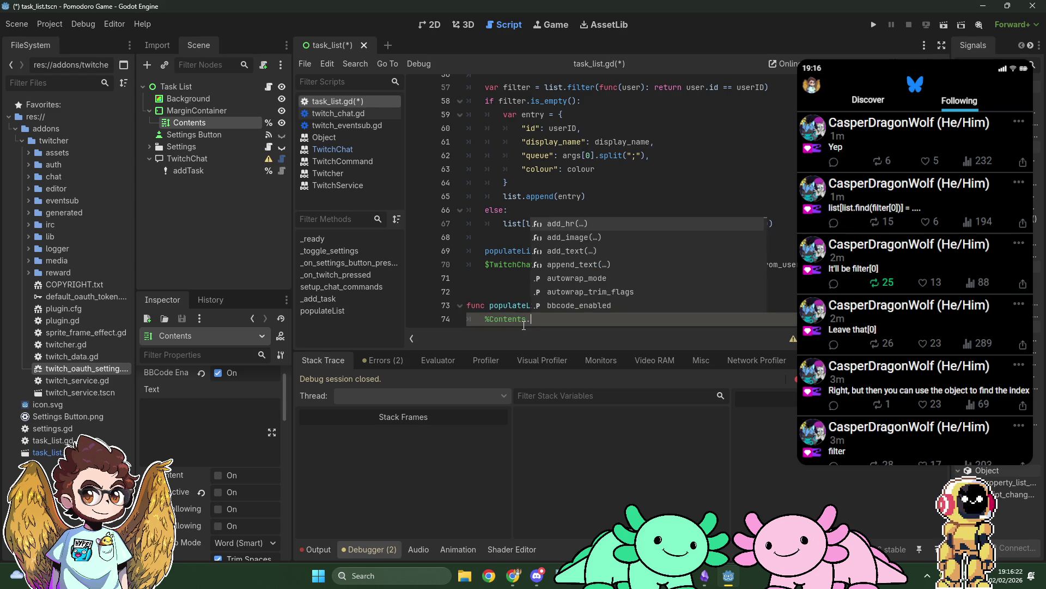
{"action": "type", "text": "text ="}
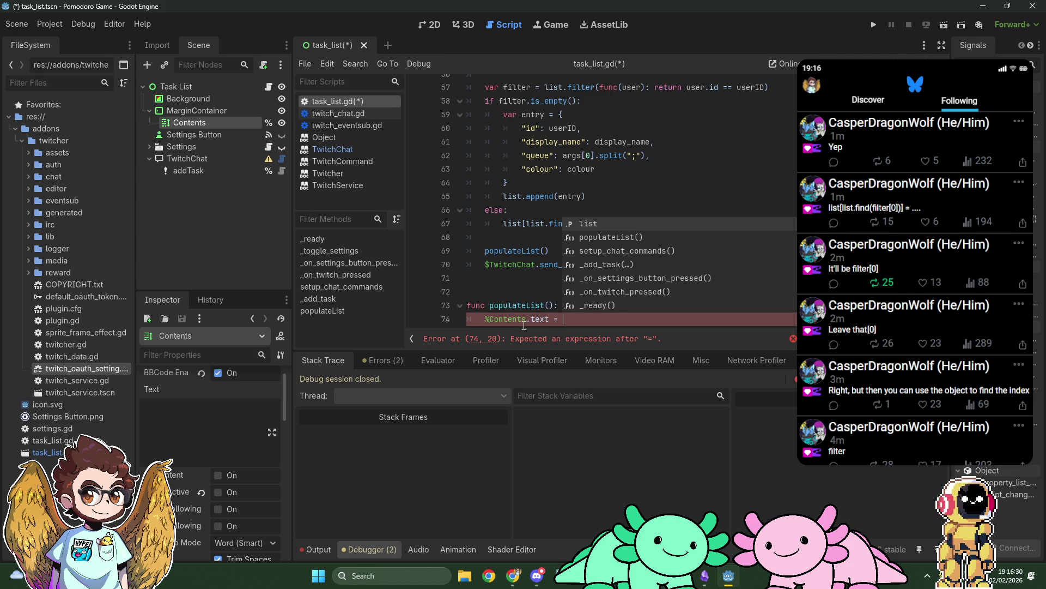
{"action": "type", "text": "\"\""}
{"action": "scroll", "coordinate": [524, 326], "scroll_direction": "up", "scroll_amount": 1}
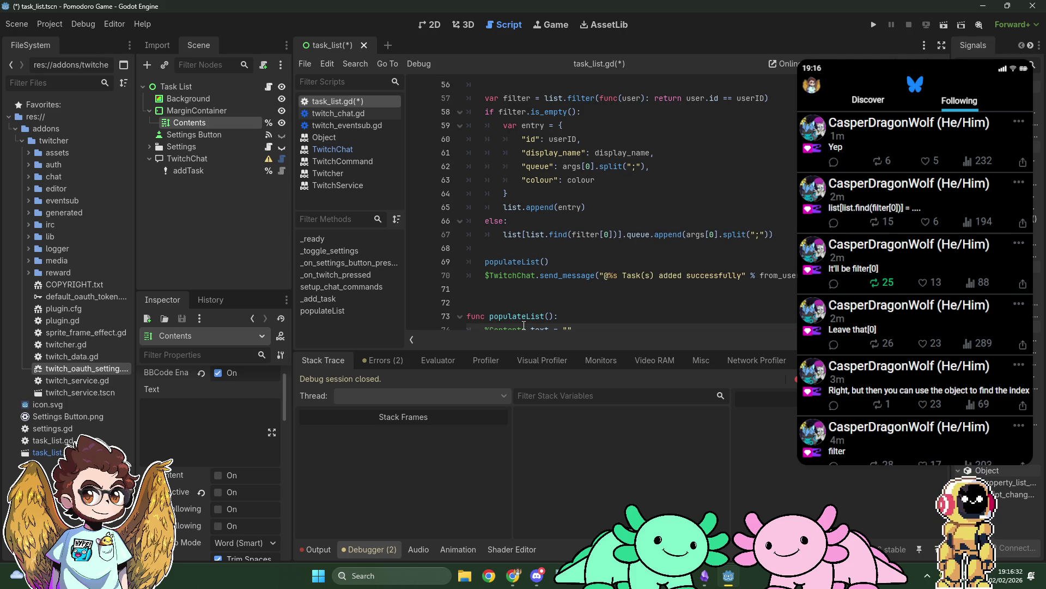
{"action": "key", "text": "ctrl+z"}
Start the map line: var contexts = list.map(func(entry):
{"action": "scroll", "coordinate": [599, 271], "scroll_direction": "down", "scroll_amount": 1}
{"action": "type", "text": "var conte"}
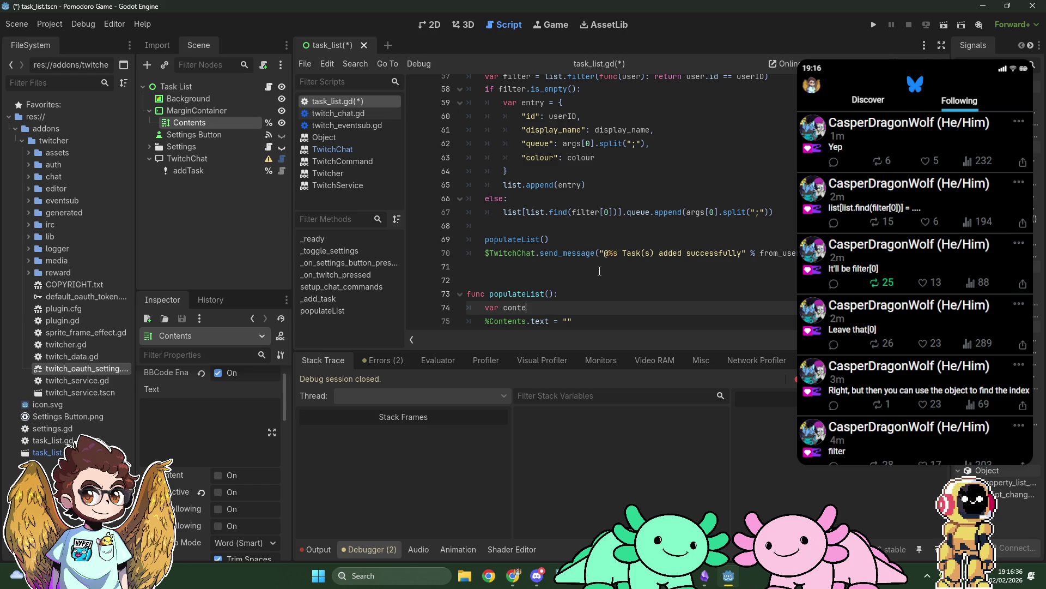
{"action": "type", "text": "xts = "}
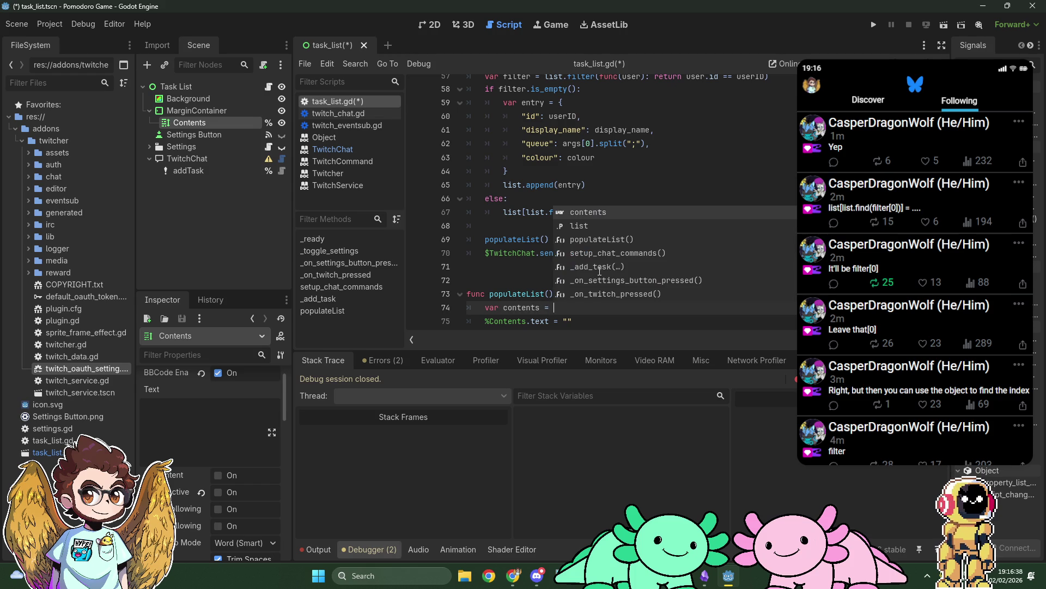
{"action": "type", "text": "list.map("}
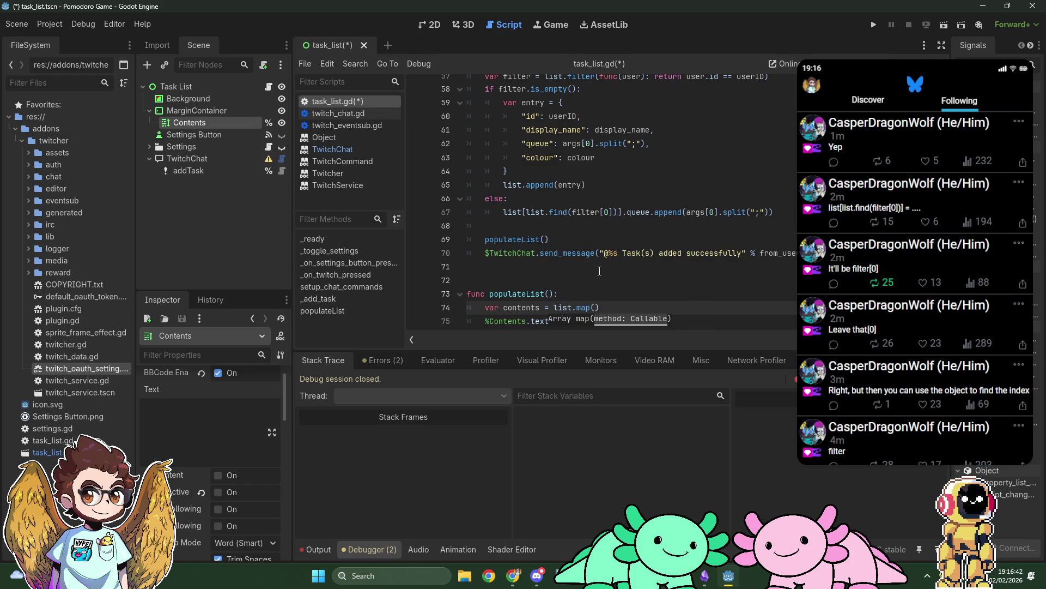
{"action": "key", "text": "alt+Tab"}
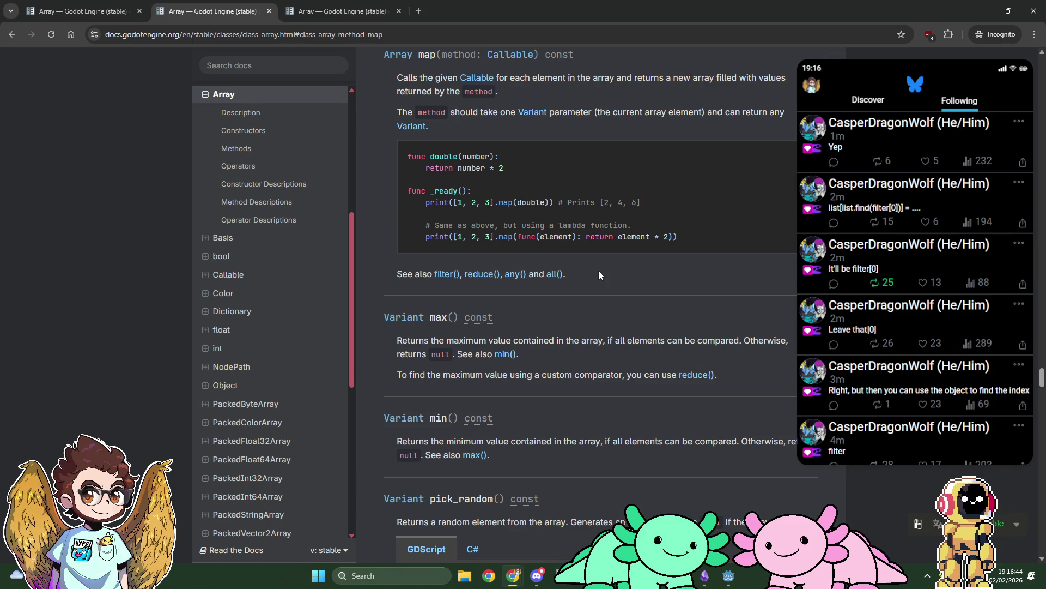
{"action": "key", "text": "alt+Tab"}
{"action": "type", "text": "func(u"}
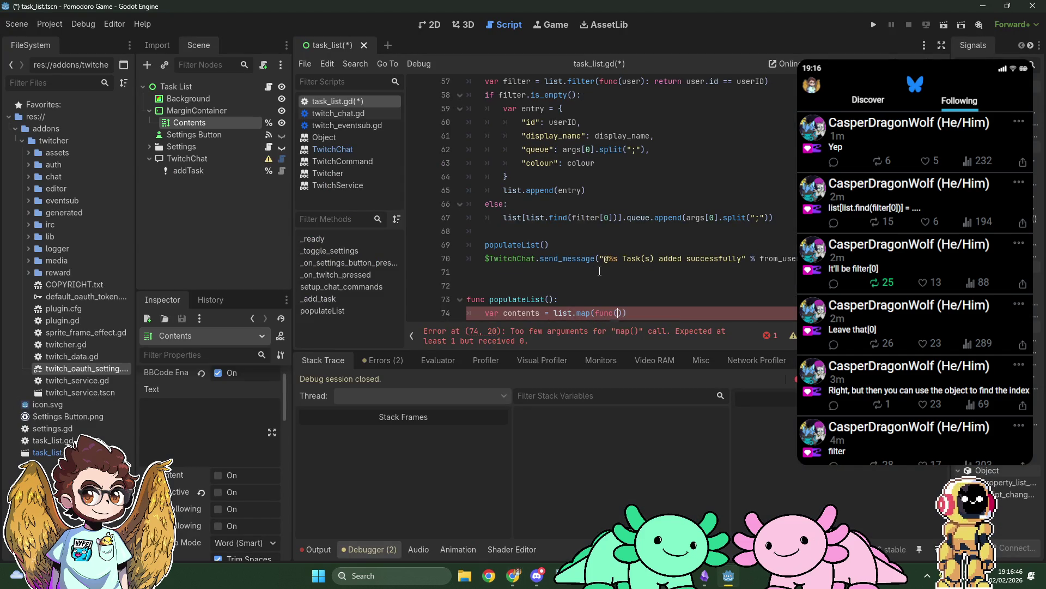
{"action": "type", "text": "ser"}
{"action": "key", "text": "Left"}
{"action": "key", "text": "BackSpace"}
{"action": "key", "text": "BackSpace"}
{"action": "key", "text": "BackSpace"}
{"action": "type", "text": "entry"}
{"action": "key", "text": "Right"}
{"action": "type", "text": ":"}
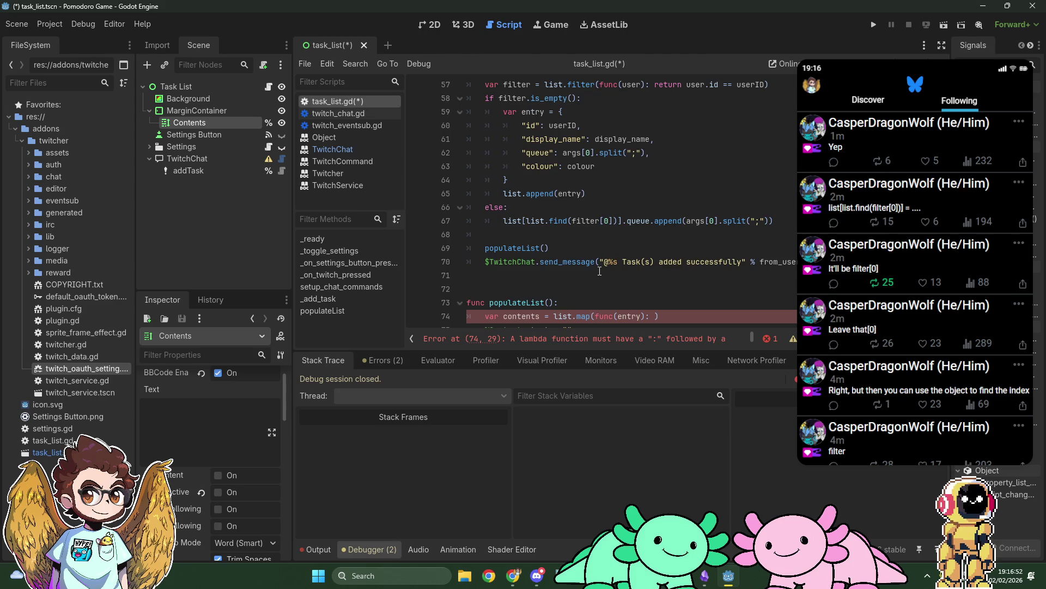
{"action": "scroll", "coordinate": [600, 270], "scroll_direction": "down", "scroll_amount": 1}
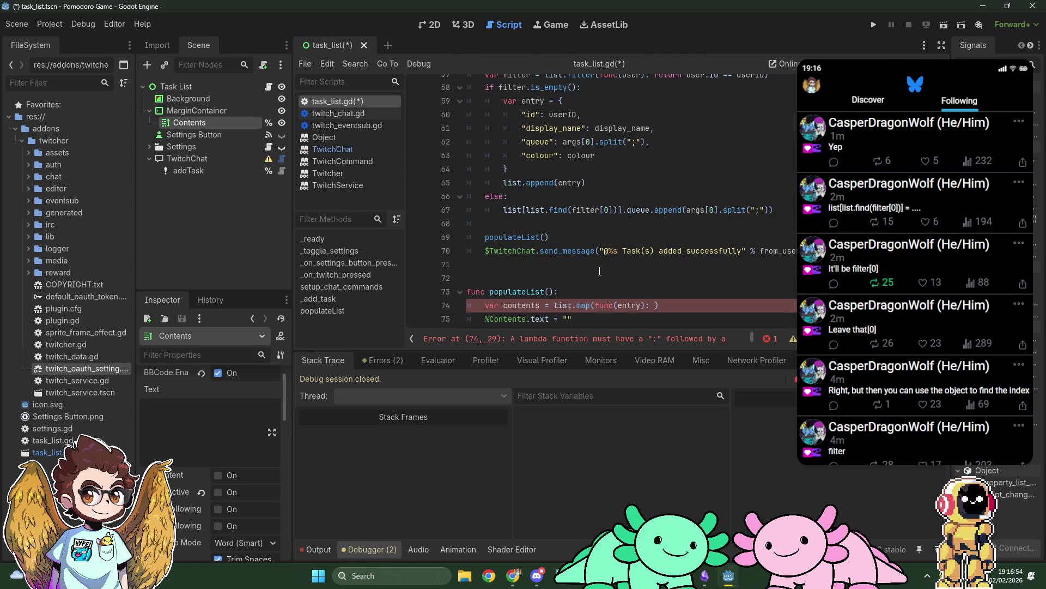
Drag the debugger splitter down to enlarge the script editor
{"action": "key", "text": "alt+Tab"}
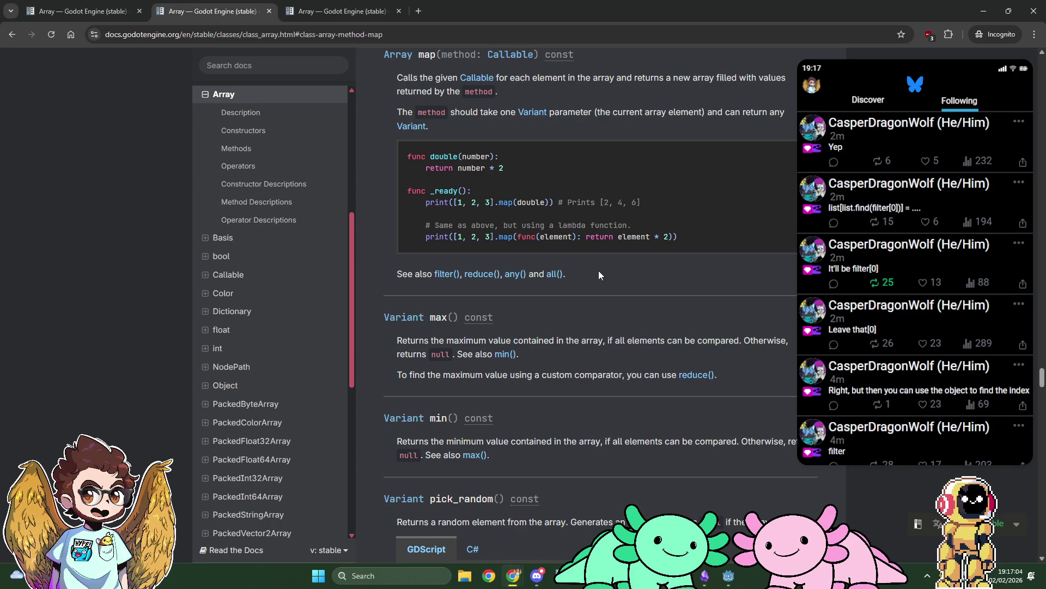
{"action": "key", "text": "alt+Tab"}
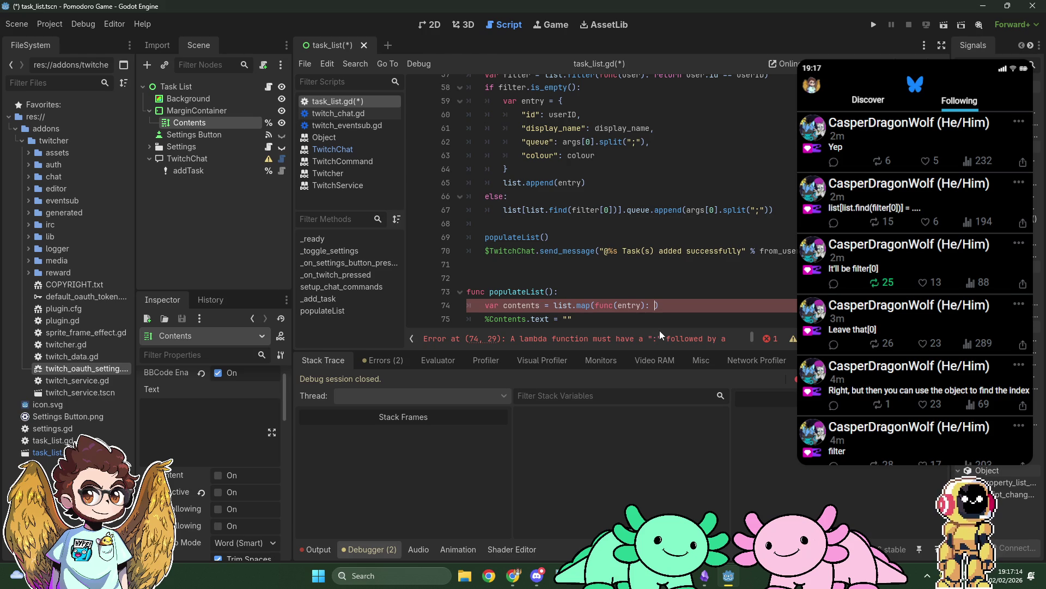
{"action": "left_click_drag", "start_coordinate": [657, 349], "coordinate": [657, 397]}
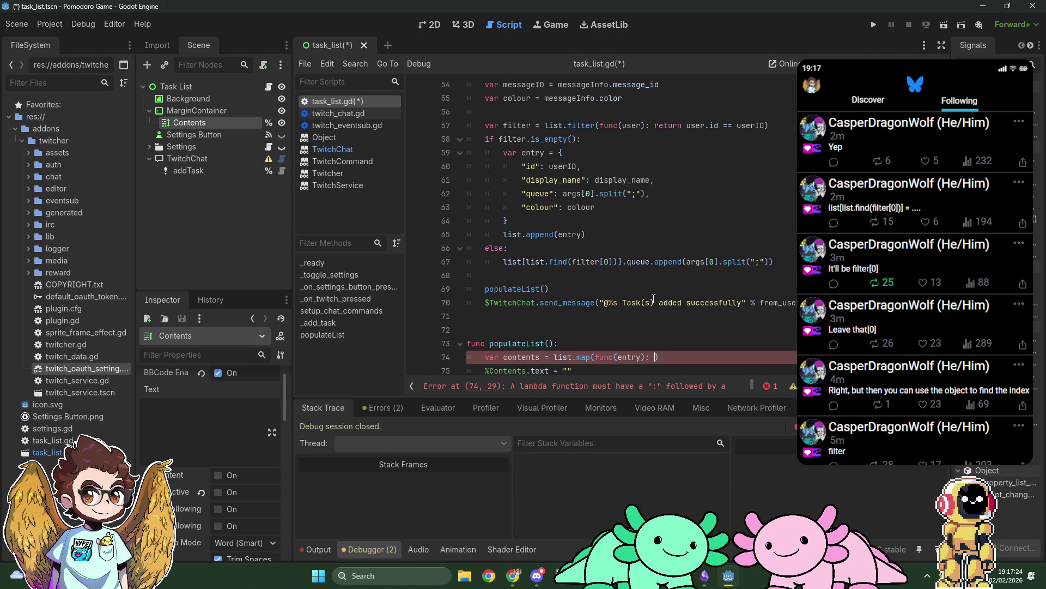
In a new private browser tab, enter the search 'godot richtextlabel bbcode'
{"action": "key", "text": "alt+Tab"}
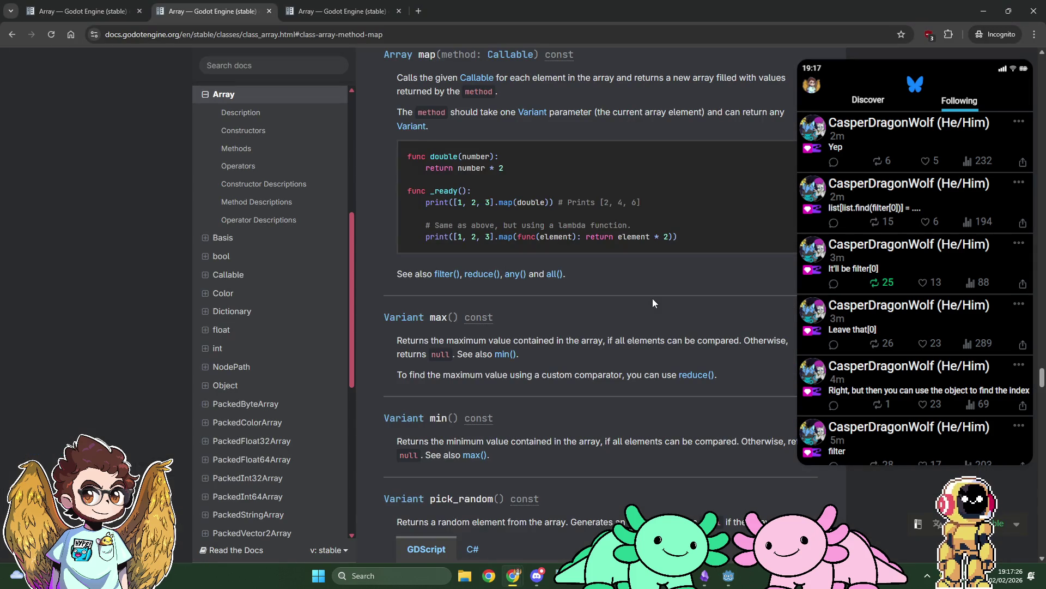
{"action": "key", "text": "ctrl+t"}
{"action": "type", "text": "godot "}
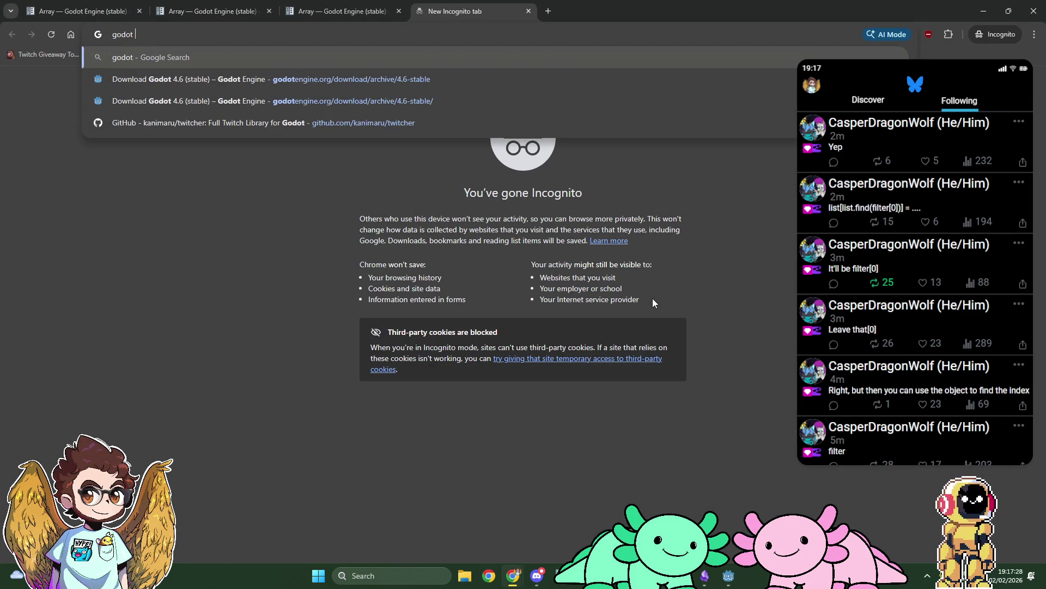
{"action": "type", "text": "richtextla"}
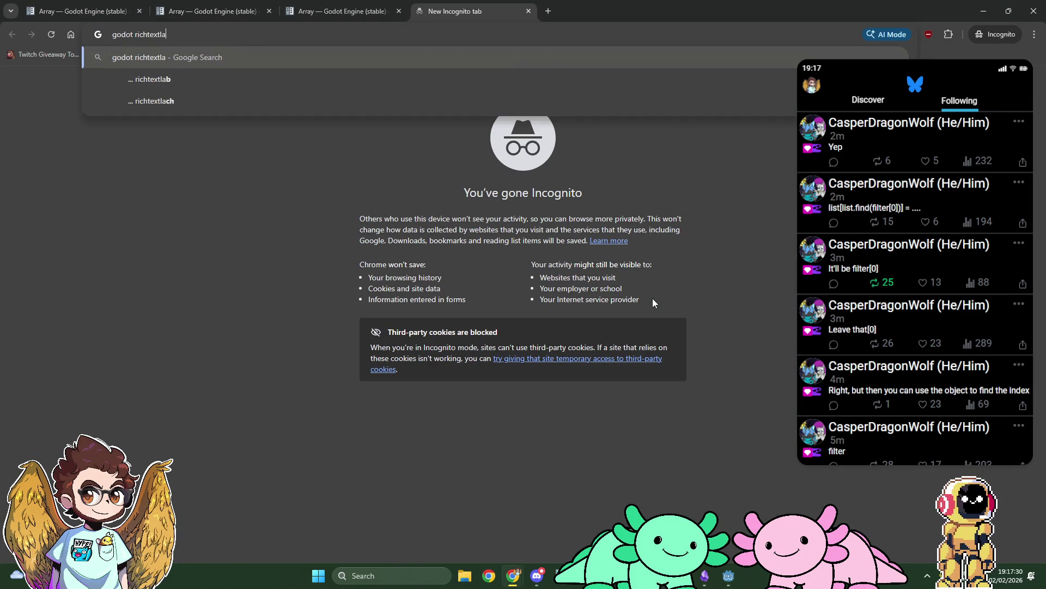
{"action": "type", "text": "bel bbcode"}
Run the search, open the BBCode in RichTextLabel guide and read down to its tag reference
{"action": "key", "text": "Return"}
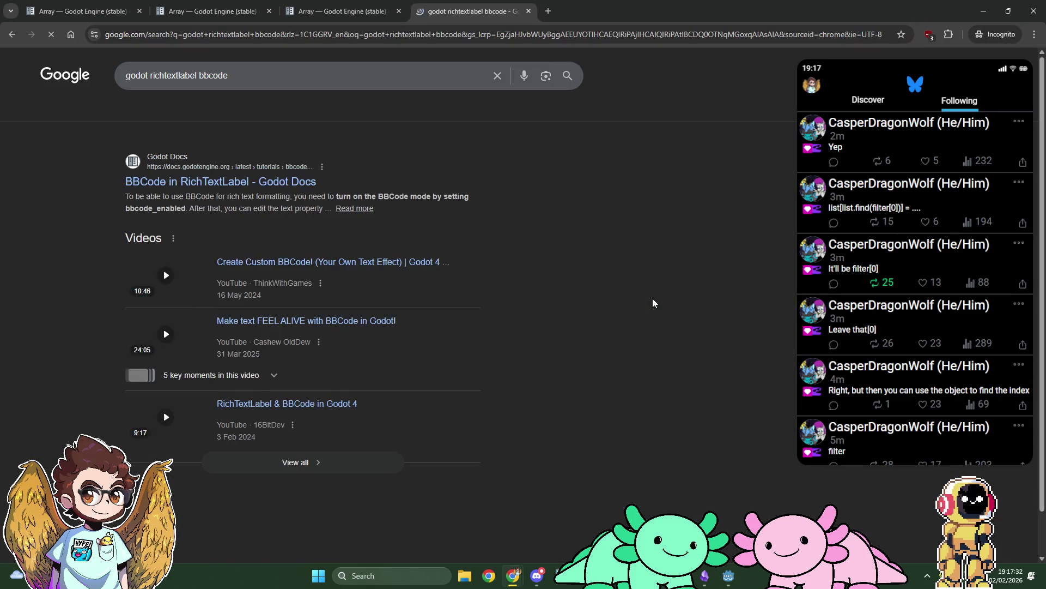
{"action": "left_click", "coordinate": [267, 186]}
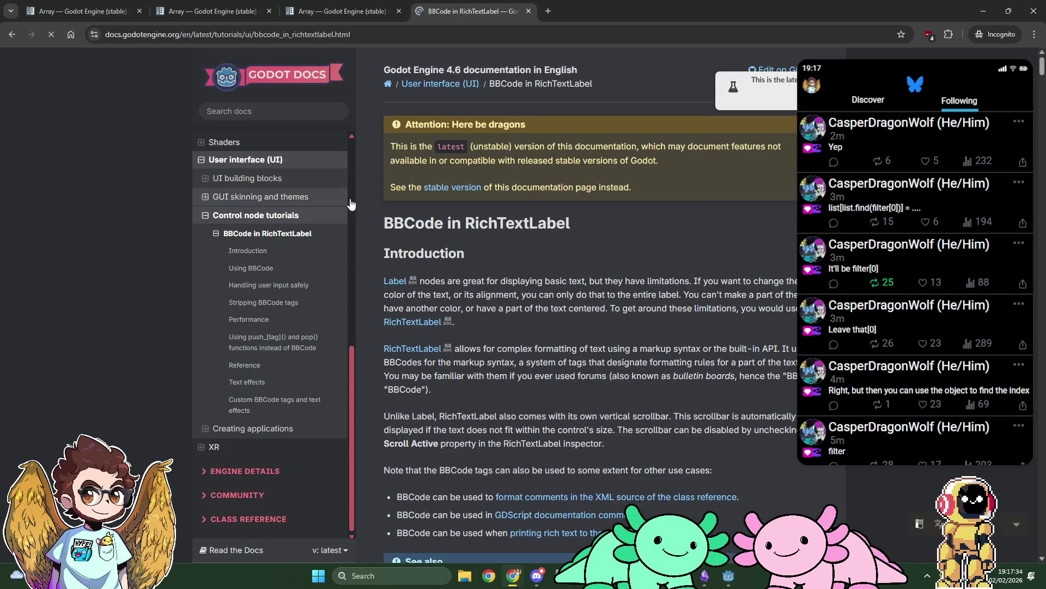
{"action": "scroll", "coordinate": [370, 211], "scroll_direction": "down", "scroll_amount": 2}
{"action": "scroll", "coordinate": [369, 213], "scroll_direction": "down", "scroll_amount": 15}
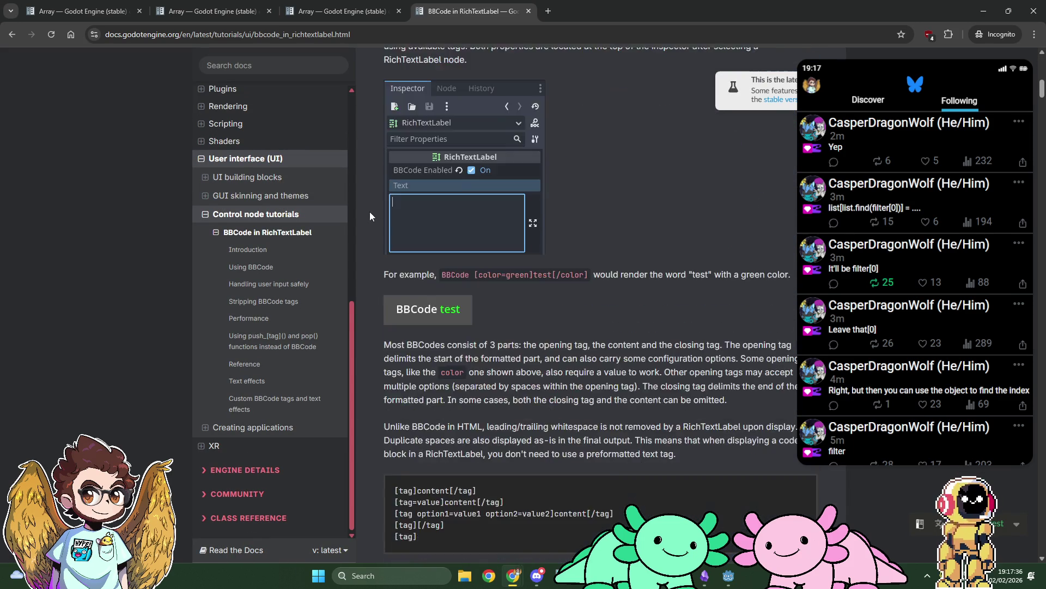
{"action": "scroll", "coordinate": [370, 213], "scroll_direction": "down", "scroll_amount": 2}
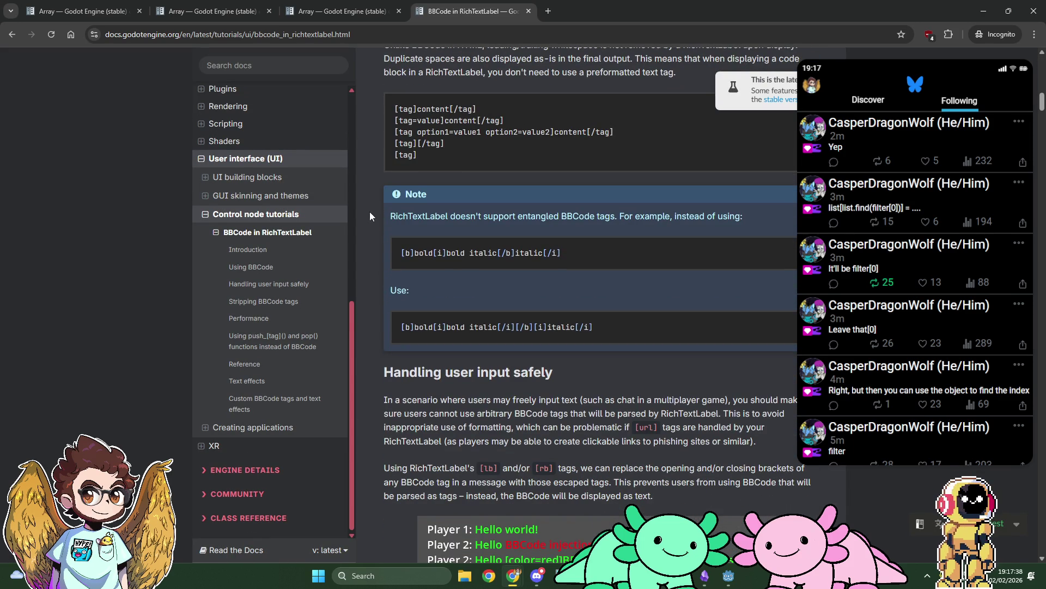
{"action": "scroll", "coordinate": [370, 213], "scroll_direction": "down", "scroll_amount": 2}
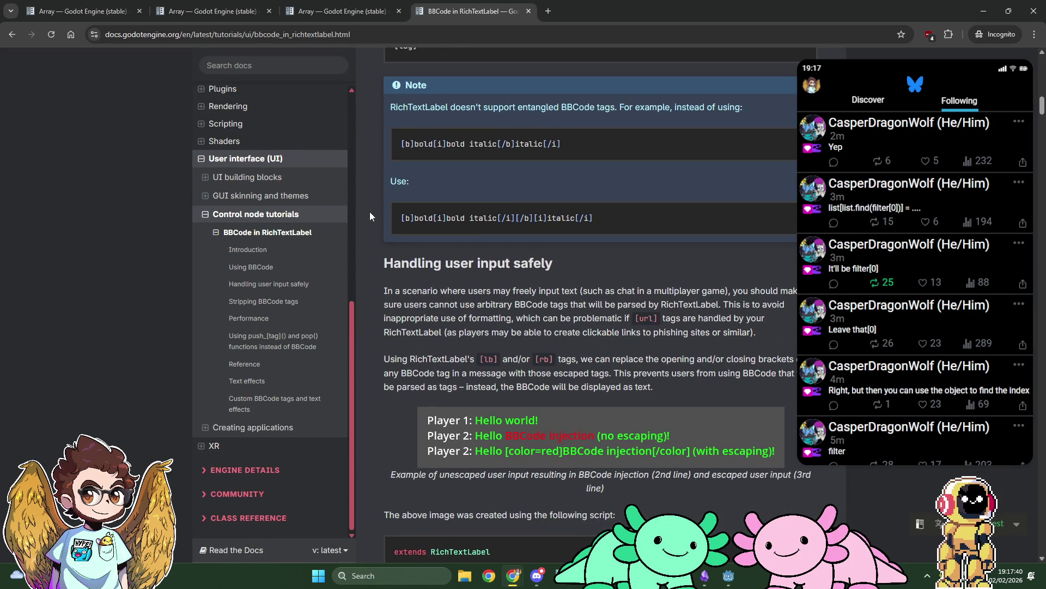
{"action": "scroll", "coordinate": [370, 215], "scroll_direction": "down", "scroll_amount": 6}
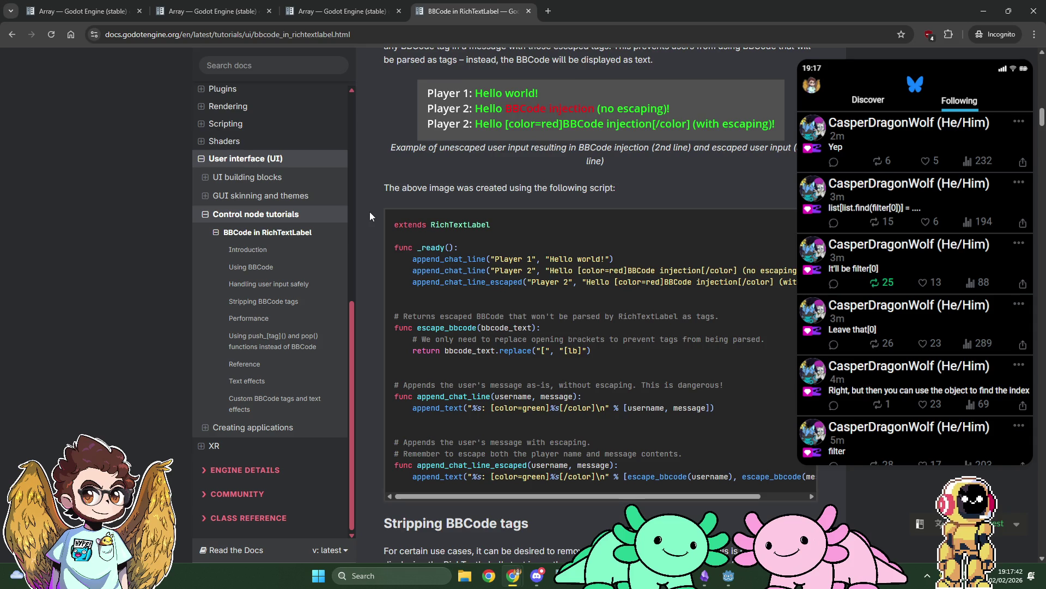
{"action": "scroll", "coordinate": [369, 215], "scroll_direction": "down", "scroll_amount": 6}
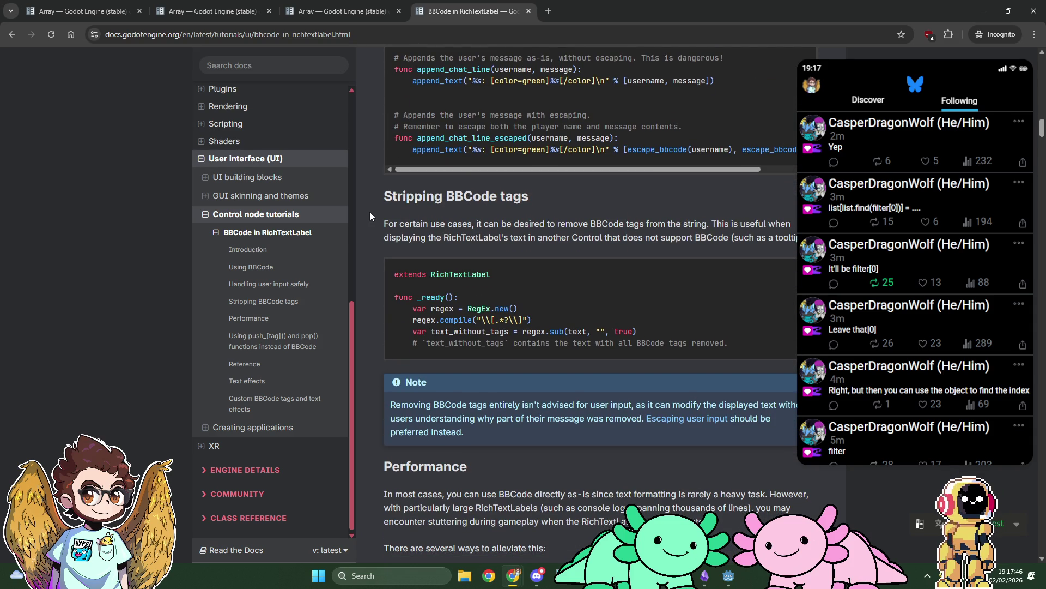
{"action": "scroll", "coordinate": [371, 216], "scroll_direction": "down", "scroll_amount": 5}
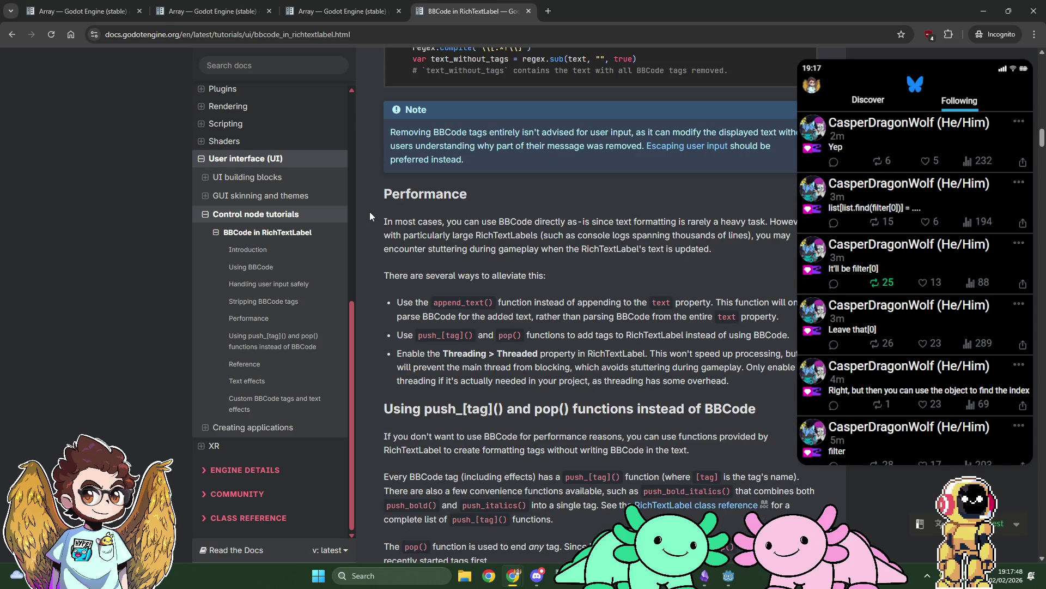
{"action": "scroll", "coordinate": [369, 216], "scroll_direction": "down", "scroll_amount": 5}
{"action": "scroll", "coordinate": [370, 216], "scroll_direction": "down", "scroll_amount": 3}
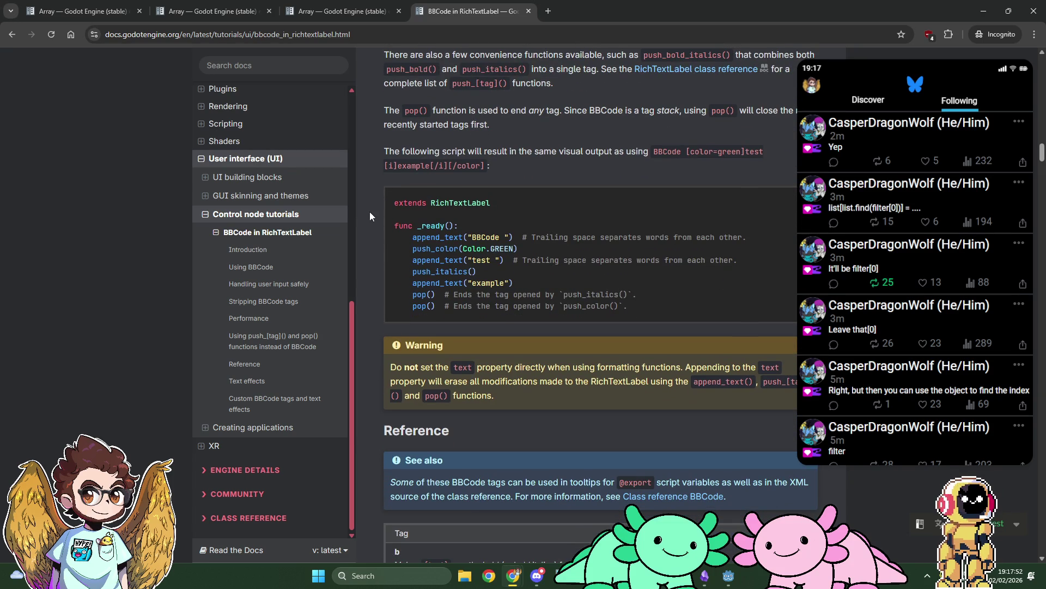
{"action": "scroll", "coordinate": [369, 216], "scroll_direction": "down", "scroll_amount": 5}
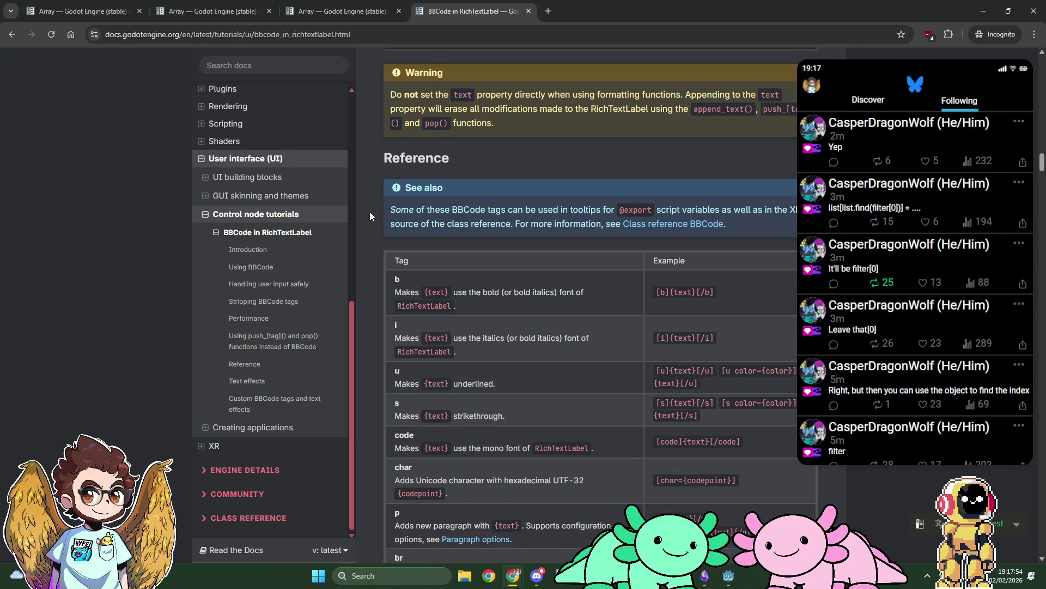
{"action": "scroll", "coordinate": [369, 216], "scroll_direction": "down", "scroll_amount": 2}
{"action": "scroll", "coordinate": [369, 216], "scroll_direction": "down", "scroll_amount": 1}
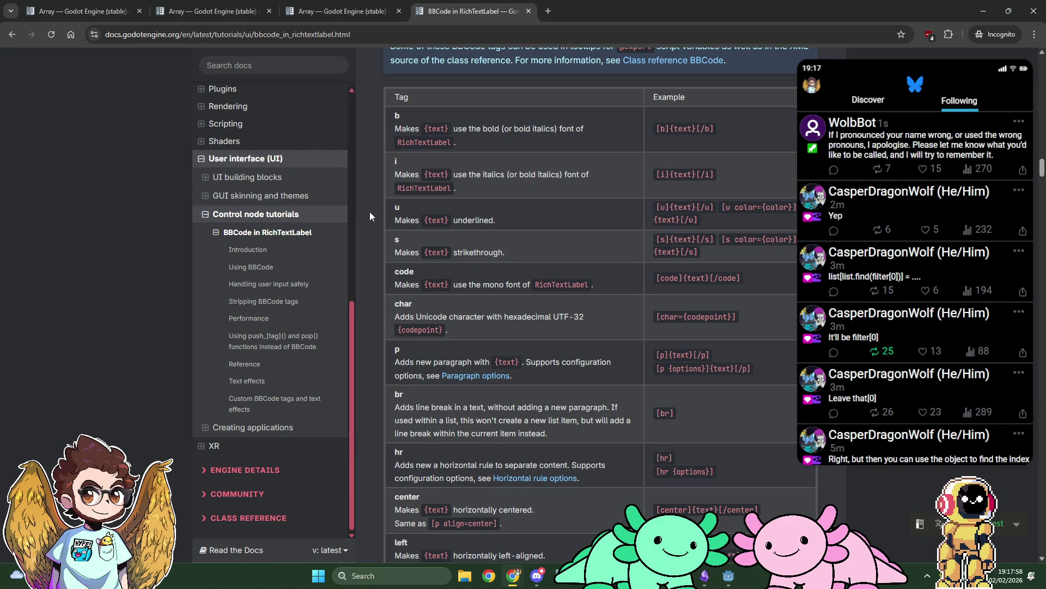
{"action": "scroll", "coordinate": [369, 212], "scroll_direction": "down", "scroll_amount": 4}
{"action": "scroll", "coordinate": [370, 216], "scroll_direction": "down", "scroll_amount": 3}
{"action": "scroll", "coordinate": [370, 216], "scroll_direction": "down", "scroll_amount": 4}
{"action": "scroll", "coordinate": [370, 216], "scroll_direction": "down", "scroll_amount": 6}
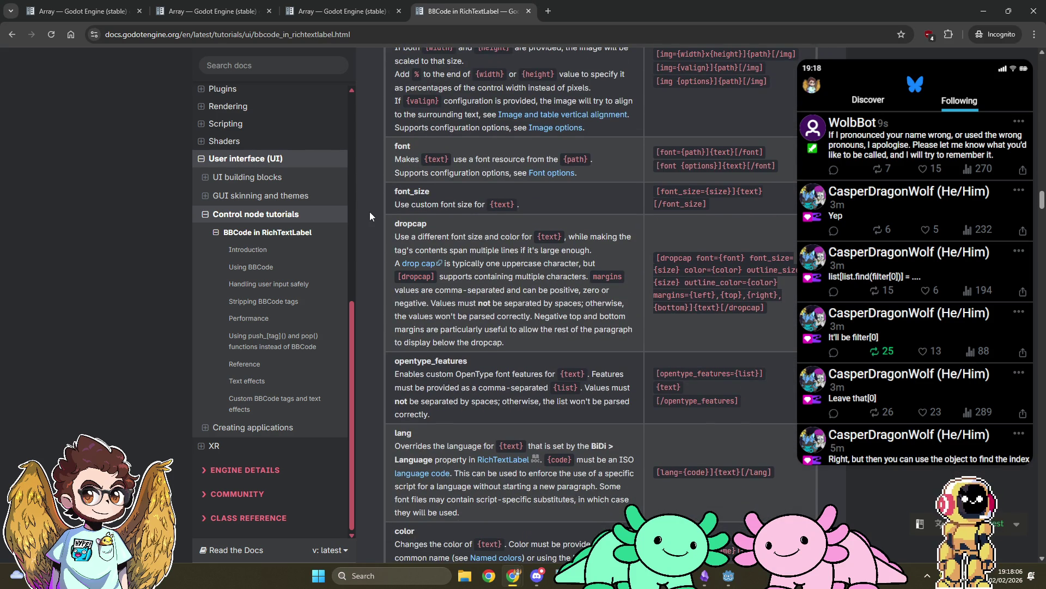
{"action": "scroll", "coordinate": [370, 216], "scroll_direction": "down", "scroll_amount": 5}
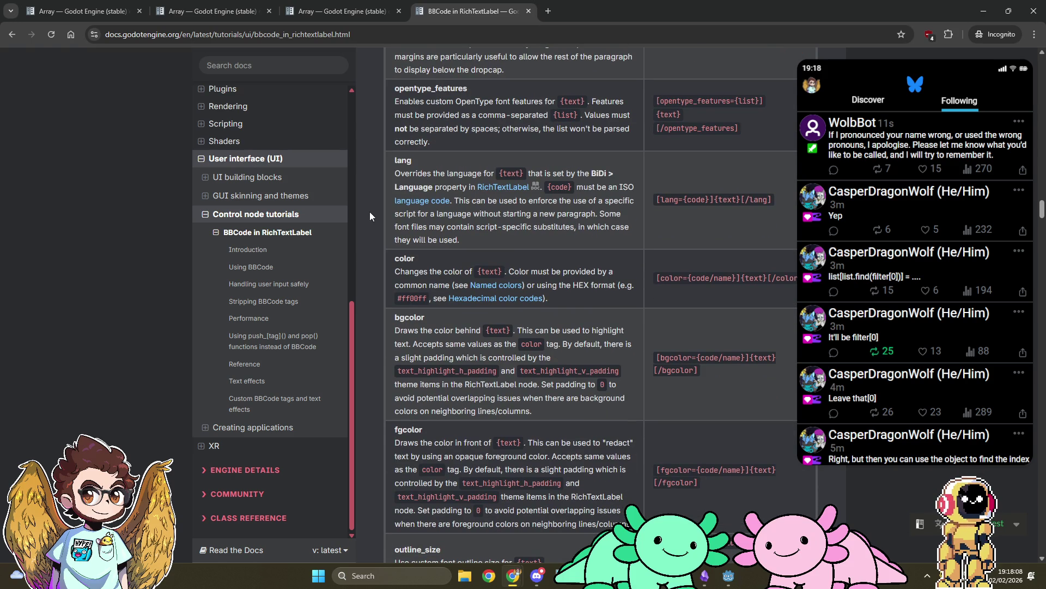
{"action": "key", "text": "alt+Tab"}
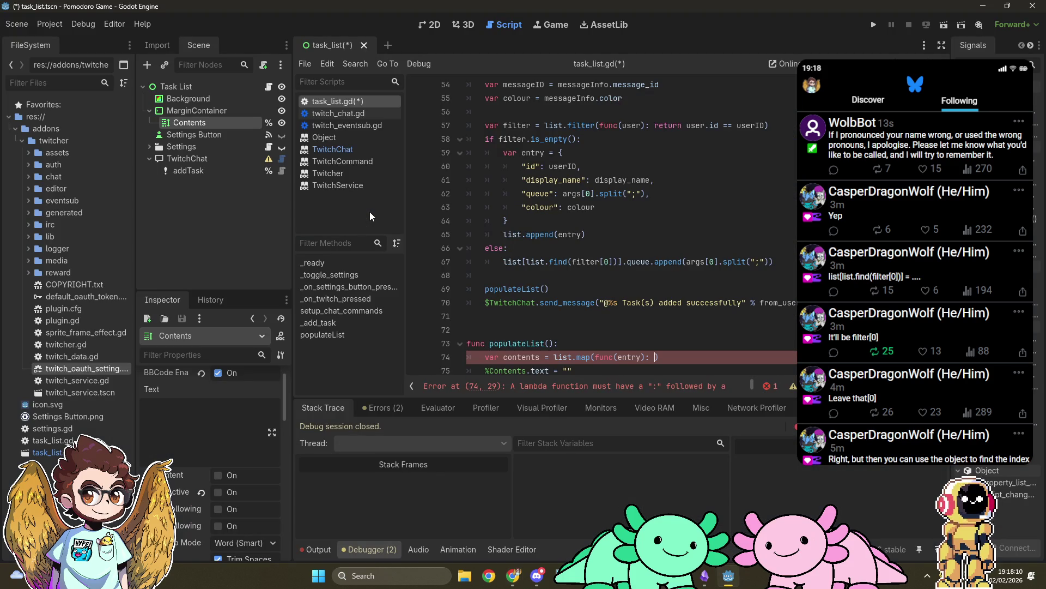
Write the return string with [color=%s] and [b]%s[/b] tags, formatted with entry.colour
{"action": "type", "text": "return \"[color"}
{"action": "key", "text": "alt+Tab"}
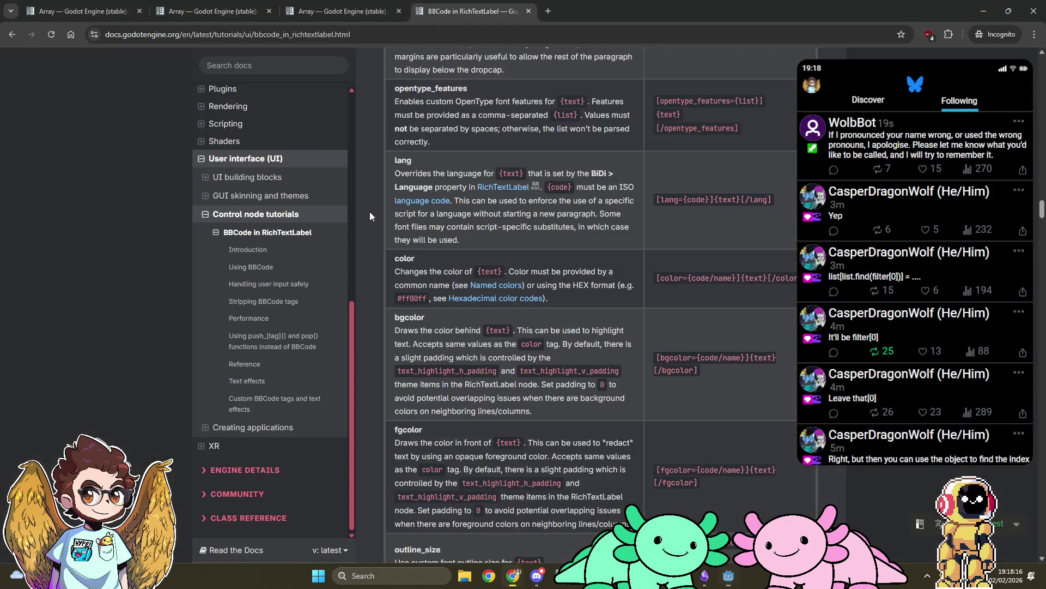
{"action": "key", "text": "alt+Tab"}
{"action": "type", "text": "="}
{"action": "key", "text": "alt+Tab"}
{"action": "key", "text": "alt+Tab"}
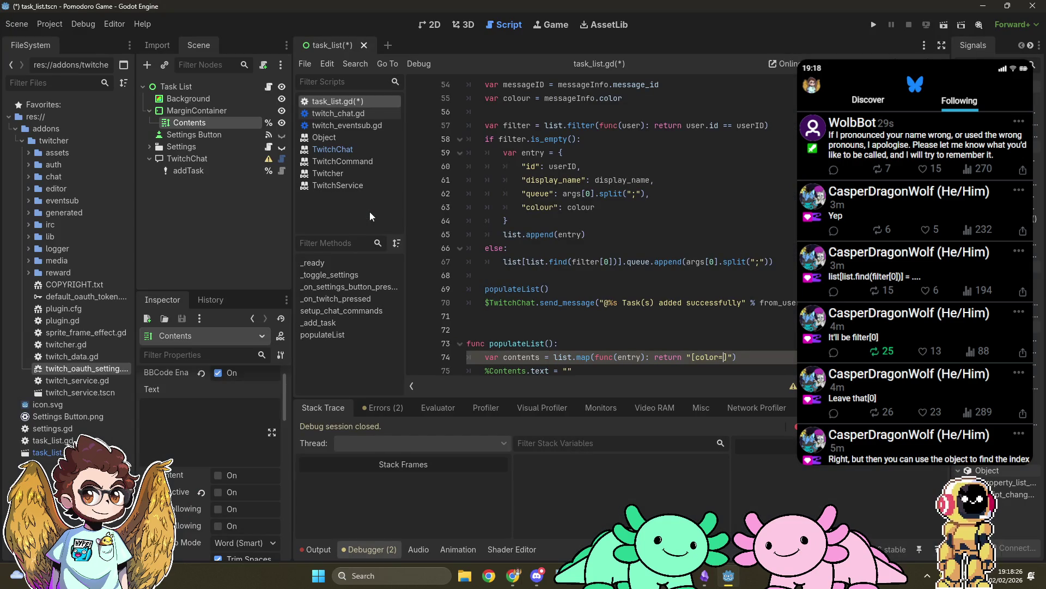
{"action": "type", "text": "%"}
{"action": "type", "text": "s"}
{"action": "key", "text": "Right"}
{"action": "type", "text": "% ["}
{"action": "type", "text": "entry.co"}
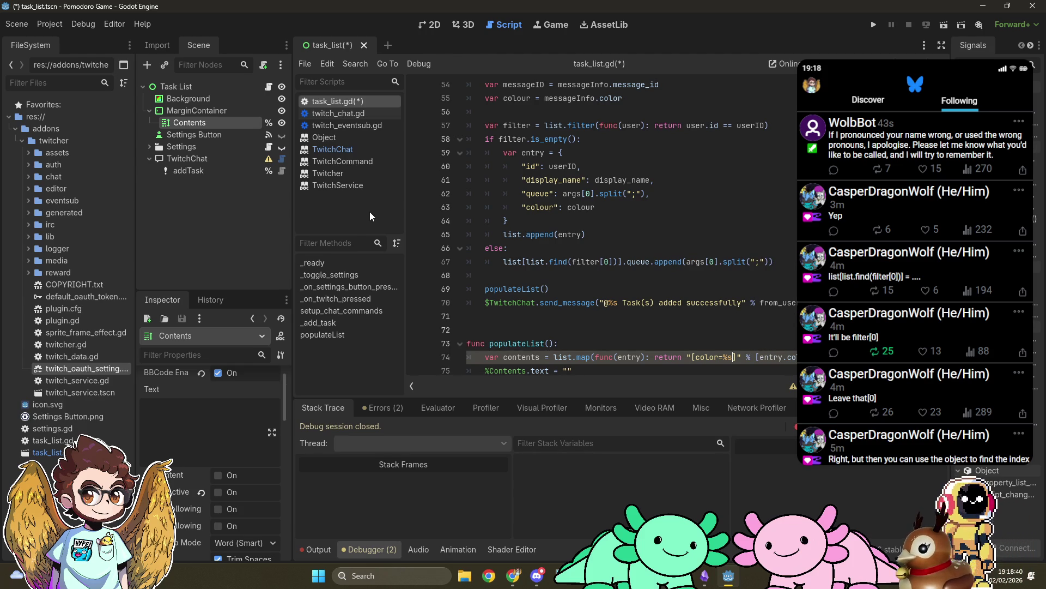
{"action": "type", "text": "][/color]"}
{"action": "key", "text": "Left"}
{"action": "key", "text": "Left"}
{"action": "key", "text": "Left"}
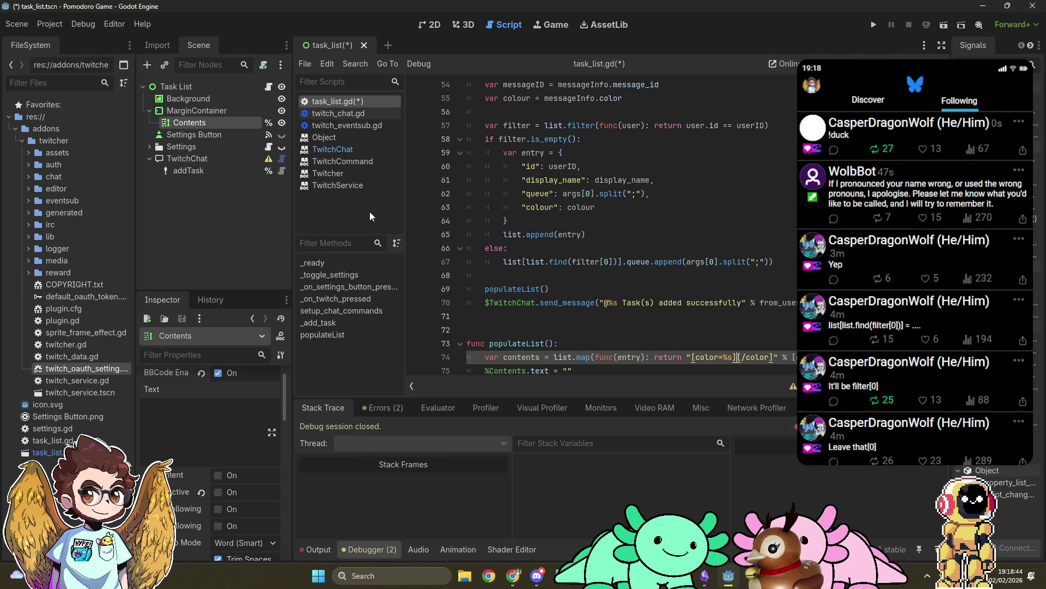
{"action": "key", "text": "alt+Tab"}
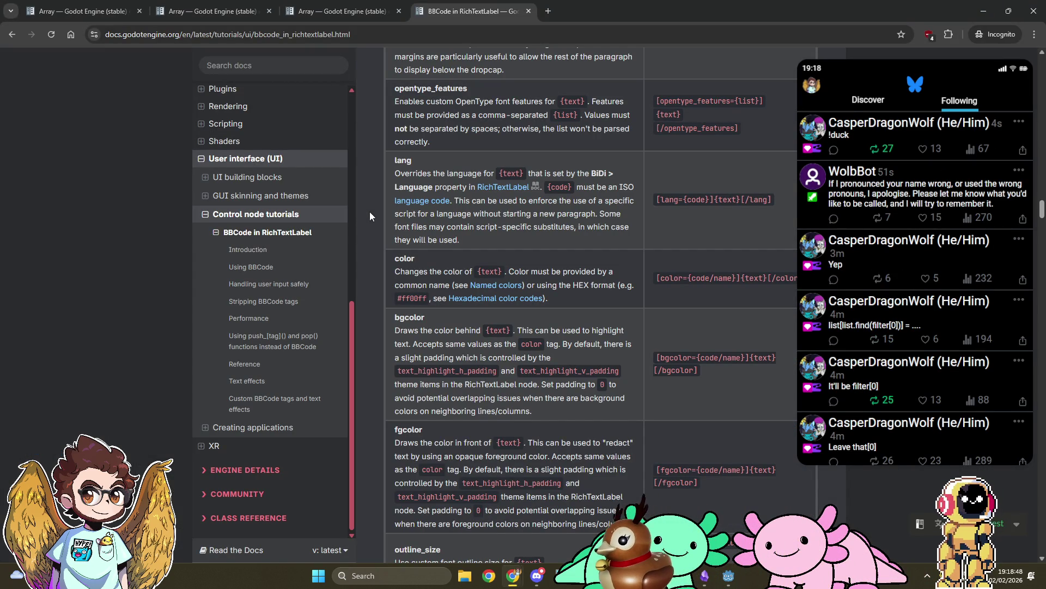
{"action": "key", "text": "alt+Tab"}
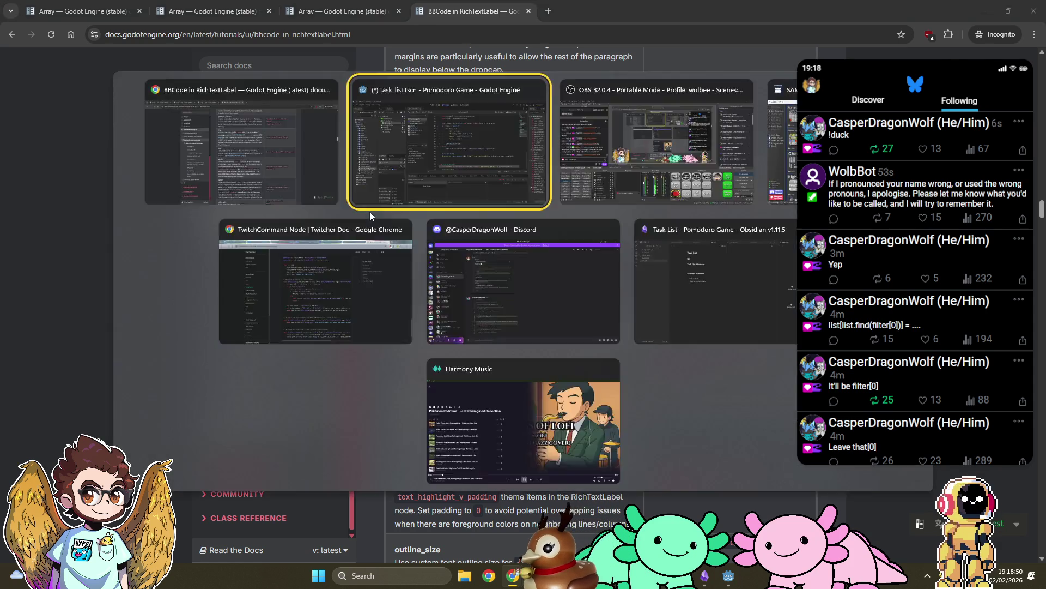
{"action": "type", "text": "[/b][/colo"}
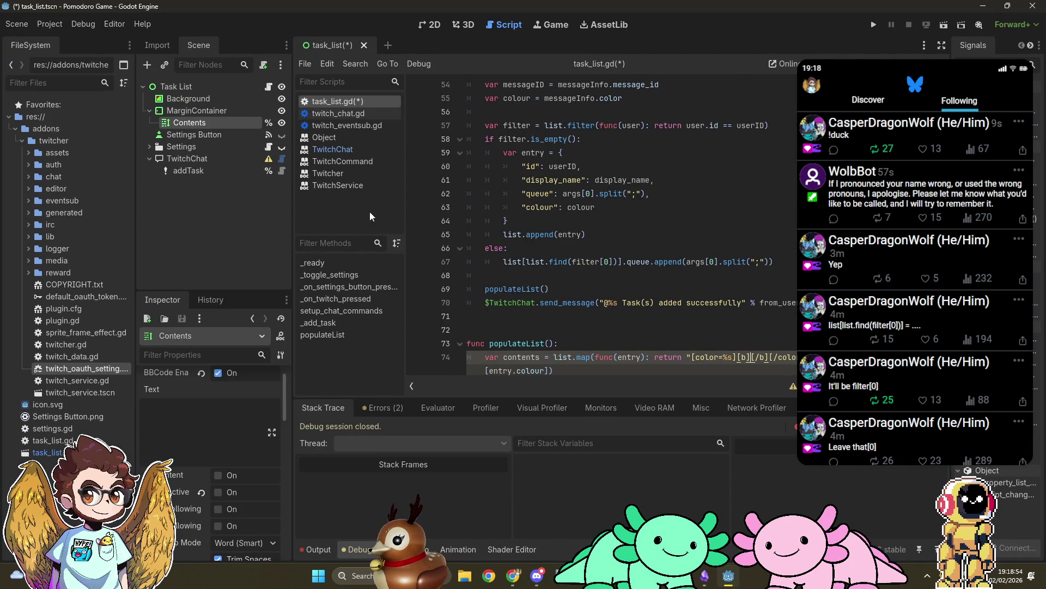
{"action": "type", "text": "%"}
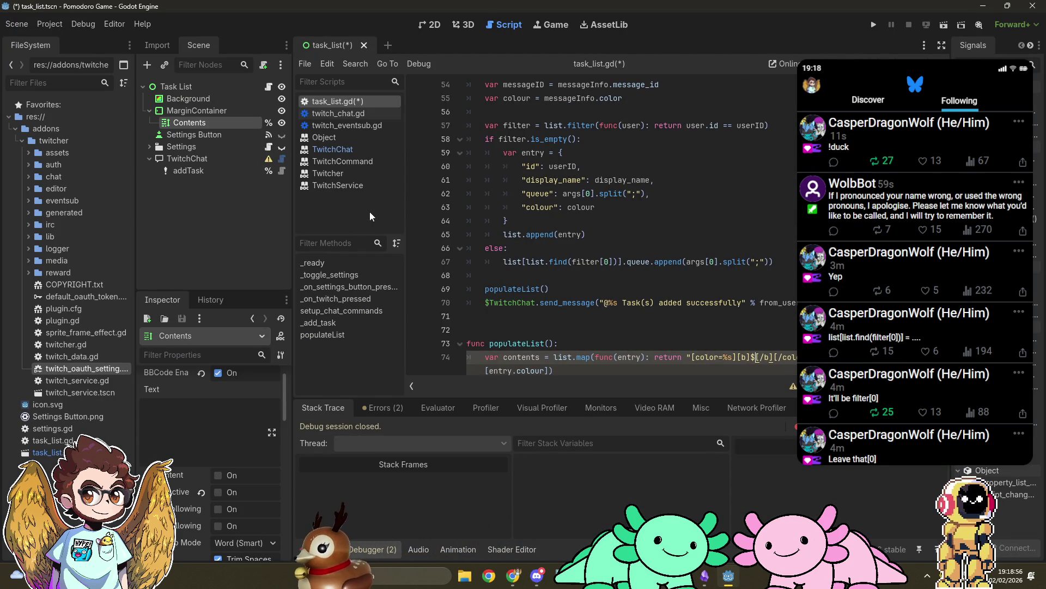
{"action": "type", "text": "s"}
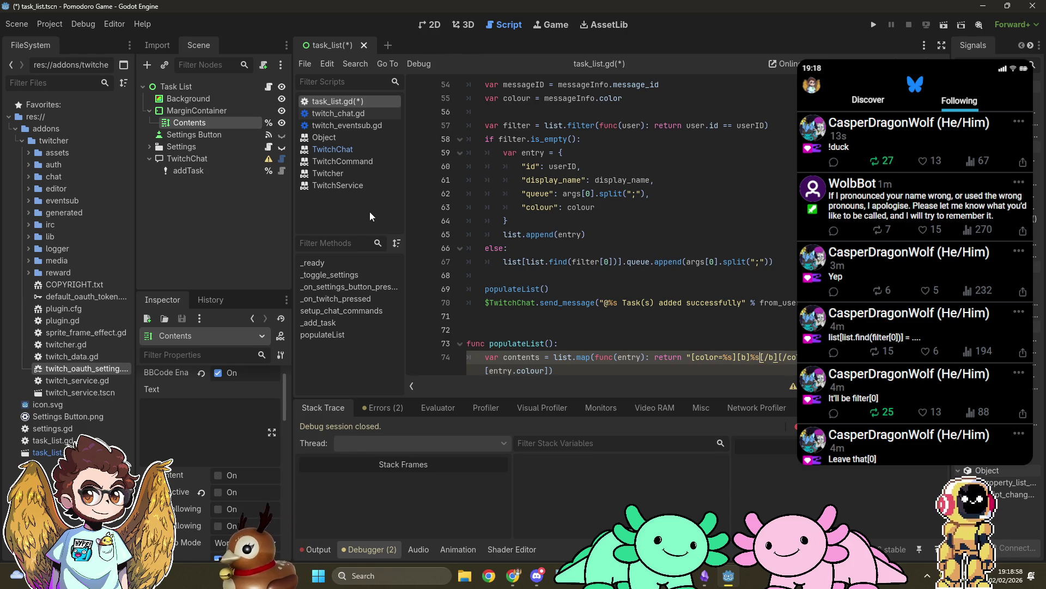
{"action": "key", "text": "Right"}
{"action": "key", "text": "Right"}
{"action": "key", "text": "Right"}
{"action": "type", "text": ":"}
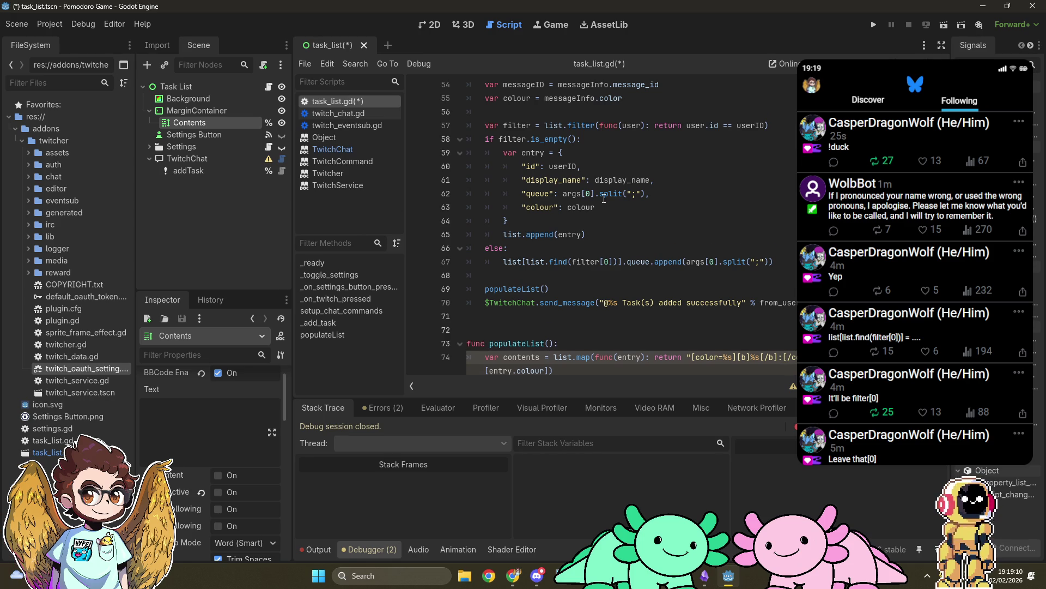
Add entry.display_name and entry.queue[0] to the format arguments
{"action": "scroll", "coordinate": [619, 204], "scroll_direction": "down", "scroll_amount": 1}
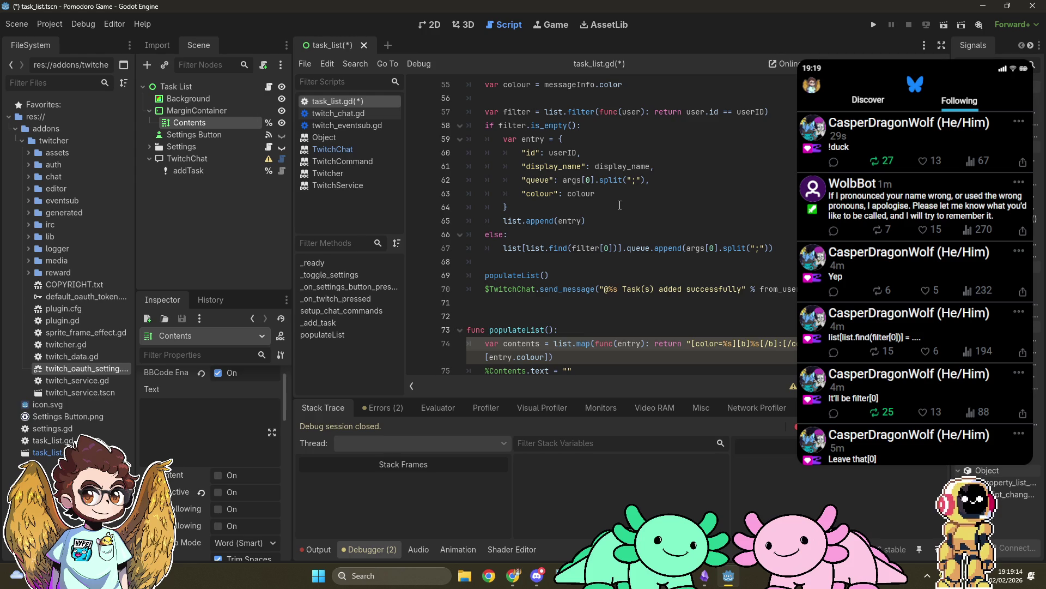
{"action": "key", "text": "Down"}
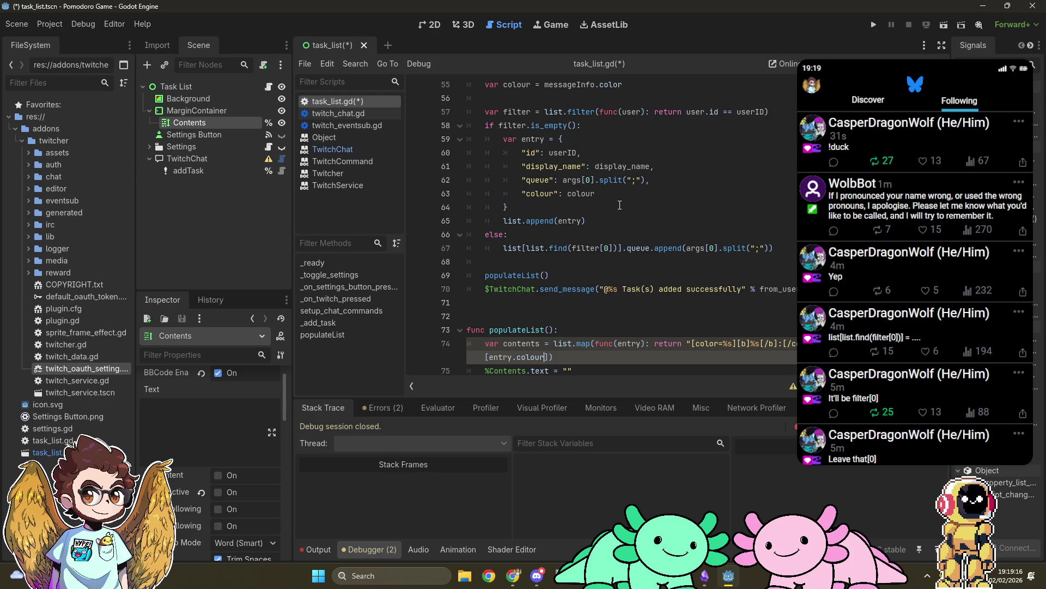
{"action": "type", "text": ", entry.display)na"}
{"action": "key", "text": "BackSpace"}
{"action": "key", "text": "BackSpace"}
{"action": "key", "text": "BackSpace"}
{"action": "type", "text": "_name, en"}
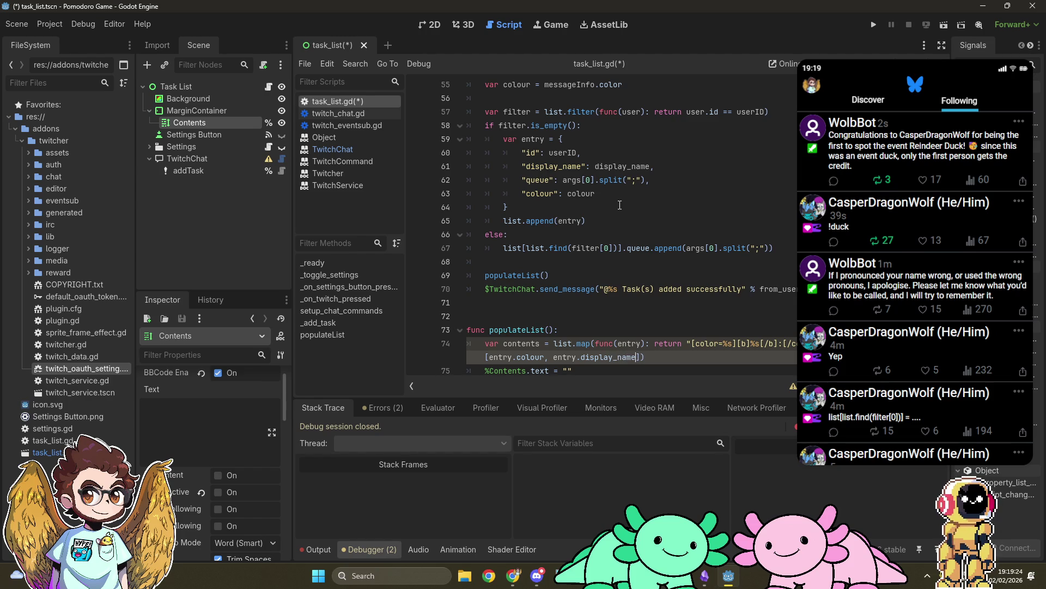
{"action": "type", "text": "try.queue"}
{"action": "type", "text": "[0"}
{"action": "key", "text": "alt+Tab"}
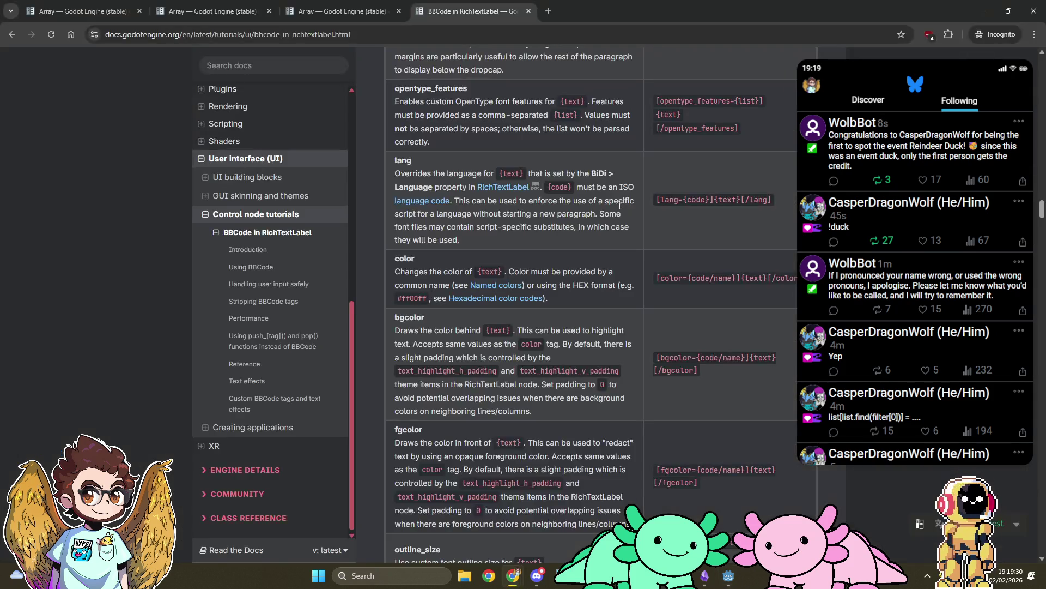
Open the docs section on escaping user input and read its escape_bbcode example
{"action": "scroll", "coordinate": [620, 204], "scroll_direction": "up", "scroll_amount": 10}
{"action": "scroll", "coordinate": [620, 204], "scroll_direction": "down", "scroll_amount": 10}
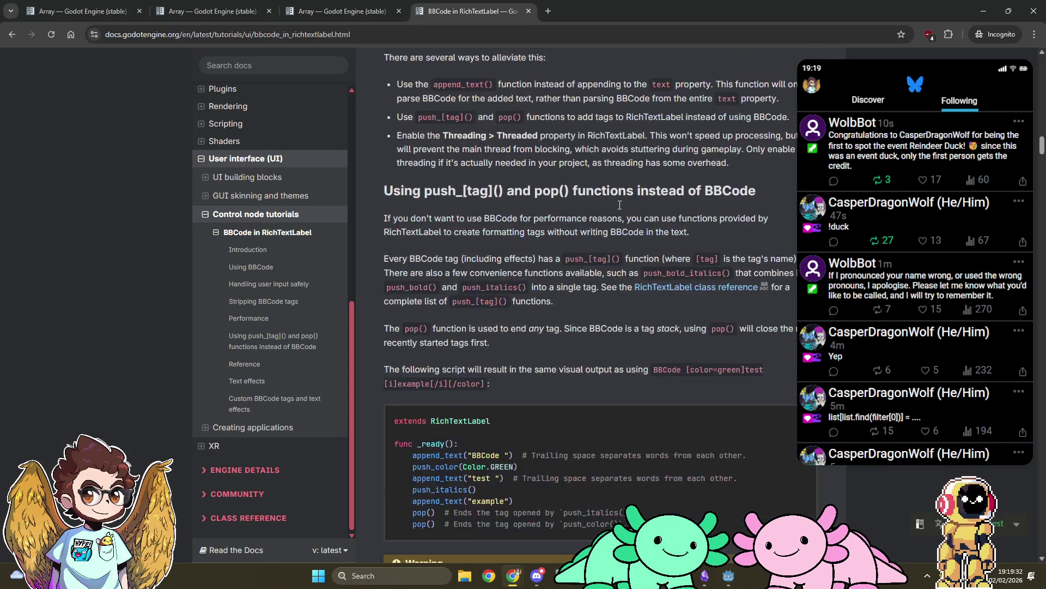
{"action": "scroll", "coordinate": [620, 205], "scroll_direction": "up", "scroll_amount": 10}
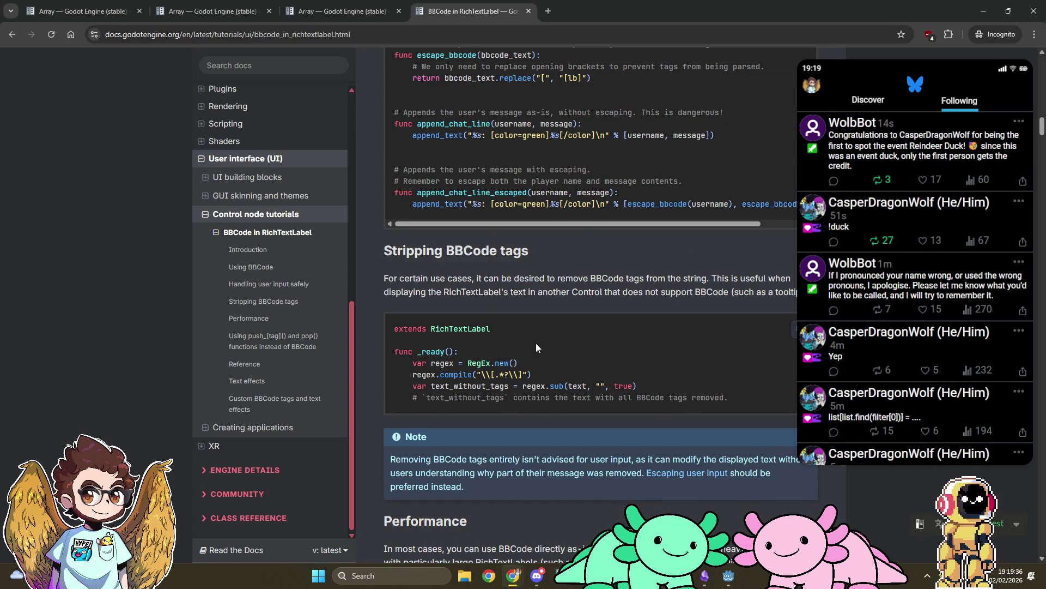
{"action": "scroll", "coordinate": [486, 316], "scroll_direction": "down", "scroll_amount": 1}
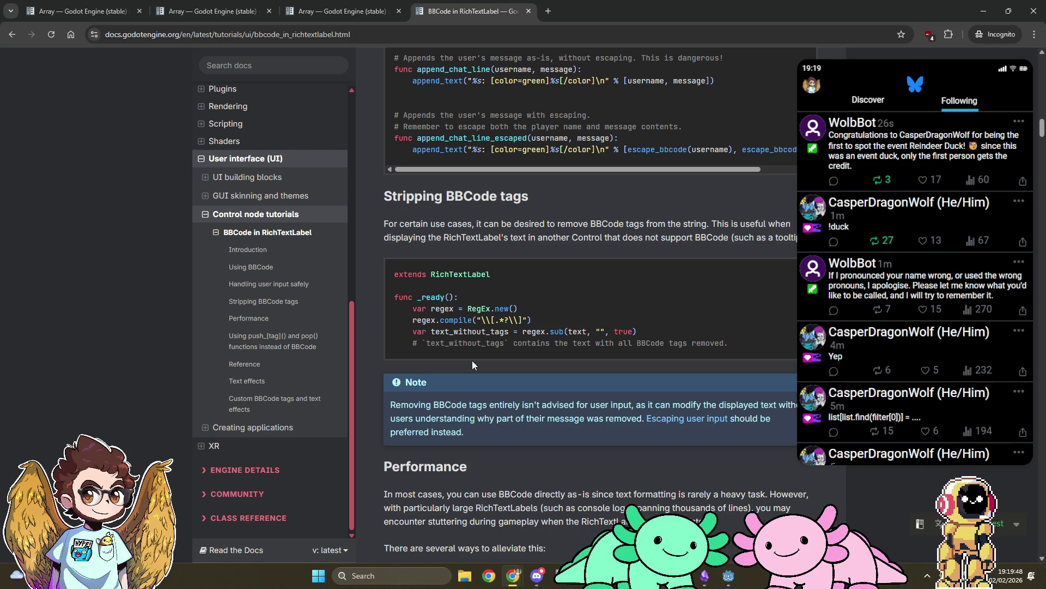
{"action": "scroll", "coordinate": [472, 364], "scroll_direction": "up", "scroll_amount": 3}
{"action": "scroll", "coordinate": [556, 374], "scroll_direction": "down", "scroll_amount": 3}
{"action": "left_click", "coordinate": [689, 428], "text": "ctrl+shift"}
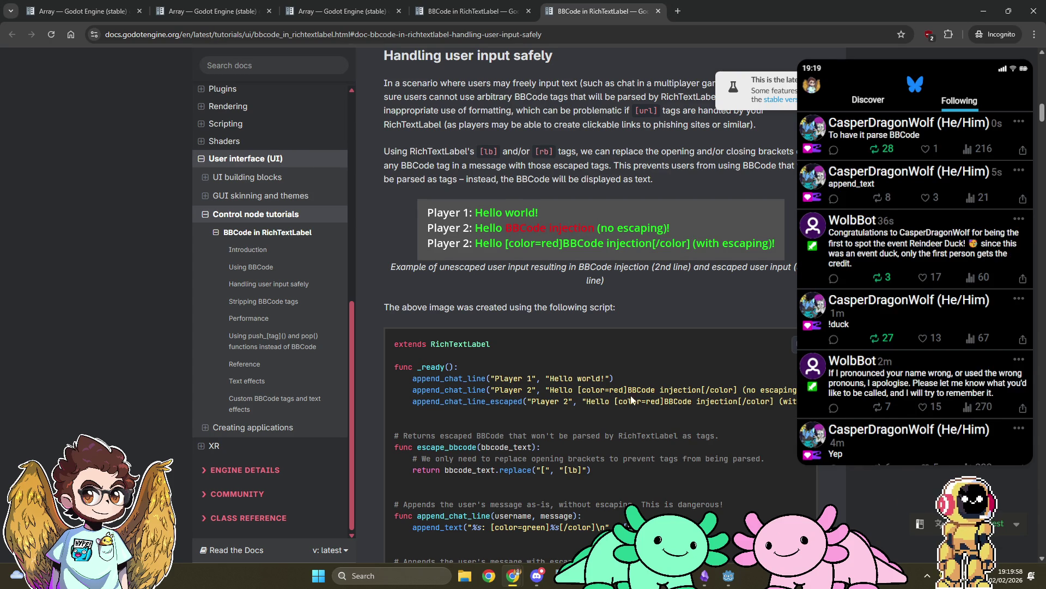
{"action": "scroll", "coordinate": [639, 398], "scroll_direction": "right", "scroll_amount": 3}
{"action": "scroll", "coordinate": [639, 398], "scroll_direction": "left", "scroll_amount": 3}
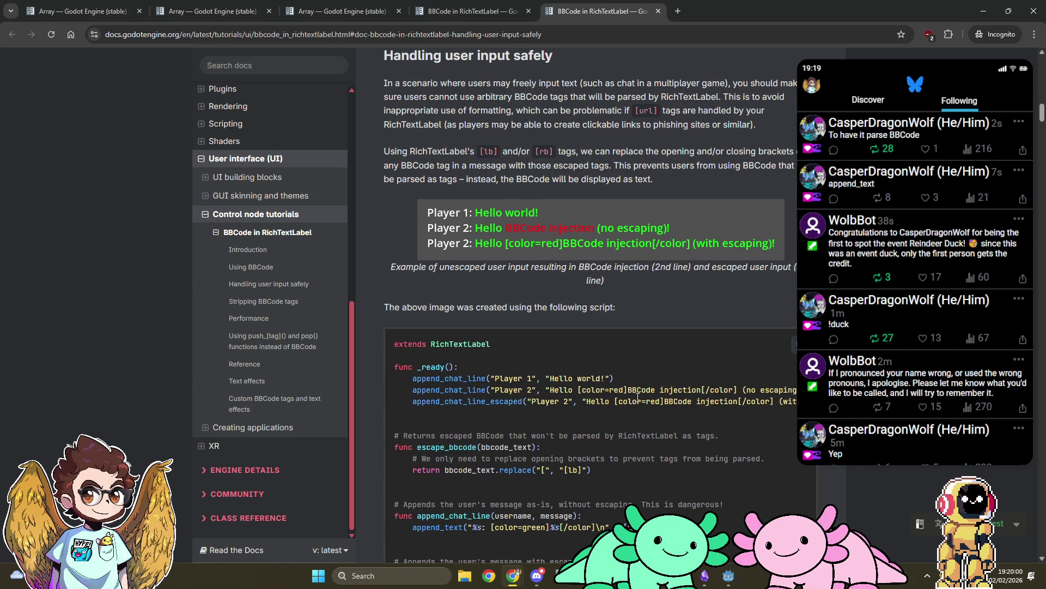
{"action": "scroll", "coordinate": [636, 397], "scroll_direction": "down", "scroll_amount": 2}
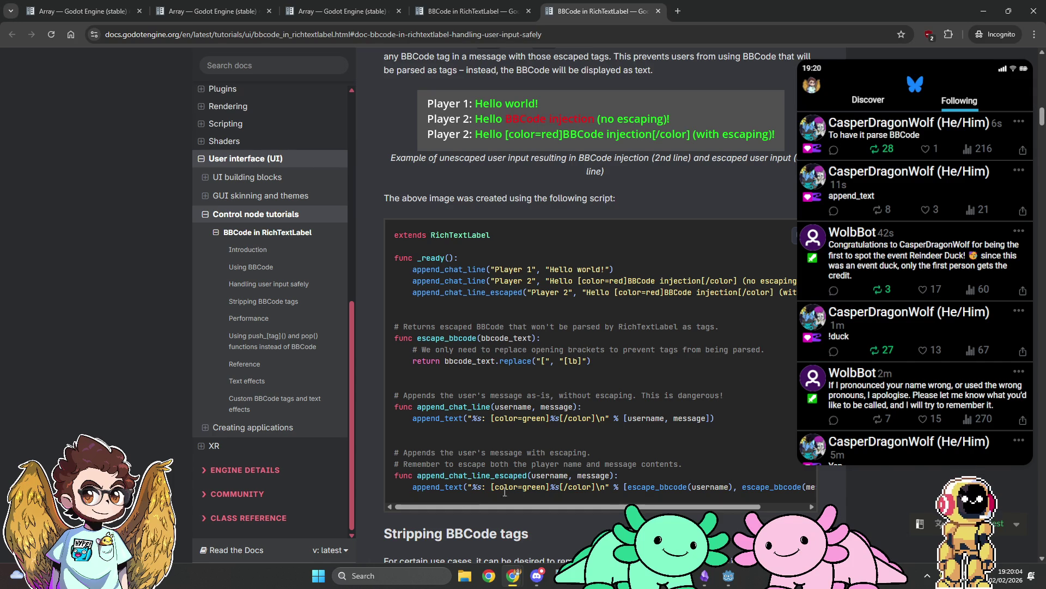
{"action": "scroll", "coordinate": [537, 490], "scroll_direction": "right", "scroll_amount": 2}
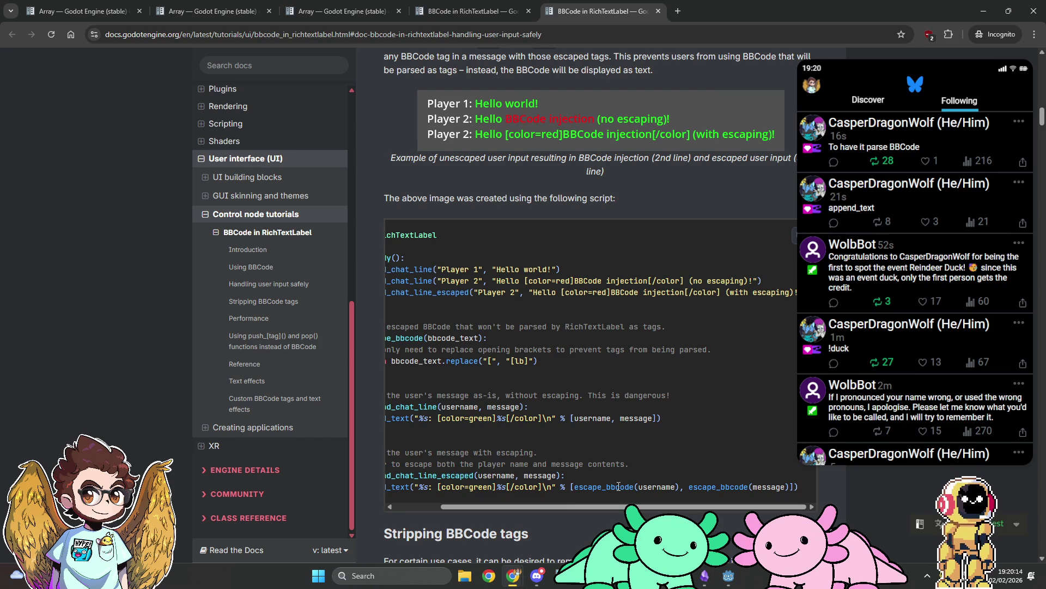
{"action": "key", "text": "alt+Tab"}
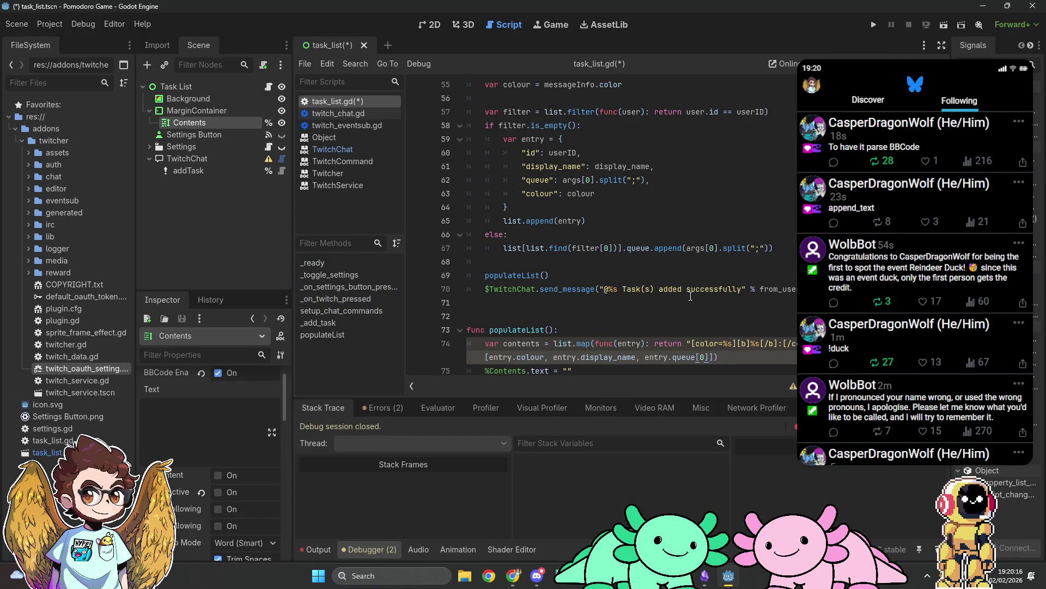
Try wrapping entry.queue[0] in escape_bbcode(), then remove the undefined call
{"action": "left_click", "coordinate": [647, 358]}
{"action": "type", "text": "esc"}
{"action": "type", "text": "ape"}
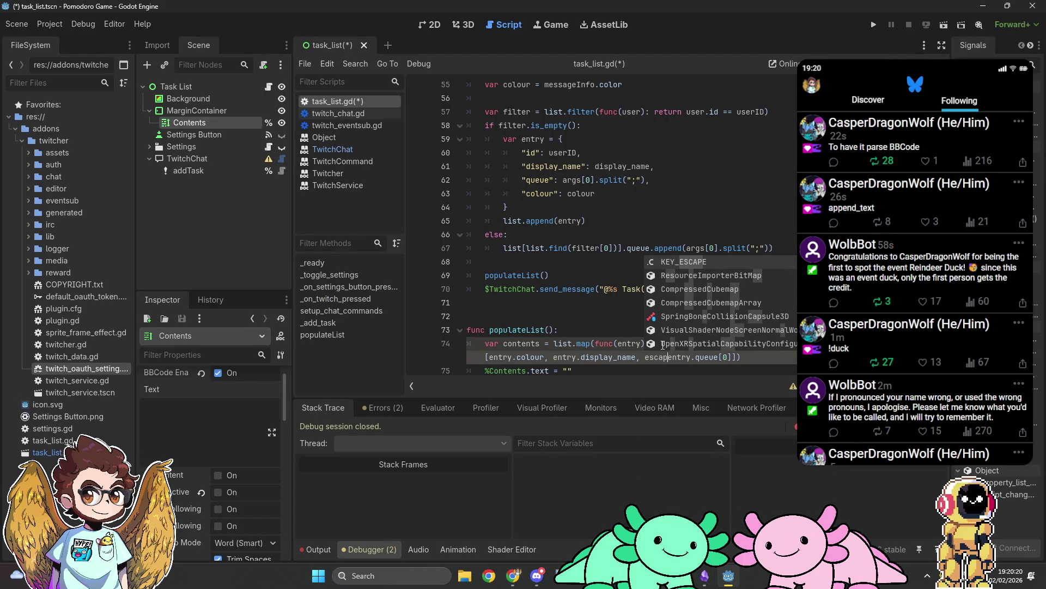
{"action": "key", "text": "Left"}
{"action": "key", "text": "BackSpace"}
{"action": "key", "text": "BackSpace"}
{"action": "key", "text": "BackSpace"}
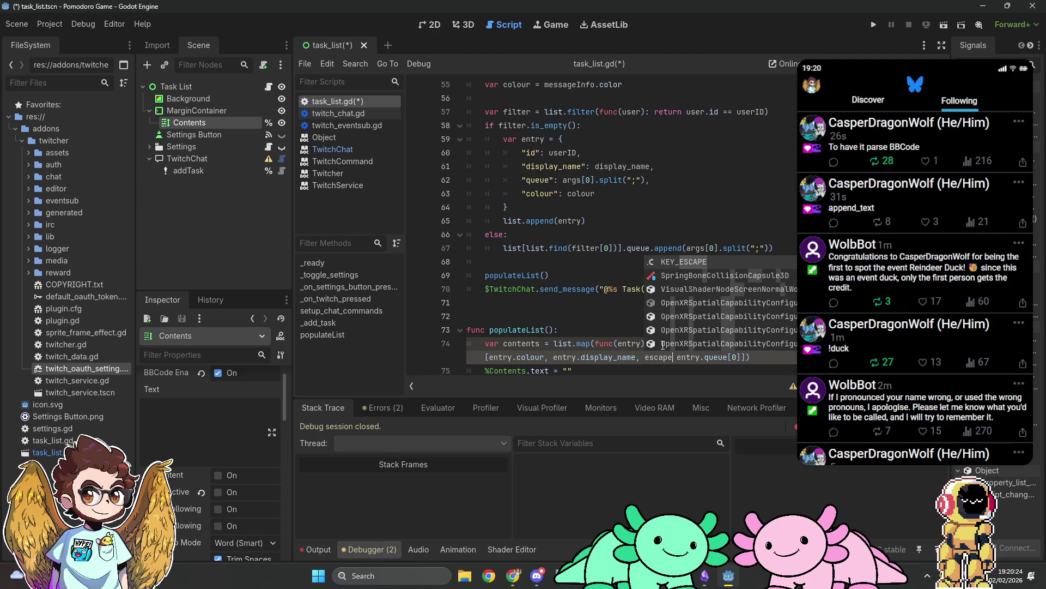
{"action": "key", "text": "alt+Tab"}
{"action": "key", "text": "alt+Tab"}
{"action": "type", "text": "cape_bbcode"}
{"action": "key", "text": "Delete"}
{"action": "type", "text": "("}
{"action": "key", "text": "End"}
{"action": "key", "text": "Left"}
{"action": "key", "text": "Left"}
{"action": "key", "text": "Left"}
{"action": "key", "text": "Right"}
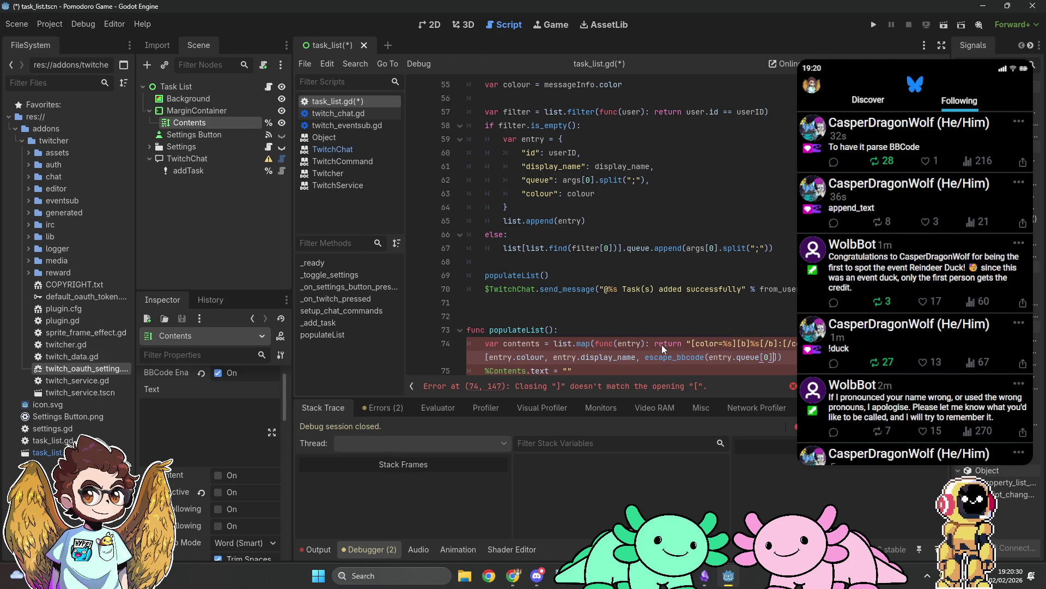
{"action": "type", "text": ")"}
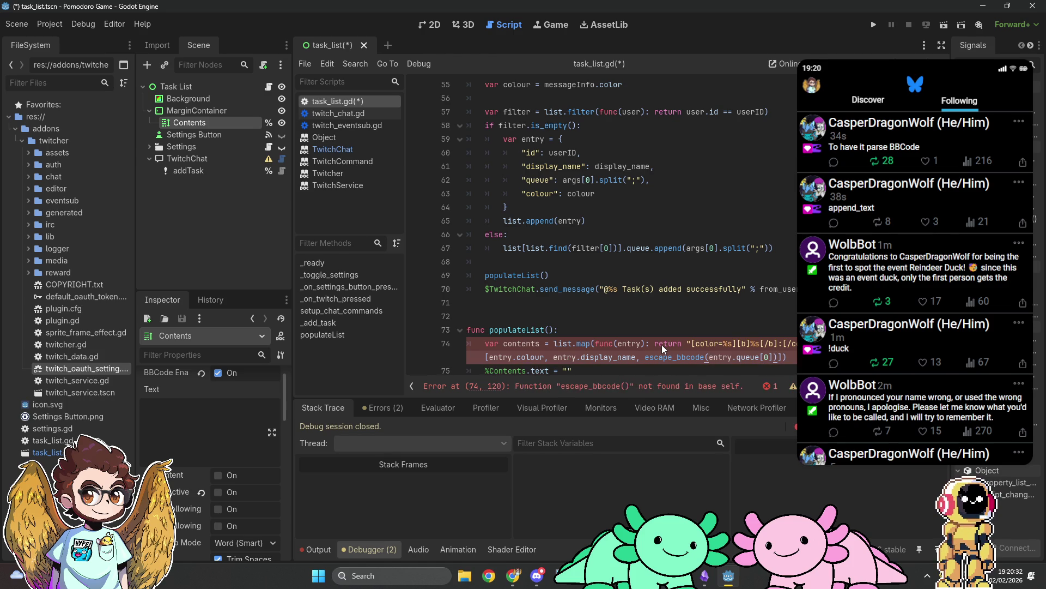
{"action": "key", "text": "alt+Tab"}
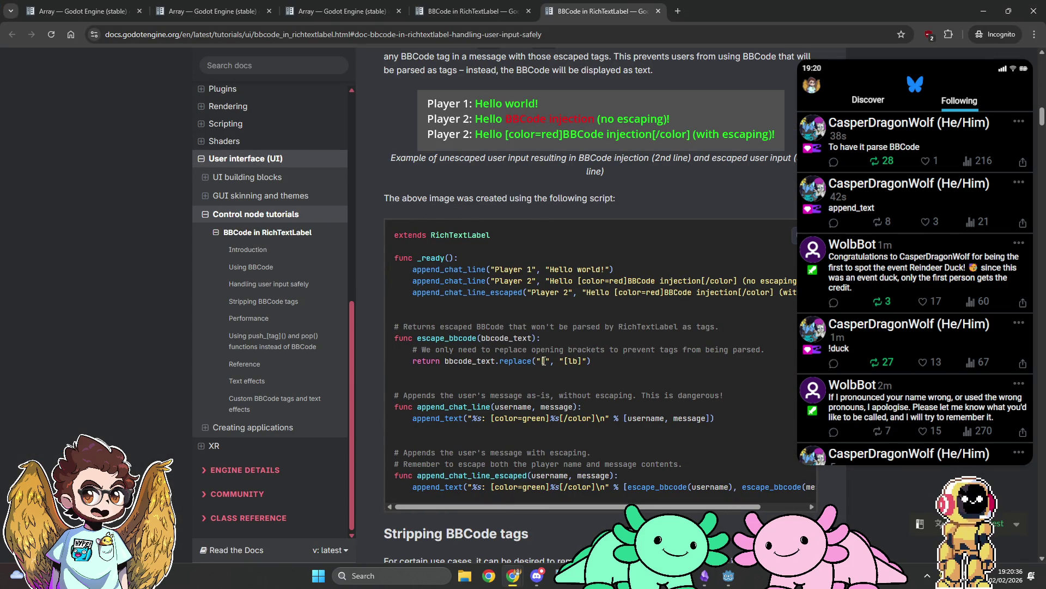
{"action": "key", "text": "alt+Tab"}
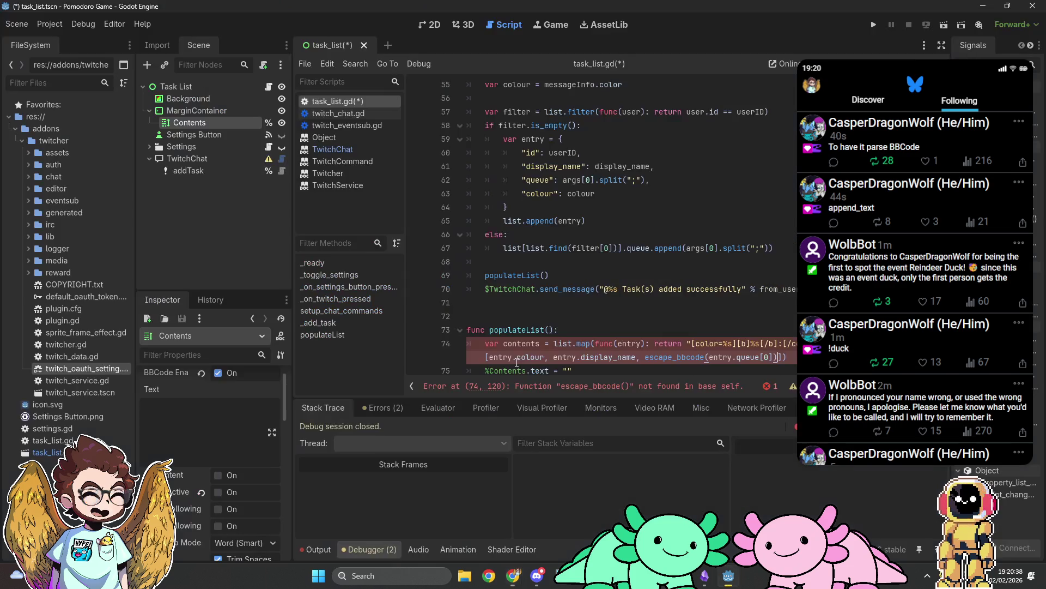
{"action": "key", "text": "BackSpace"}
{"action": "key", "text": "BackSpace"}
{"action": "key", "text": "BackSpace"}
{"action": "key", "text": "BackSpace"}
{"action": "key", "text": "BackSpace"}
{"action": "key", "text": "BackSpace"}
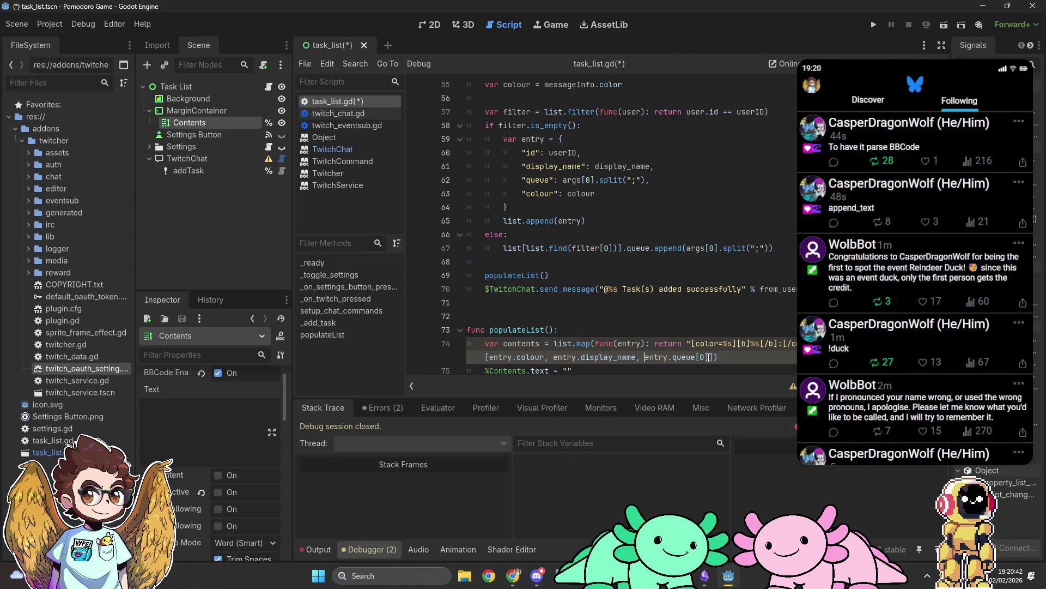
Copy the docs' .replace("[", "[lb]") bracket-escaping call onto entry.queue[0]
{"action": "key", "text": "alt+Tab"}
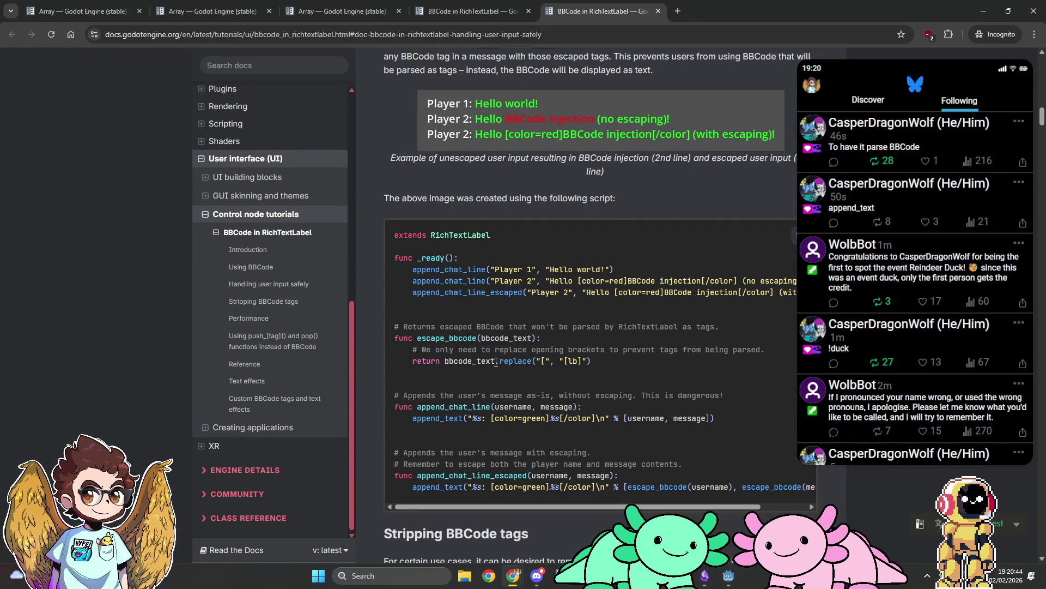
{"action": "left_click_drag", "start_coordinate": [496, 363], "coordinate": [592, 361]}
{"action": "key", "text": "alt+Tab"}
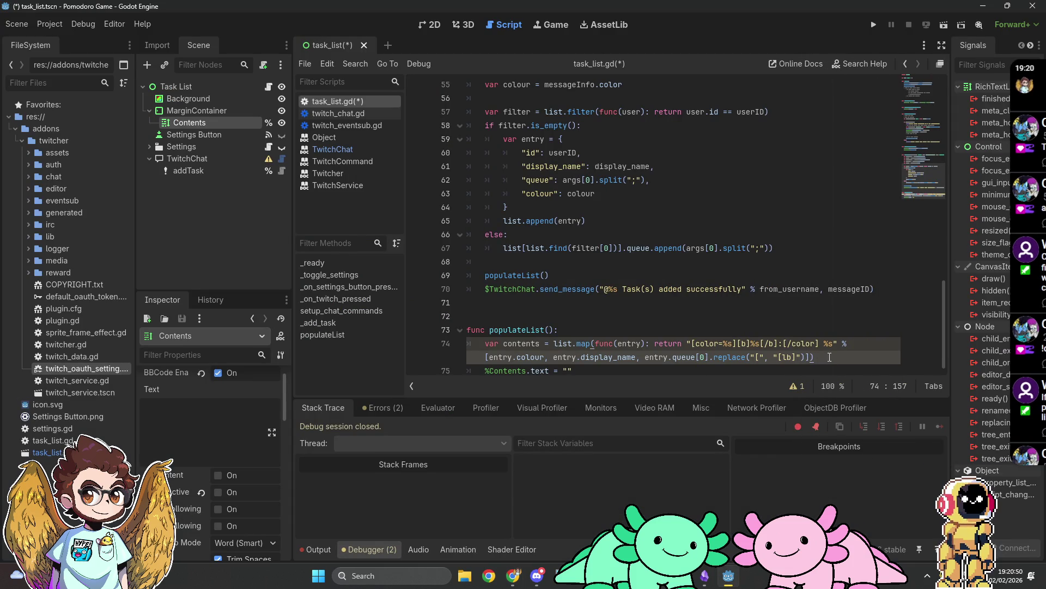
{"action": "key", "text": "alt+Tab"}
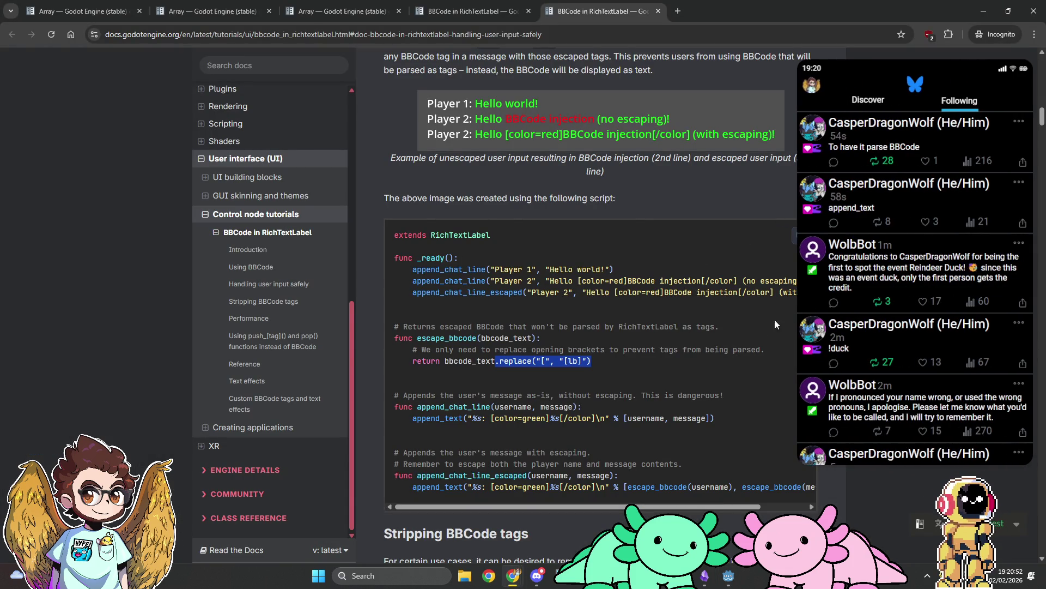
{"action": "key", "text": "alt+Tab"}
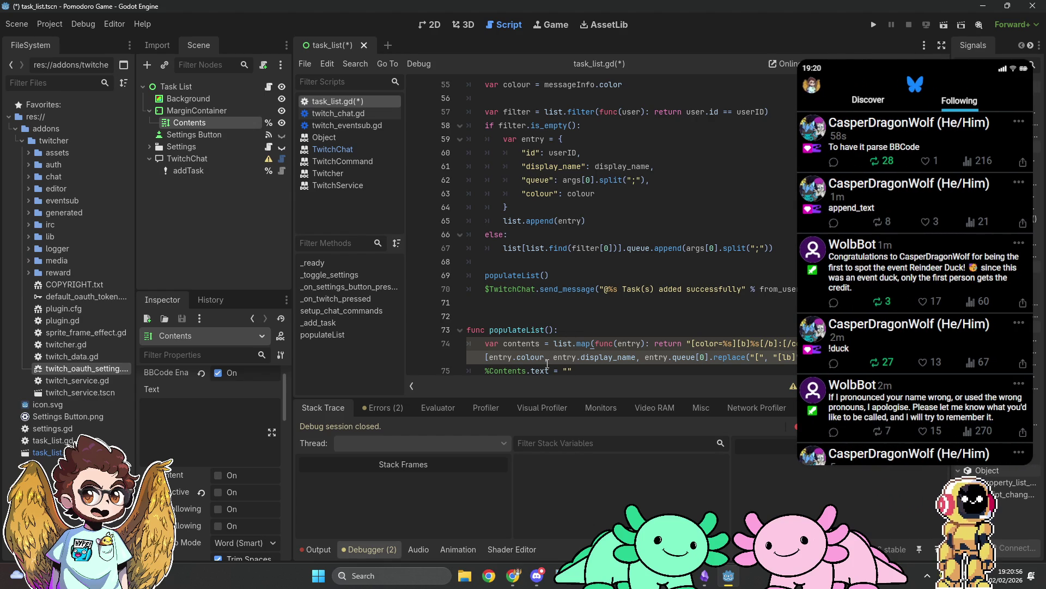
Replace the %Contents text assignment with %Contents.append_text(contents)
{"action": "left_click_drag", "start_coordinate": [532, 370], "coordinate": [575, 371]}
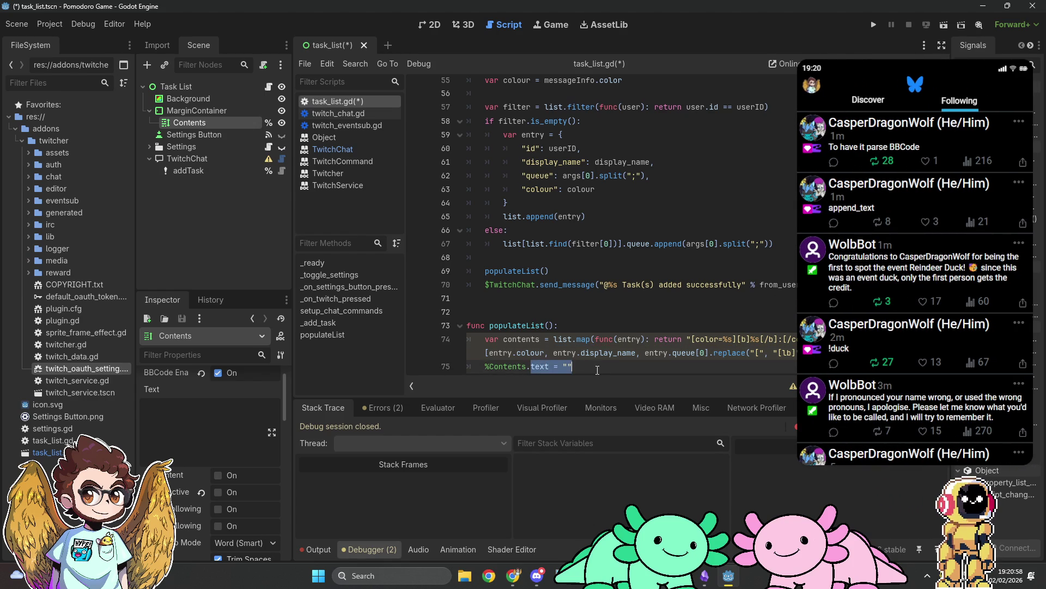
{"action": "type", "text": "append"}
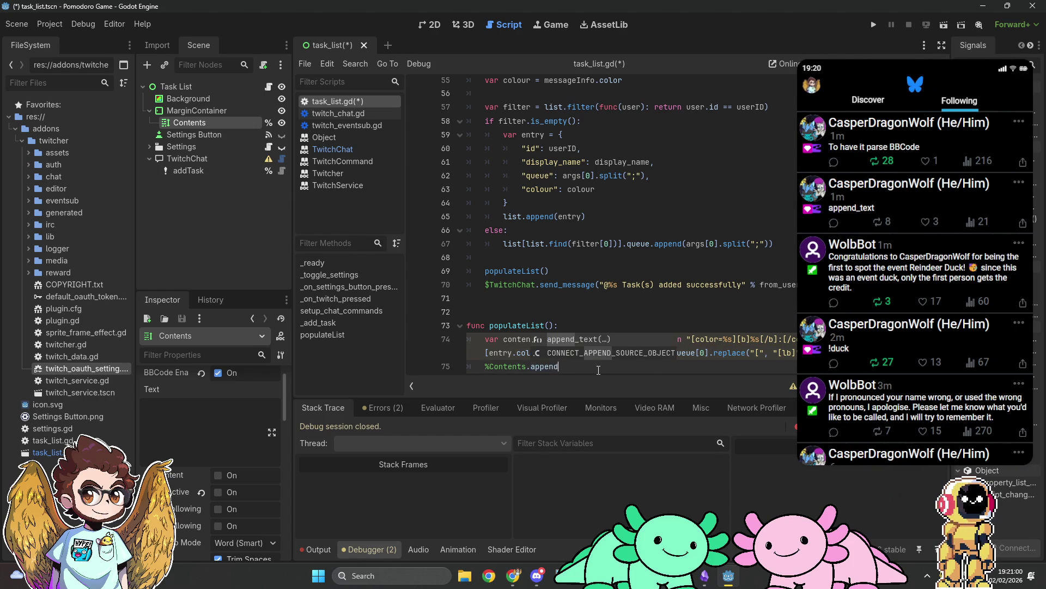
{"action": "key", "text": "Return"}
{"action": "type", "text": "contents"}
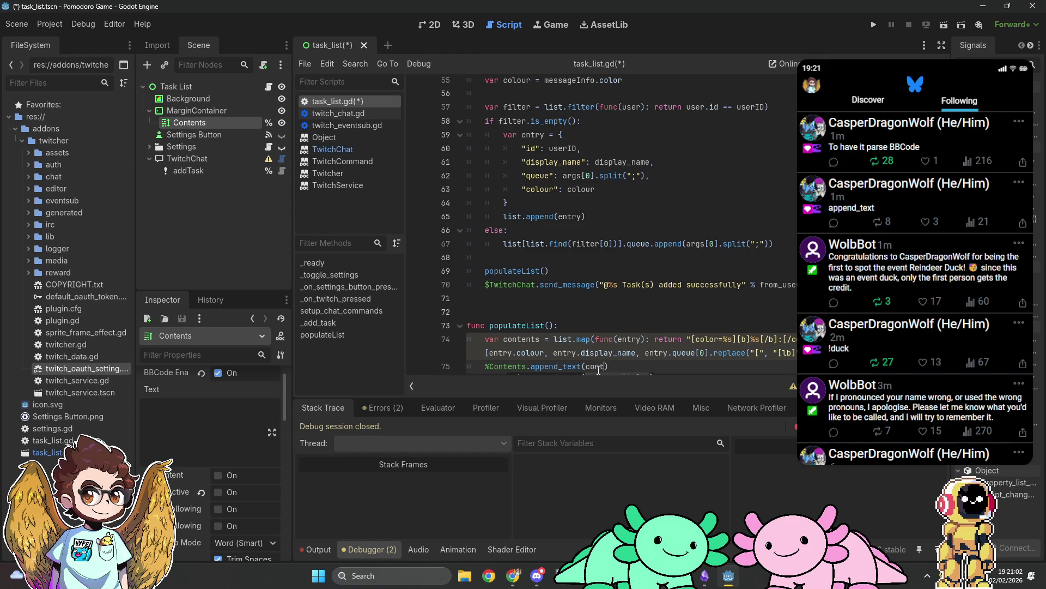
{"action": "left_click", "coordinate": [567, 353]}
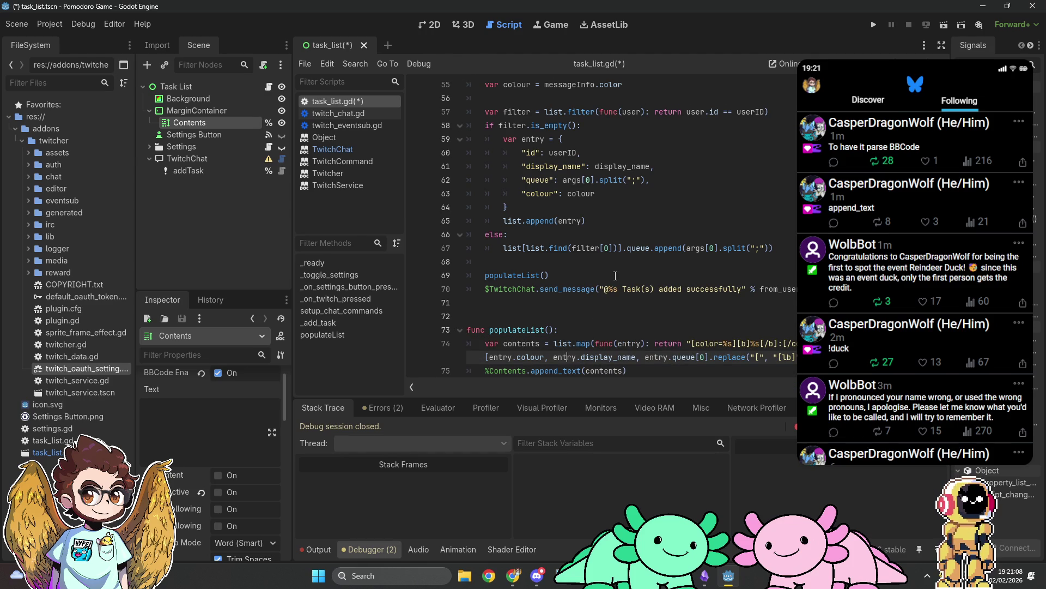
{"action": "left_click", "coordinate": [625, 371]}
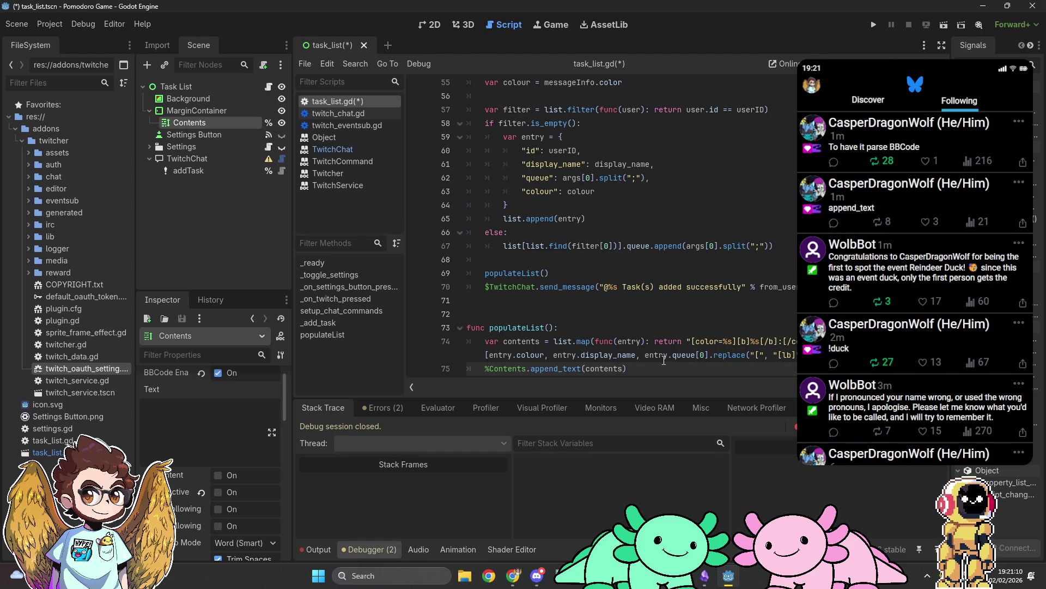
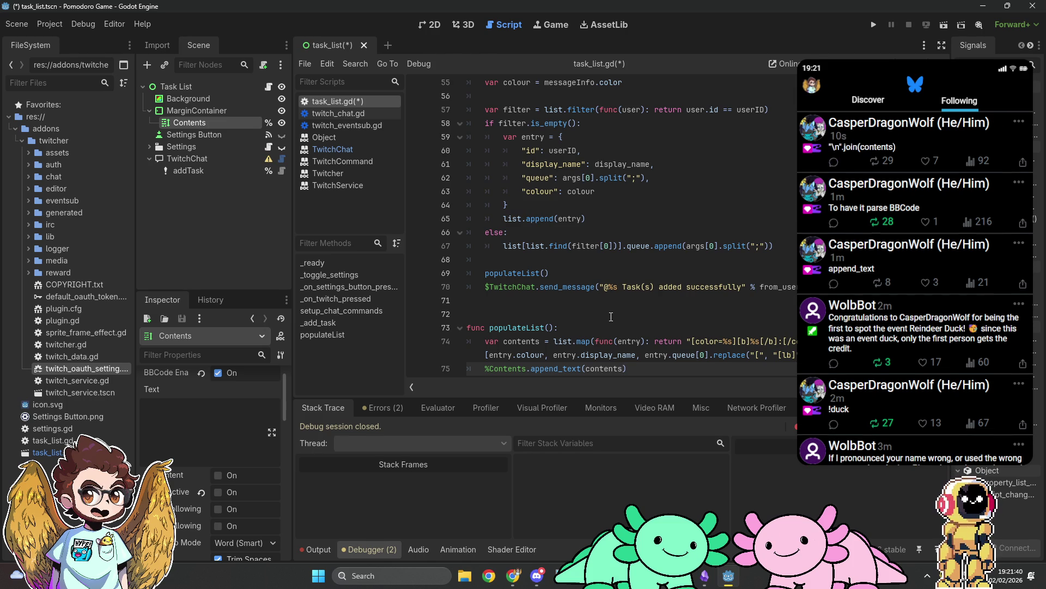
On line 75, replace append_text(contents) with append_text("\n".join(contents))
{"action": "key", "text": "ctrl+BackSpace"}
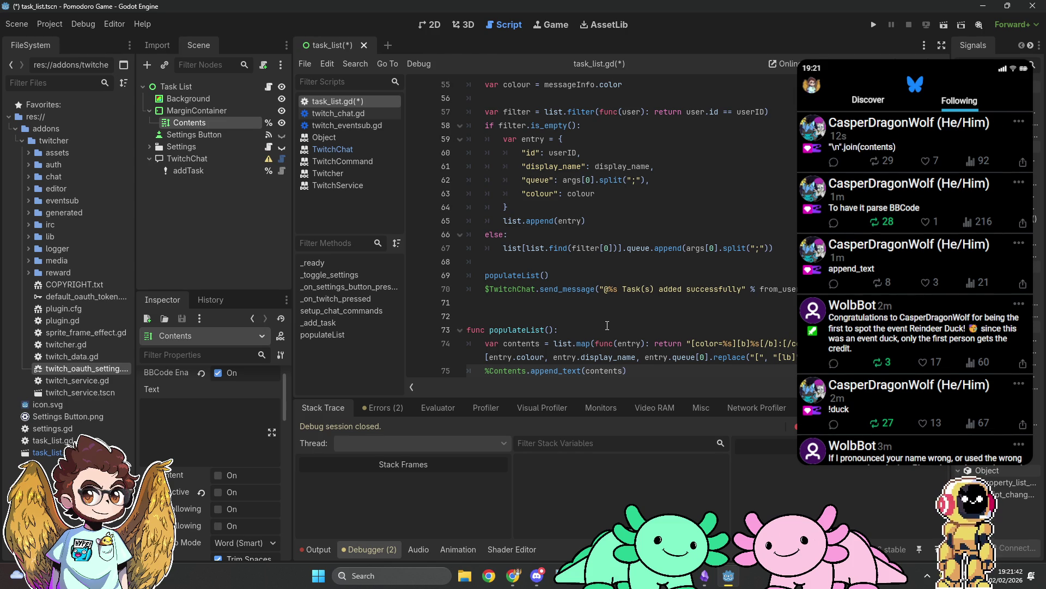
{"action": "type", "text": "\"\\n"}
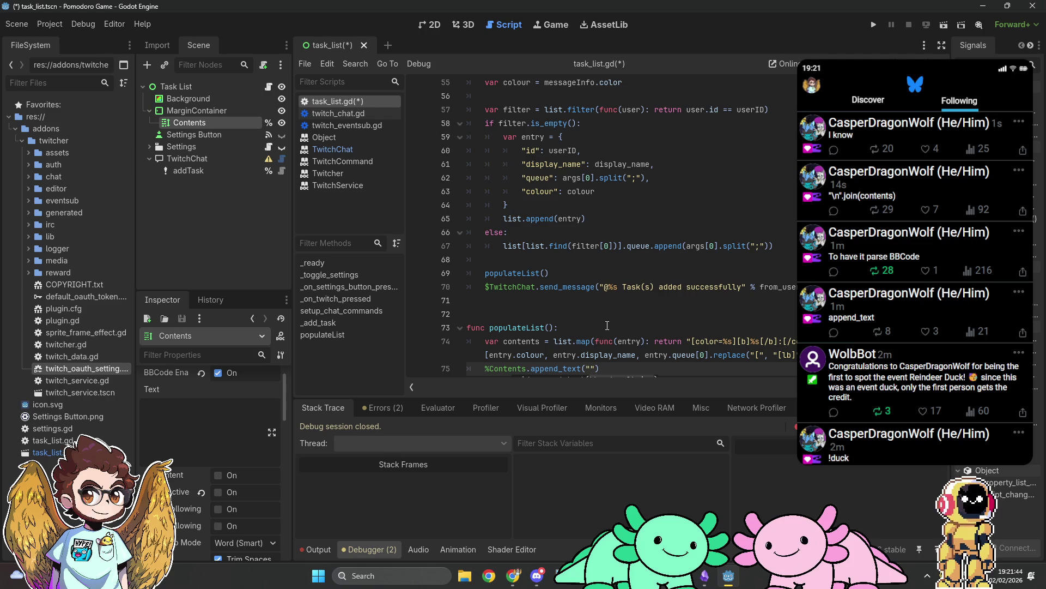
{"action": "type", "text": "\".join(contents))"}
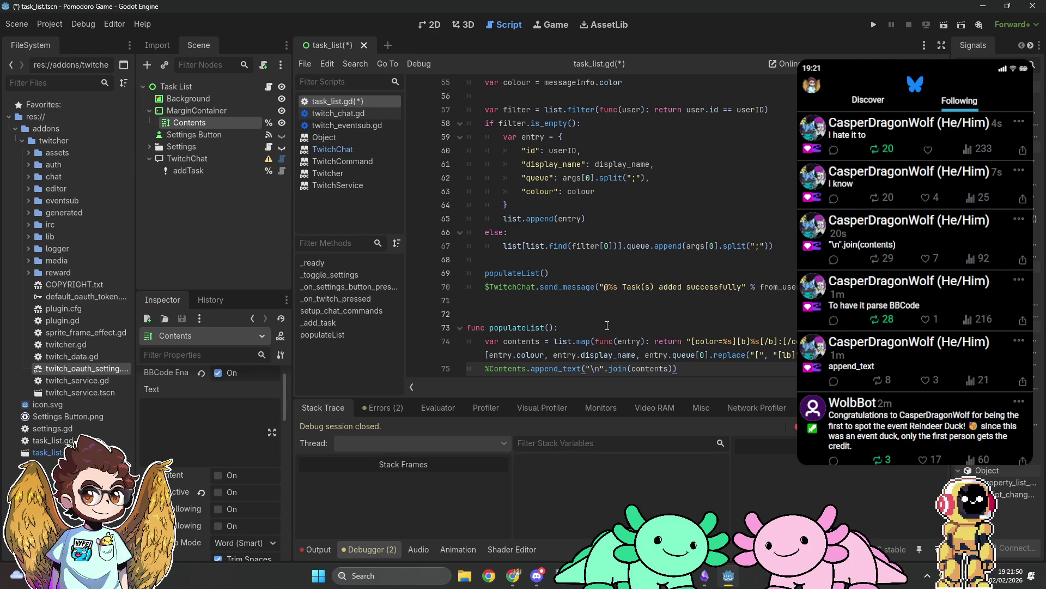
{"action": "scroll", "coordinate": [677, 307], "scroll_direction": "up", "scroll_amount": 1}
{"action": "scroll", "coordinate": [677, 307], "scroll_direction": "down", "scroll_amount": 1}
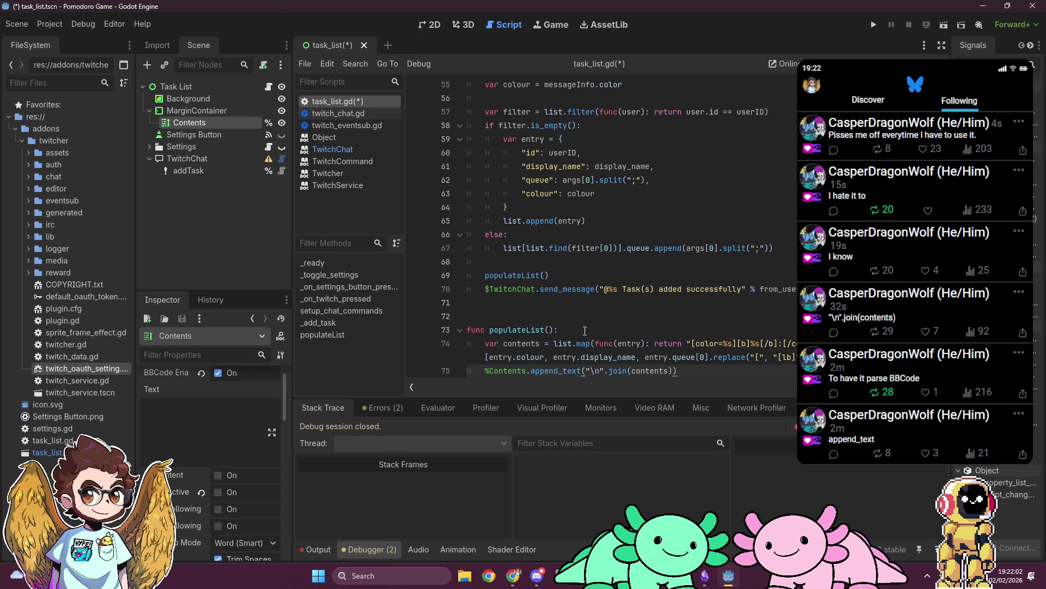
{"action": "left_click", "coordinate": [572, 343]}
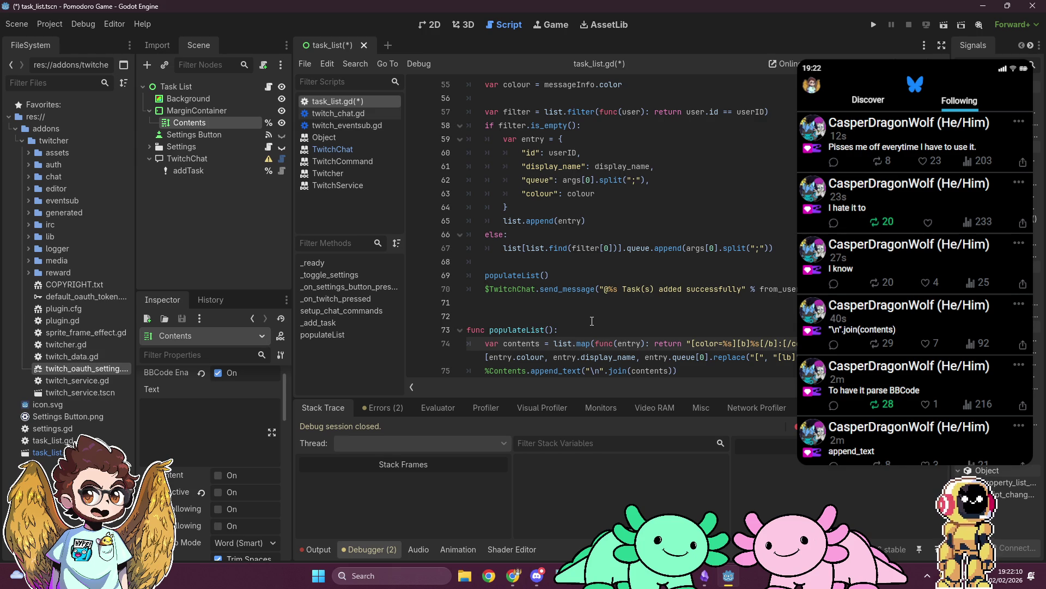
Add 'var filter = list.filter(func(entry): return !entry.queue.is_empty())' at the top of populateList
{"action": "left_click", "coordinate": [589, 330]}
{"action": "key", "text": "Return"}
{"action": "type", "text": "var f"}
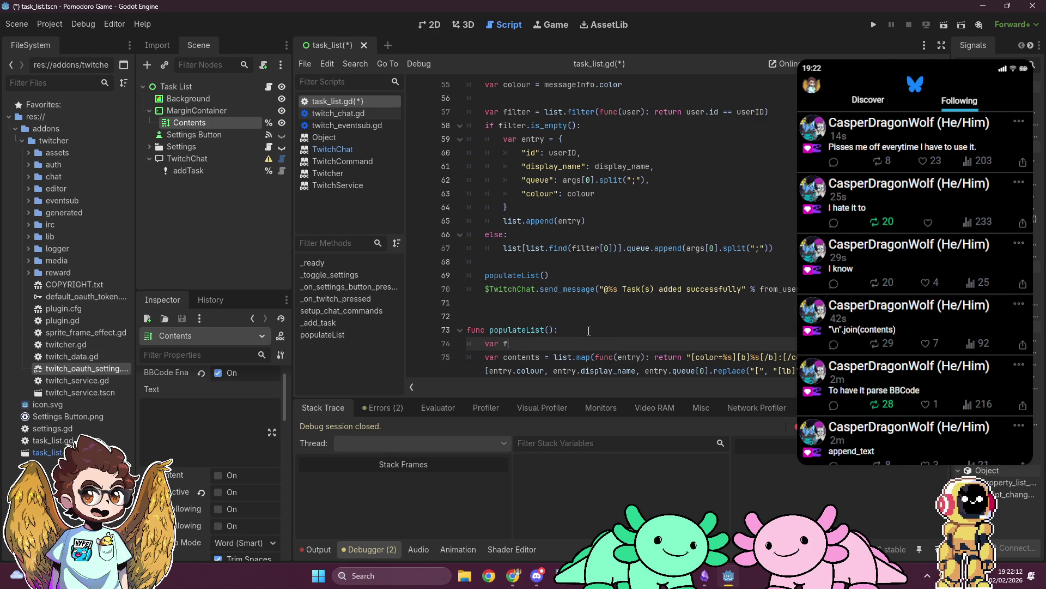
{"action": "type", "text": "ilter ="}
{"action": "type", "text": " li"}
{"action": "type", "text": "filter(fun"}
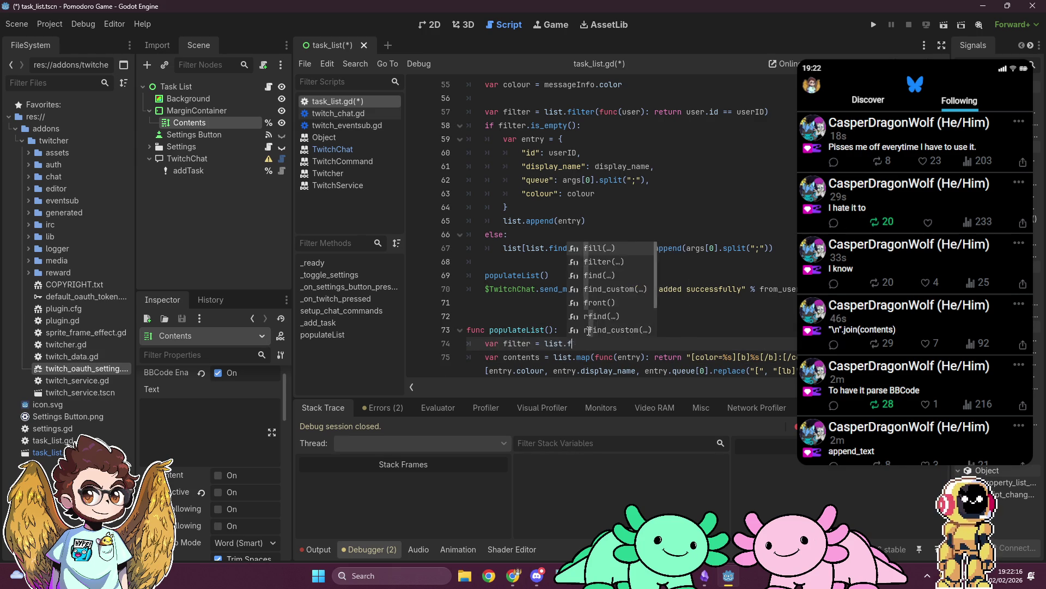
{"action": "type", "text": "c(entry"}
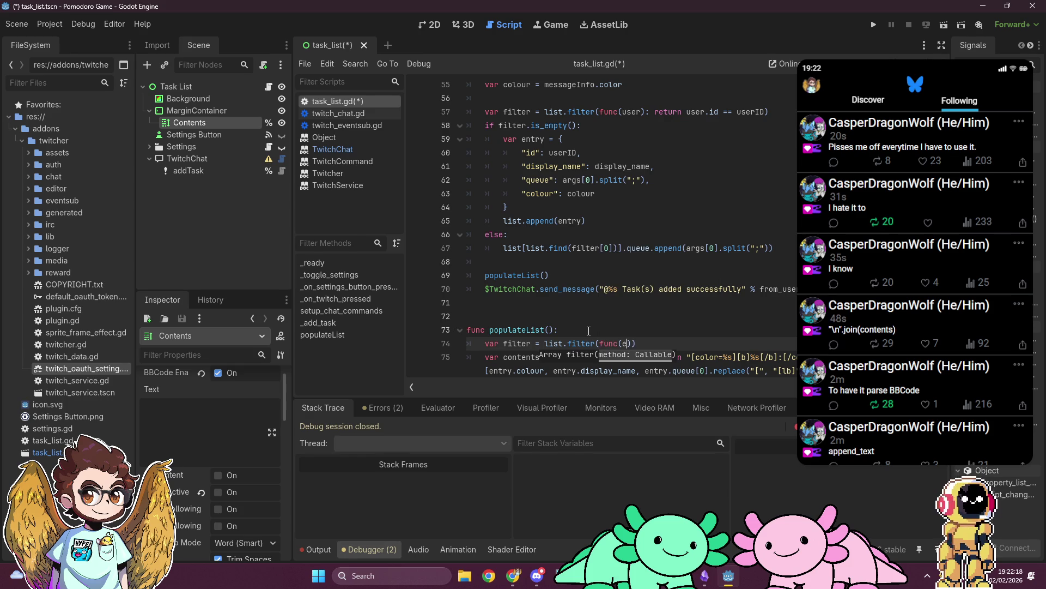
{"action": "type", "text": "): return"}
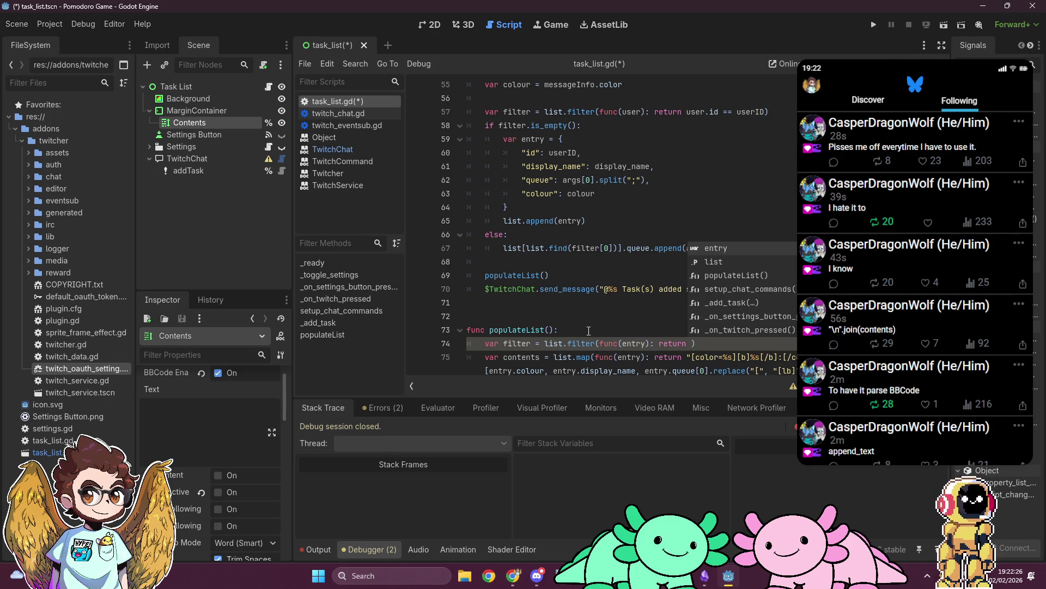
{"action": "type", "text": "entry."}
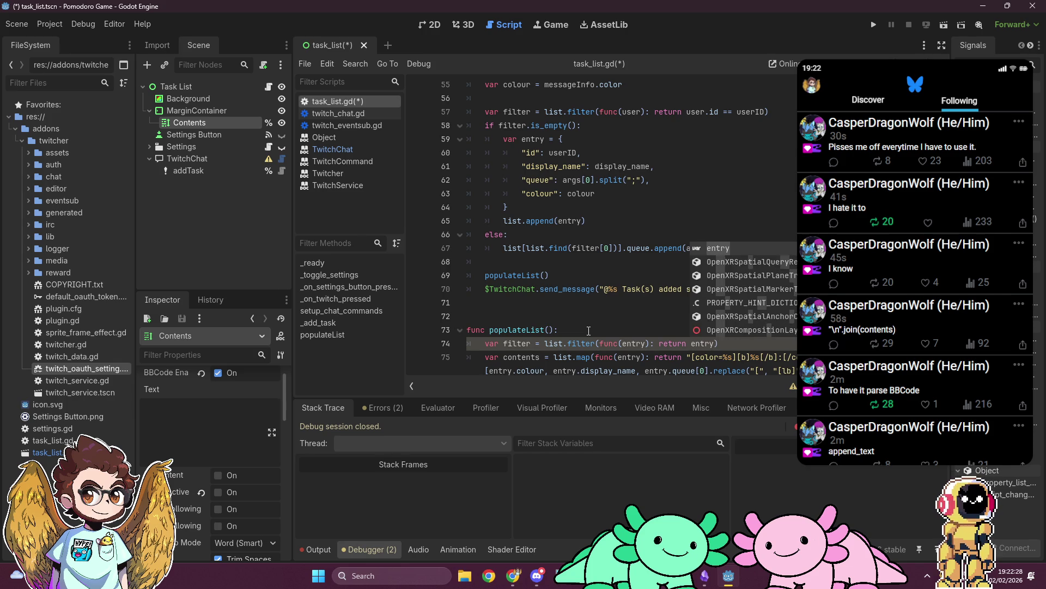
{"action": "type", "text": "queue."}
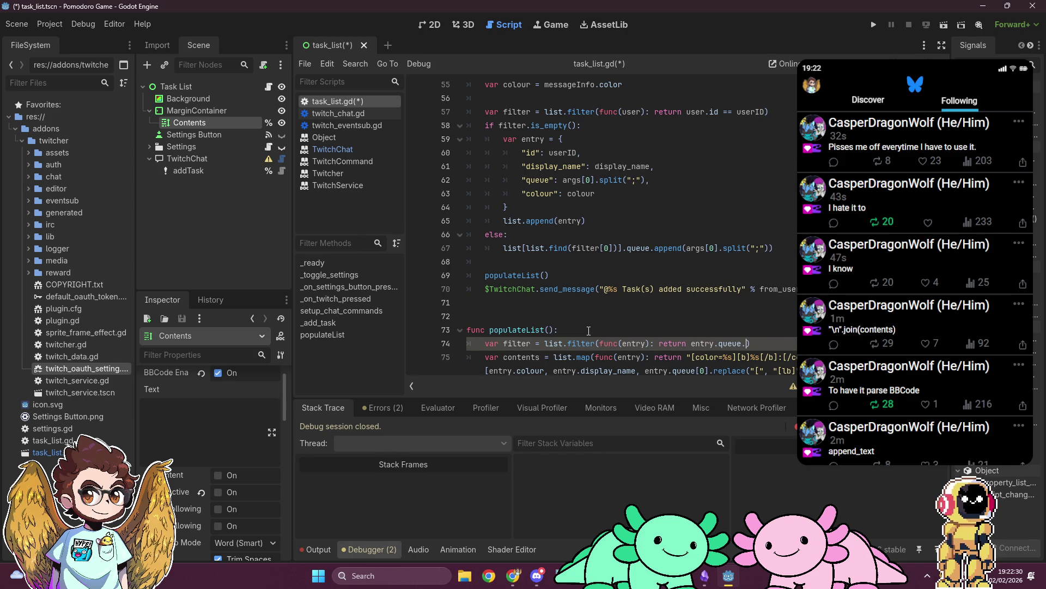
{"action": "type", "text": "is_empt"}
{"action": "type", "text": "y()"}
{"action": "key", "text": "ctrl+Left"}
{"action": "key", "text": "ctrl+Left"}
{"action": "key", "text": "ctrl+Left"}
{"action": "type", "text": "!"}
Change the contents mapping from list.map to filter.map
{"action": "key", "text": "Down"}
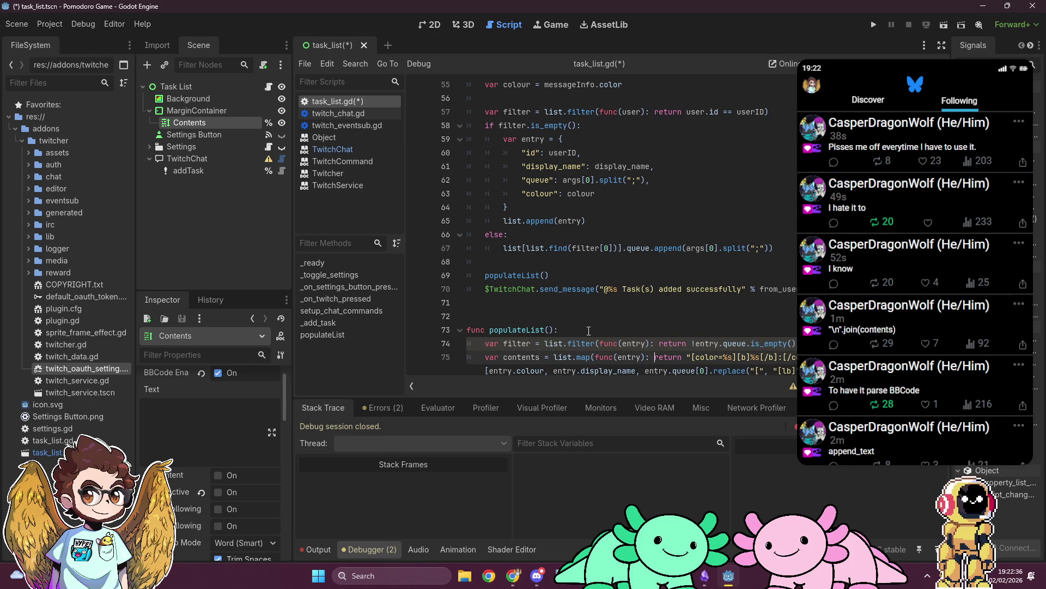
{"action": "key", "text": "BackSpace"}
{"action": "key", "text": "BackSpace"}
{"action": "key", "text": "BackSpace"}
{"action": "type", "text": "filter"}
{"action": "left_click", "coordinate": [528, 300]}
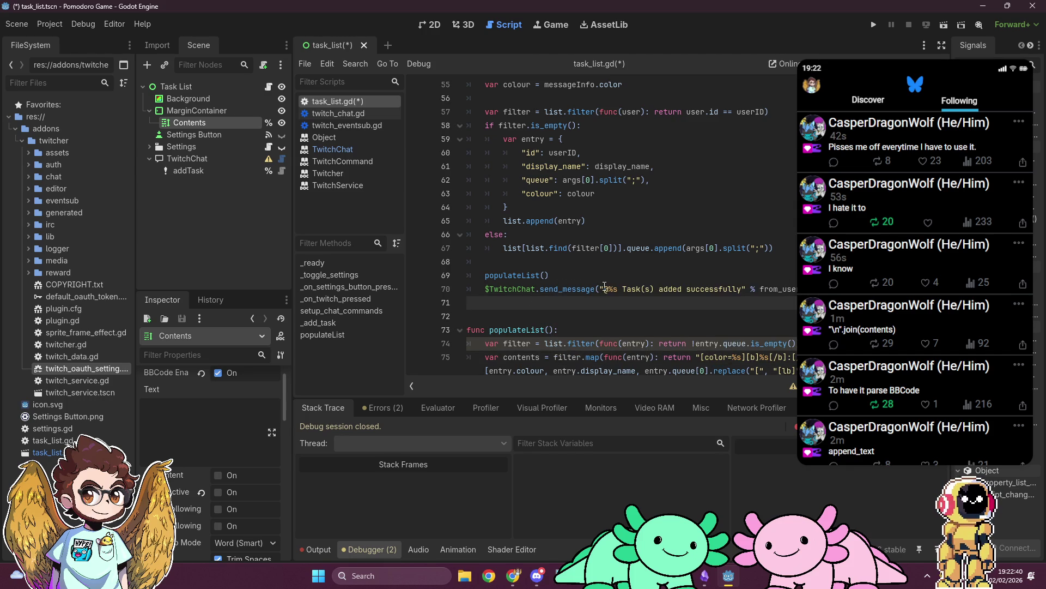
{"action": "scroll", "coordinate": [605, 287], "scroll_direction": "down", "scroll_amount": 1}
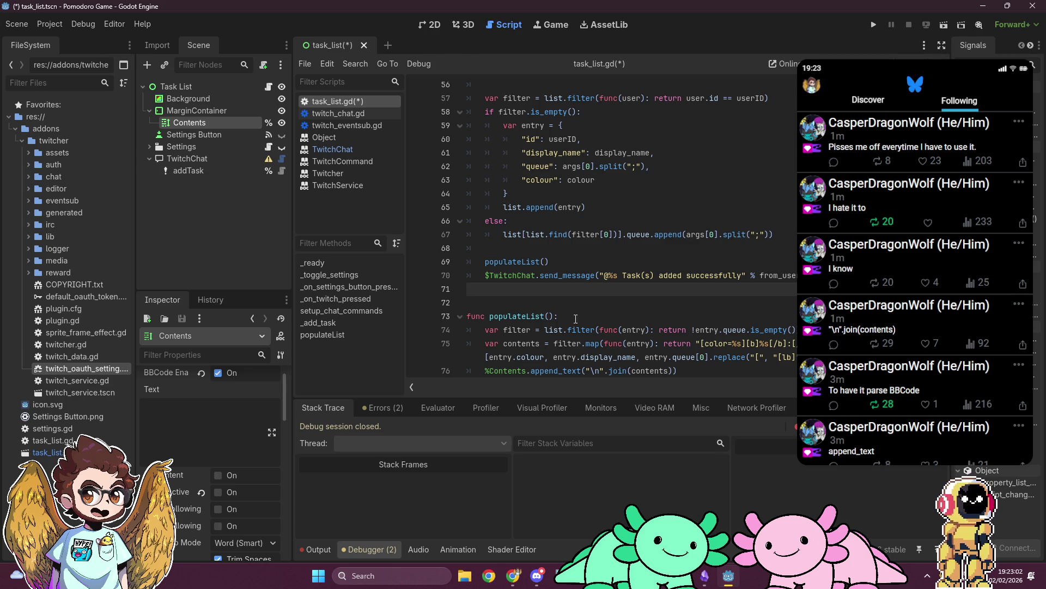
Add '%Contents.text = ""' before a %Contents.append_text("\n".join(contents)) line after the mapping
{"action": "left_click", "coordinate": [834, 355]}
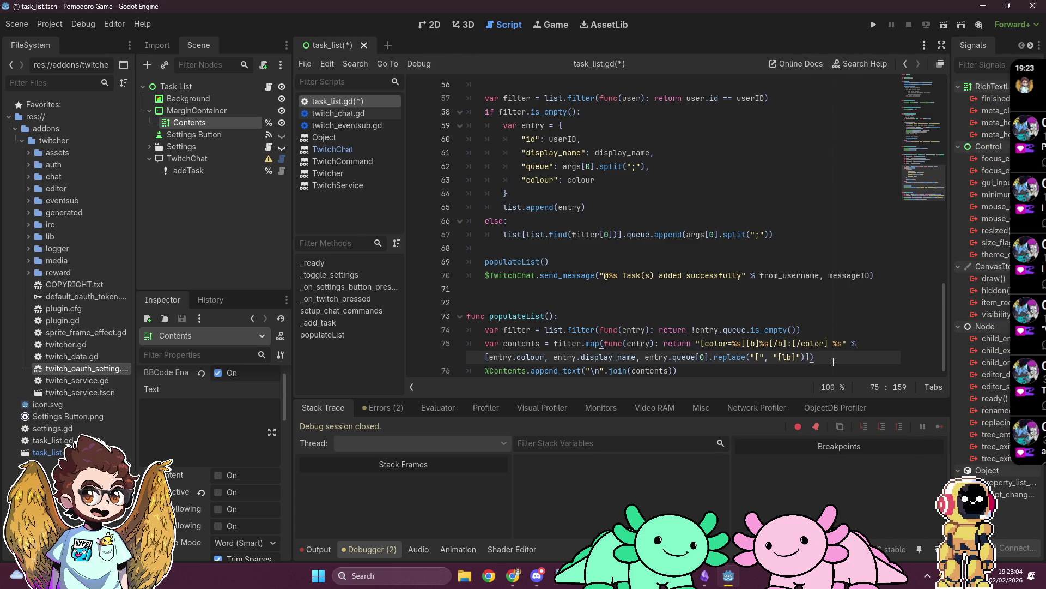
{"action": "key", "text": "Return"}
{"action": "type", "text": "%Cont"}
{"action": "key", "text": "Return"}
{"action": "type", "text": "text = \""}
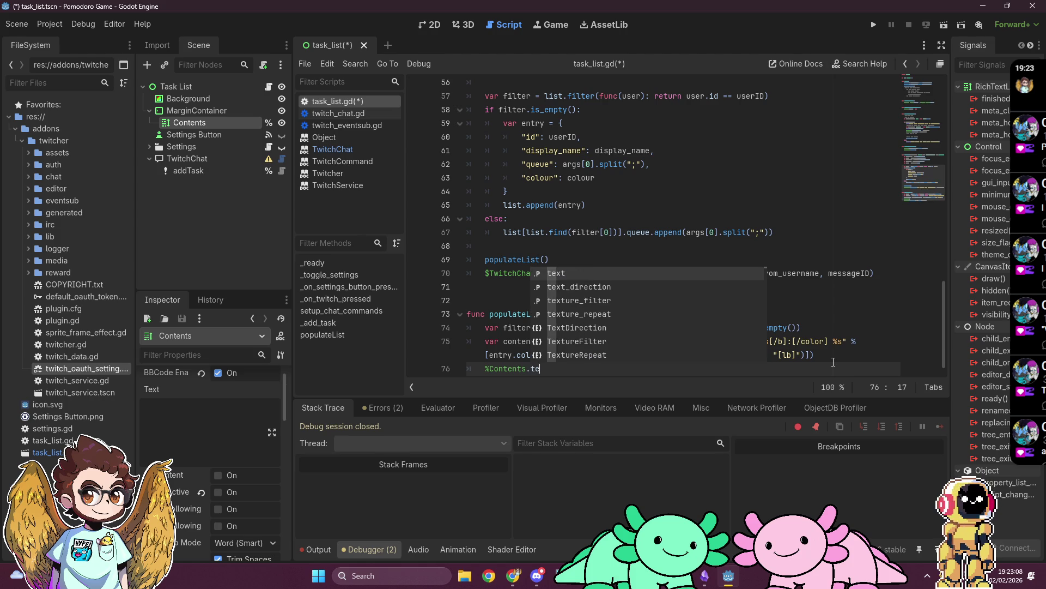
{"action": "key", "text": "Escape"}
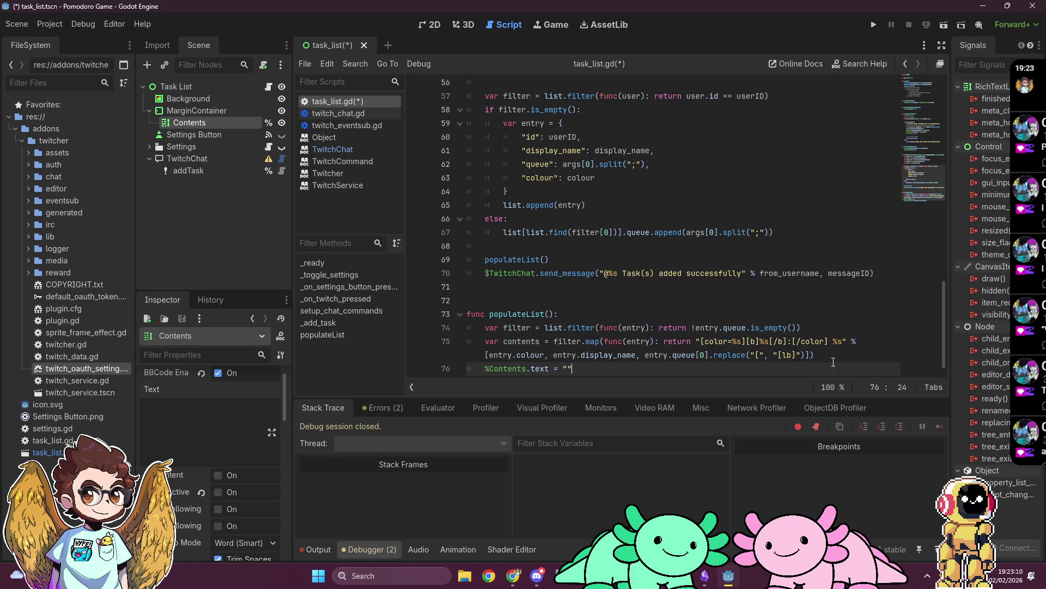
{"action": "key", "text": "Return"}
{"action": "type", "text": "%Contents.append_text(\"\\n\".join(contents))"}
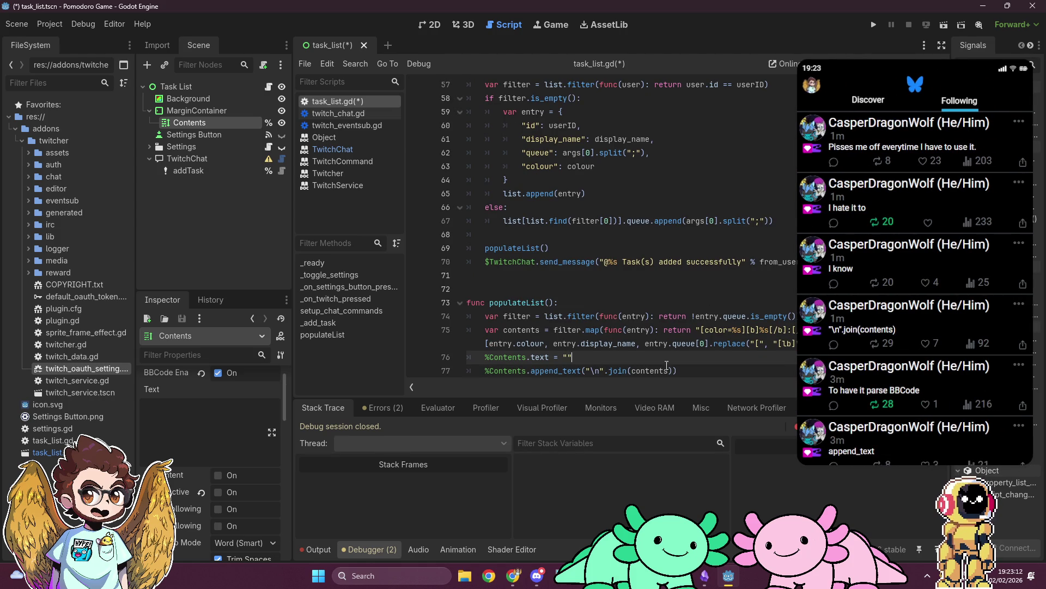
{"action": "left_click", "coordinate": [639, 275]}
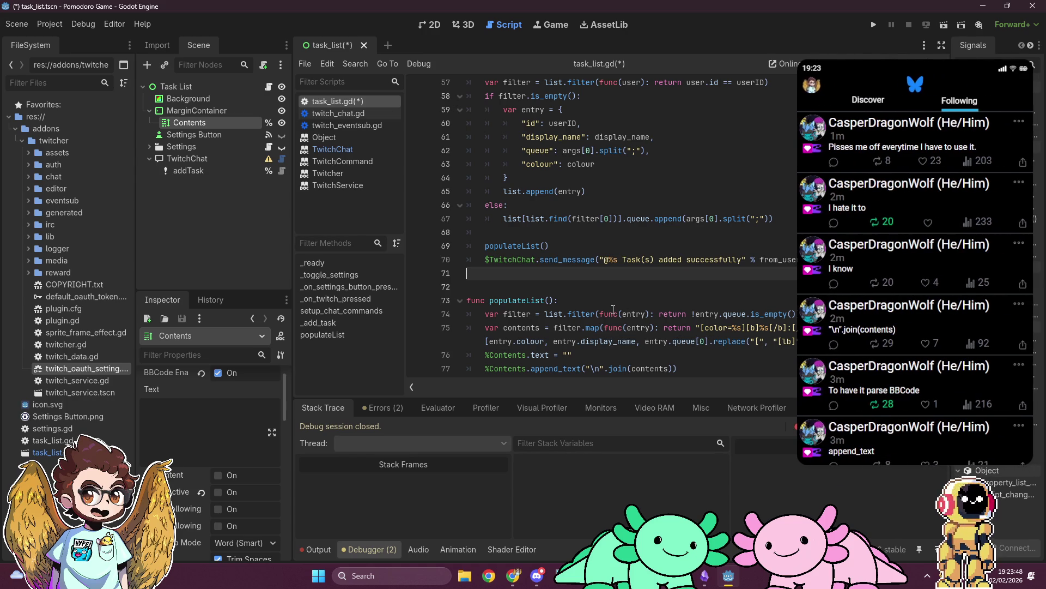
Save the script and run the Pomodoro Game project with F5
{"action": "scroll", "coordinate": [613, 309], "scroll_direction": "up", "scroll_amount": 15}
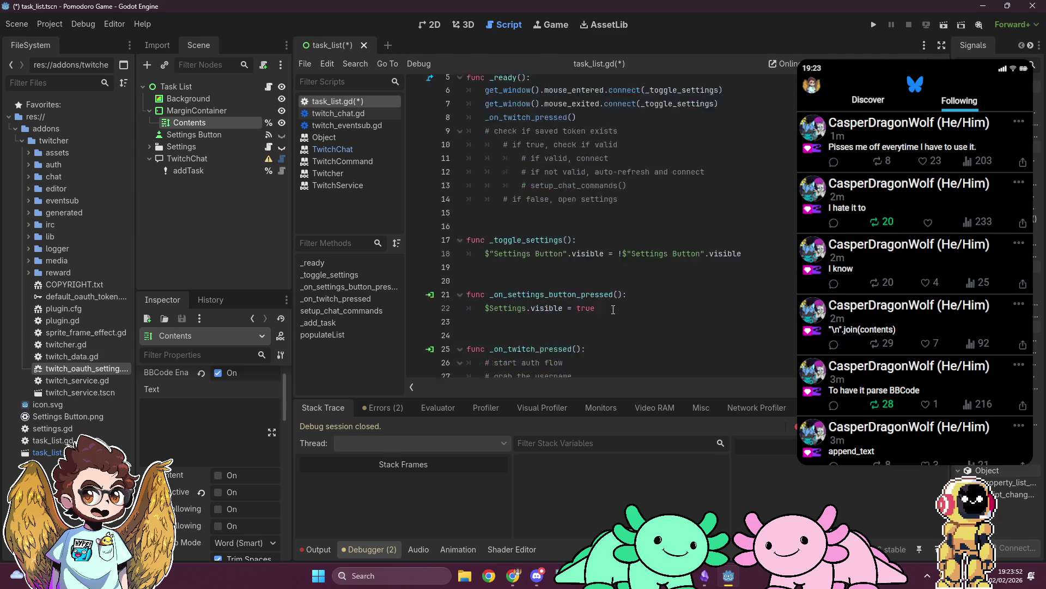
{"action": "scroll", "coordinate": [613, 310], "scroll_direction": "up", "scroll_amount": 3}
{"action": "scroll", "coordinate": [616, 310], "scroll_direction": "down", "scroll_amount": 17}
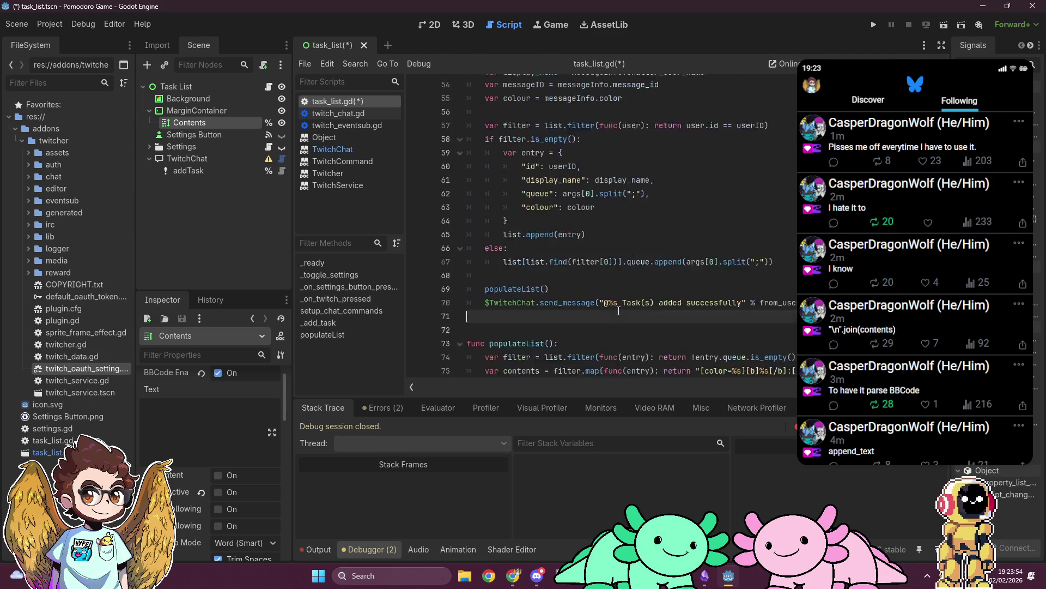
{"action": "scroll", "coordinate": [619, 311], "scroll_direction": "down", "scroll_amount": 2}
{"action": "key", "text": "F5"}
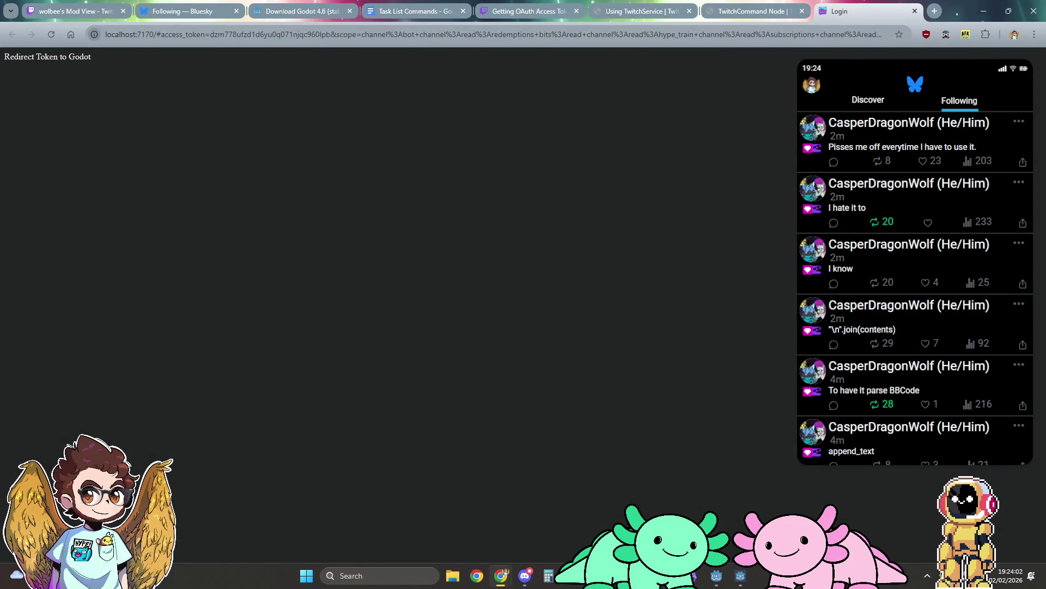
Close the Twitch OAuth login tab in Chrome and return to the Godot editor
{"action": "middle_click", "coordinate": [850, 12]}
{"action": "left_click", "coordinate": [740, 577]}
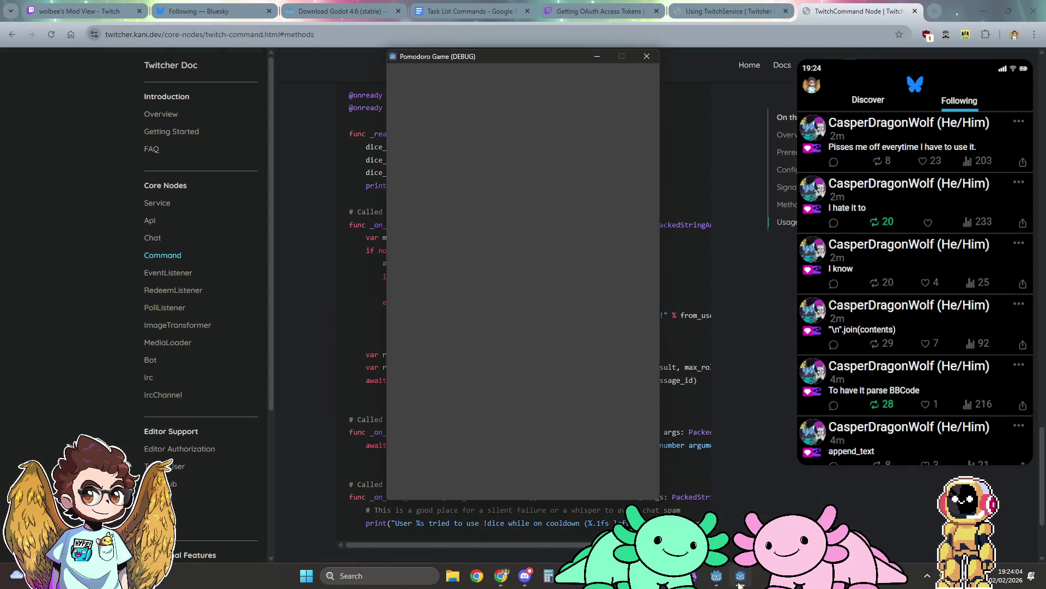
{"action": "mouse_move", "coordinate": [716, 577]}
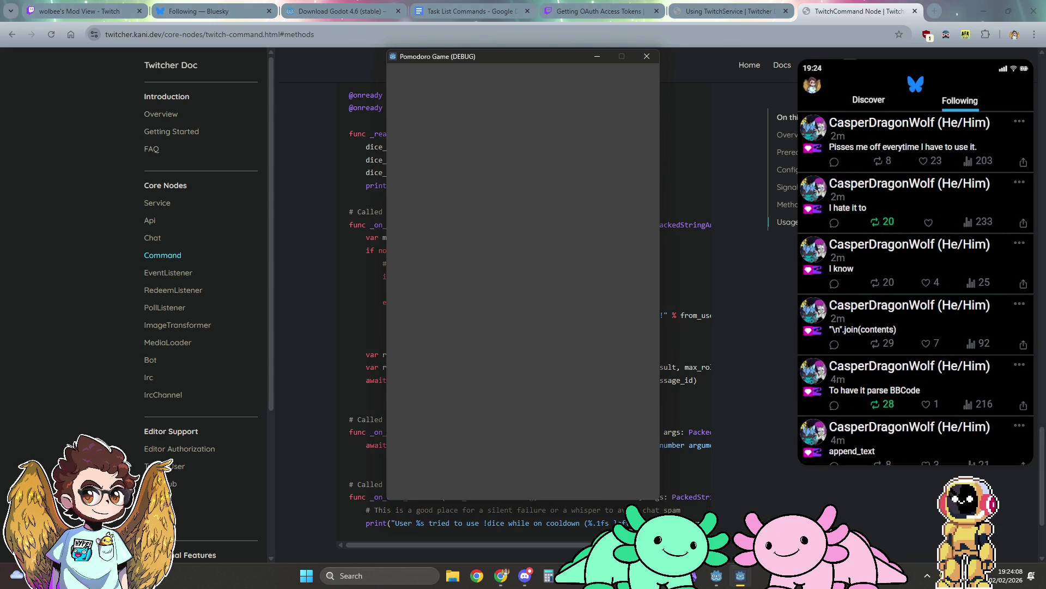
{"action": "left_click", "coordinate": [717, 577]}
{"action": "left_click", "coordinate": [740, 576]}
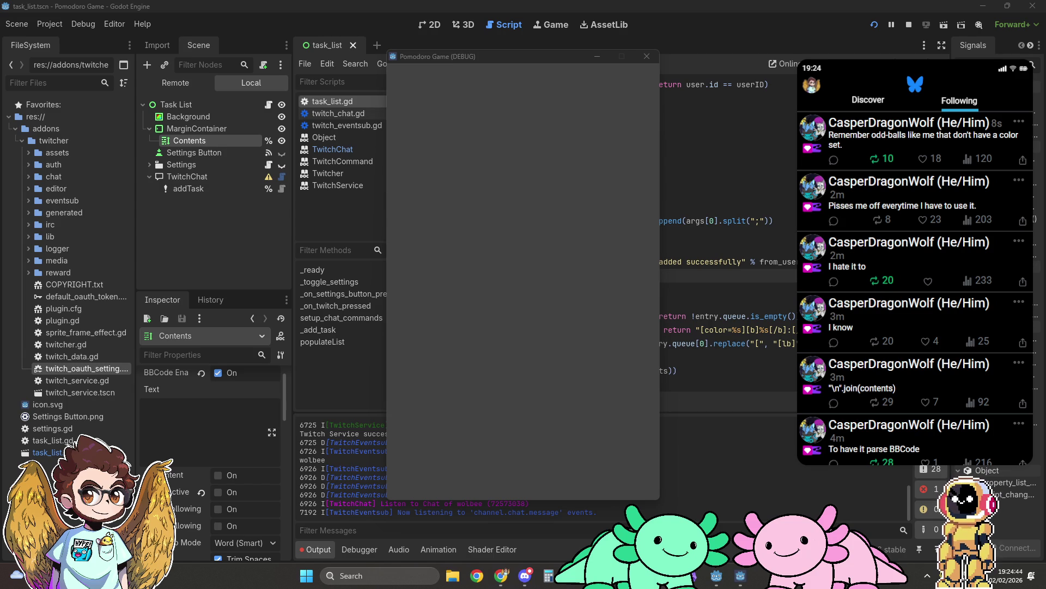
Move the game window aside and set a breakpoint on line 55, the colour assignment in _add_task
{"action": "left_click", "coordinate": [647, 56]}
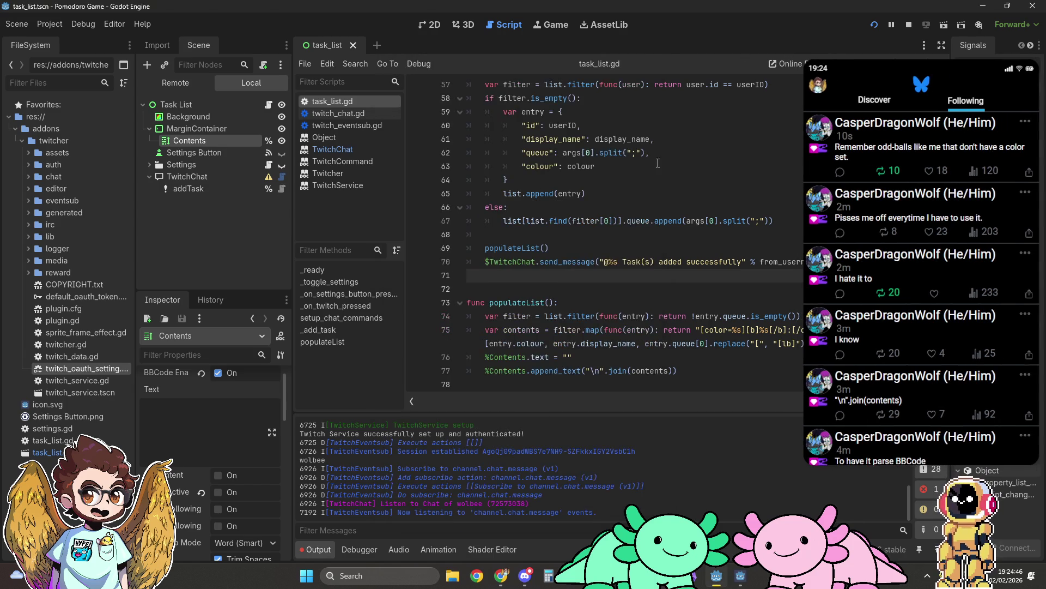
{"action": "scroll", "coordinate": [640, 203], "scroll_direction": "up", "scroll_amount": 1}
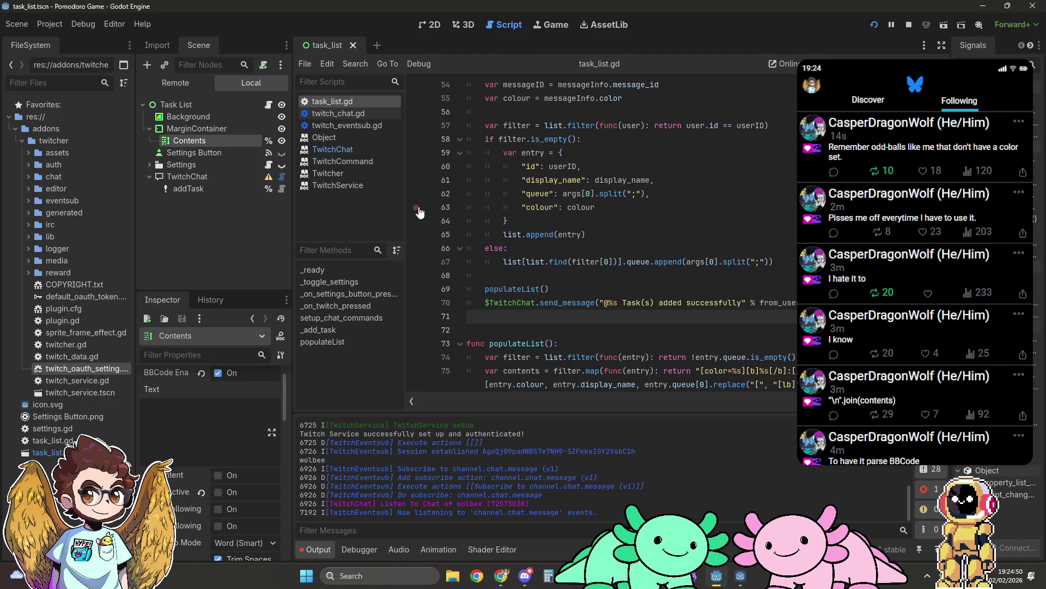
{"action": "scroll", "coordinate": [512, 162], "scroll_direction": "up", "scroll_amount": 3}
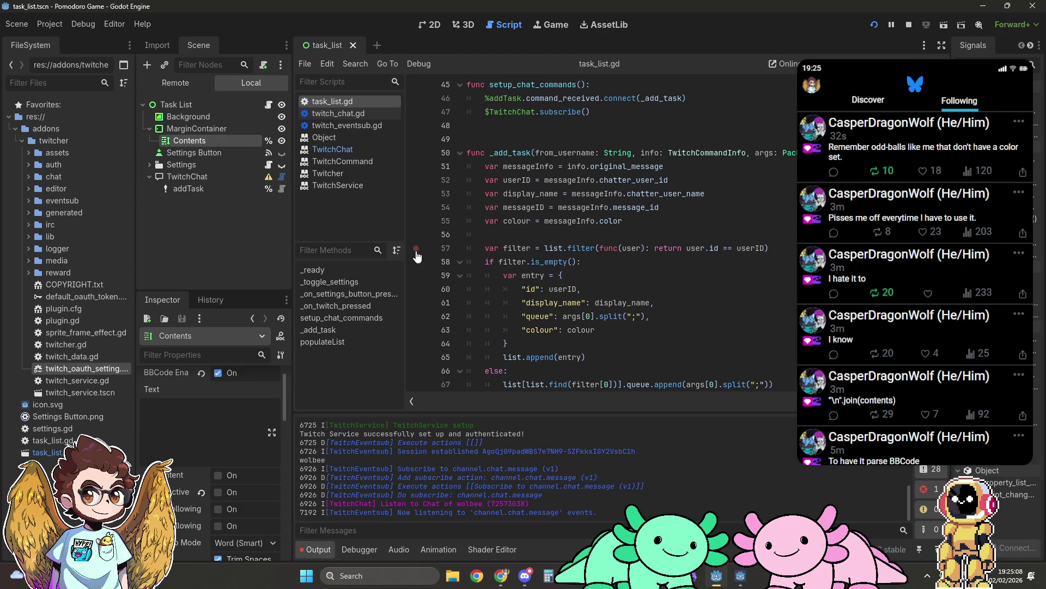
{"action": "left_click", "coordinate": [416, 252]}
{"action": "left_click", "coordinate": [416, 221]}
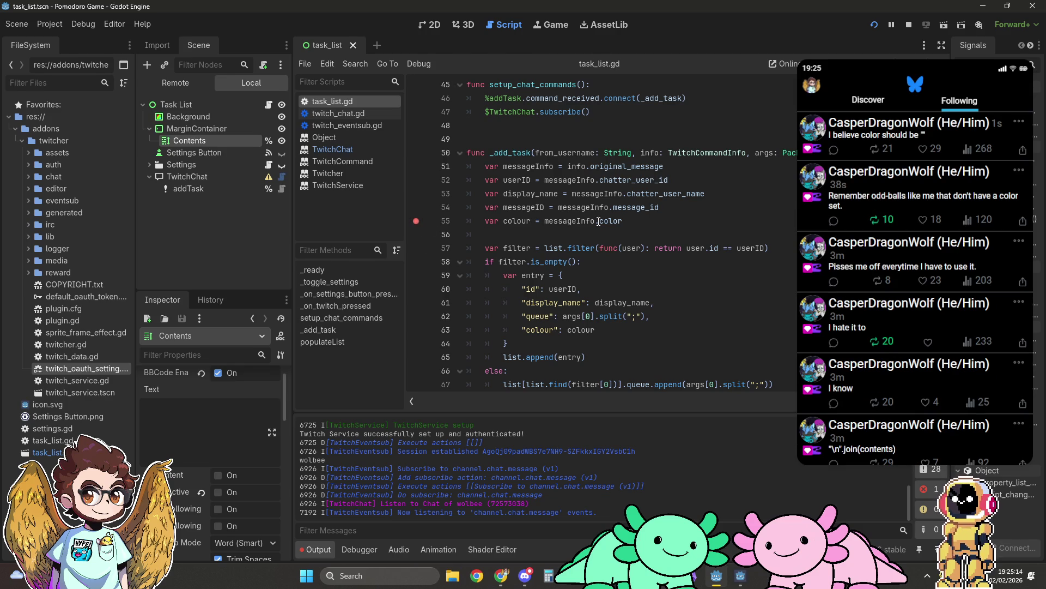
Try a '? ""' fallback after messageInfo.color on line 55, then remove and restore it
{"action": "left_click", "coordinate": [706, 220]}
{"action": "type", "text": "? \"\""}
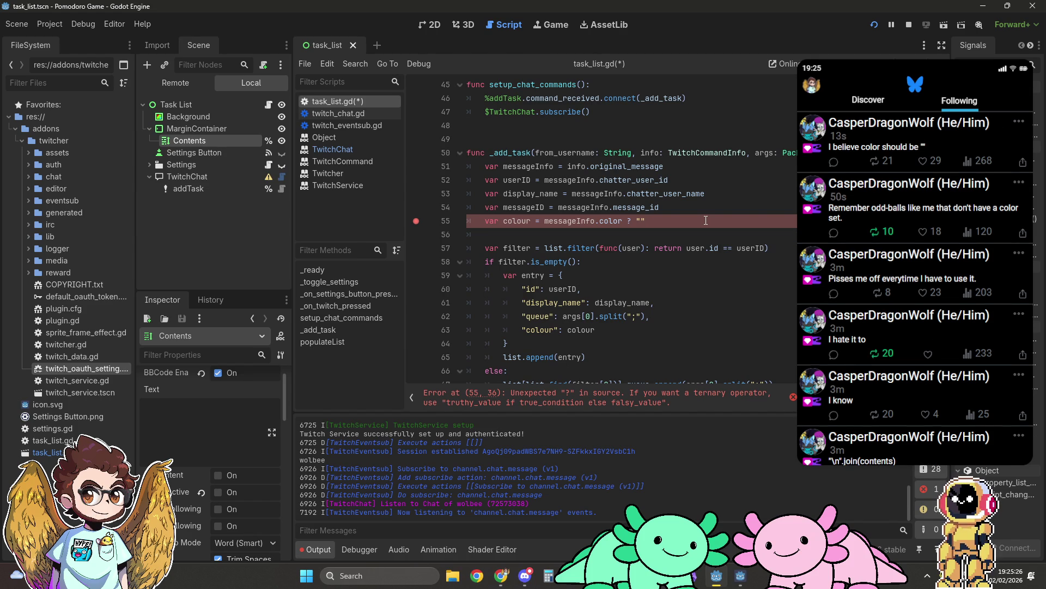
{"action": "double_click", "coordinate": [630, 220]}
{"action": "key", "text": "BackSpace"}
{"action": "key", "text": "BackSpace"}
{"action": "key", "text": "Delete"}
{"action": "key", "text": "Delete"}
{"action": "key", "text": "Delete"}
{"action": "scroll", "coordinate": [681, 218], "scroll_direction": "down", "scroll_amount": 2}
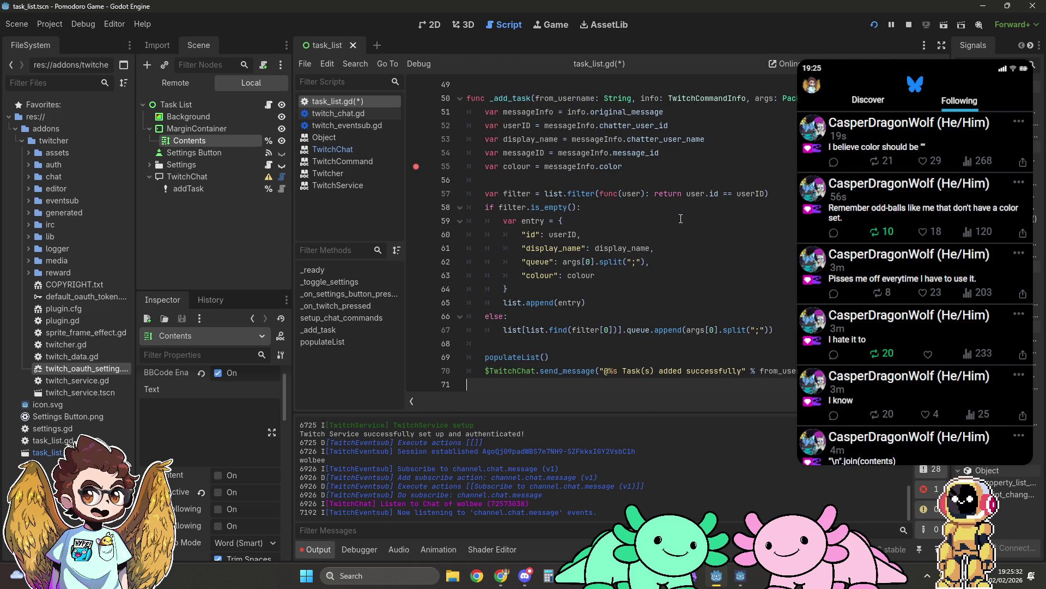
{"action": "key", "text": "ctrl+End"}
{"action": "key", "text": "ctrl+z"}
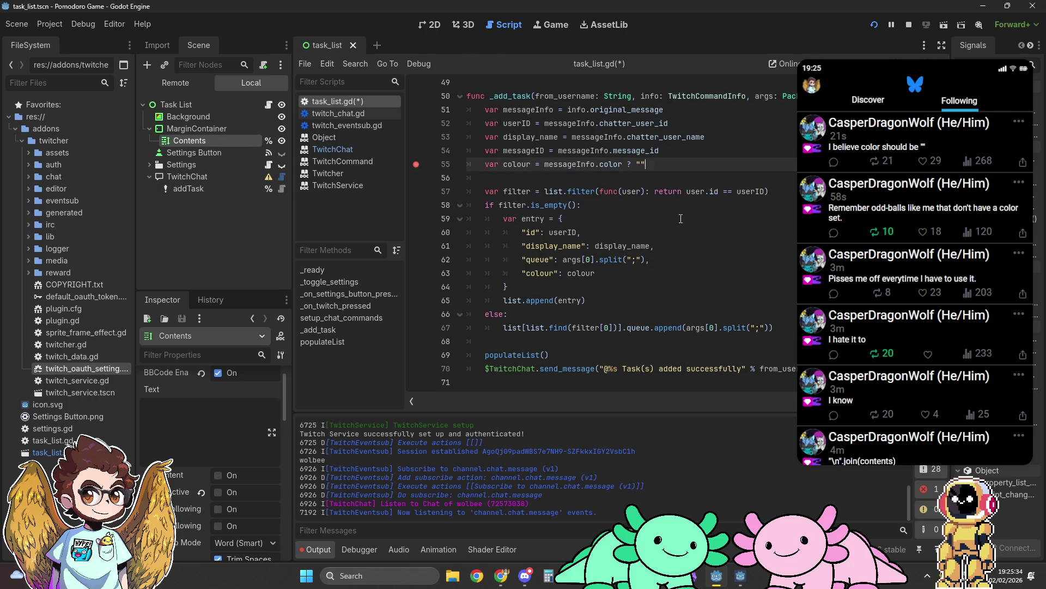
{"action": "type", "text": "||"}
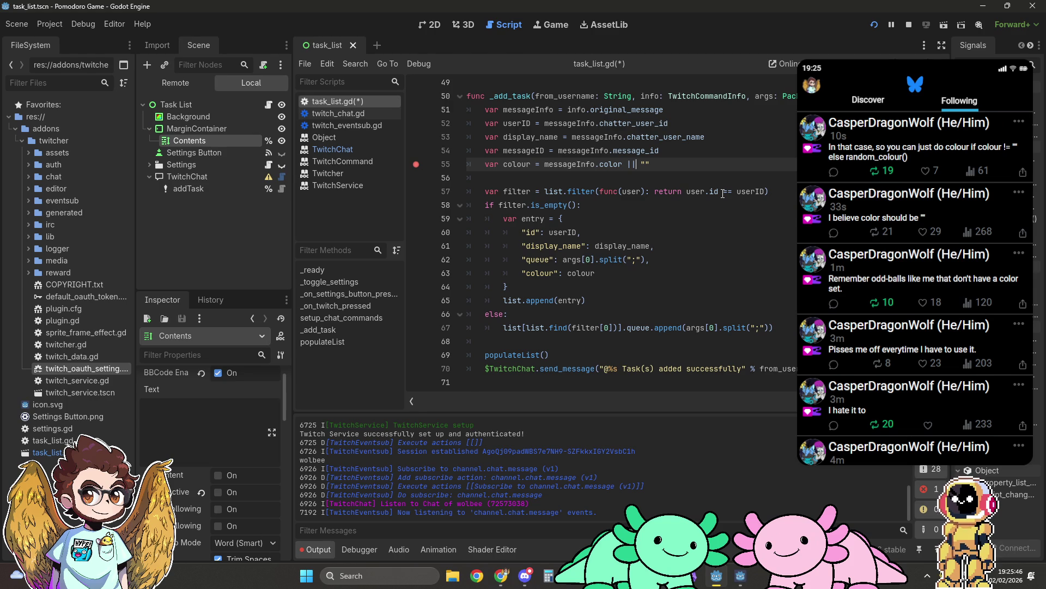
Replace the fallback with a '== "" ? random_colour() :' style expression
{"action": "scroll", "coordinate": [723, 193], "scroll_direction": "up", "scroll_amount": 1}
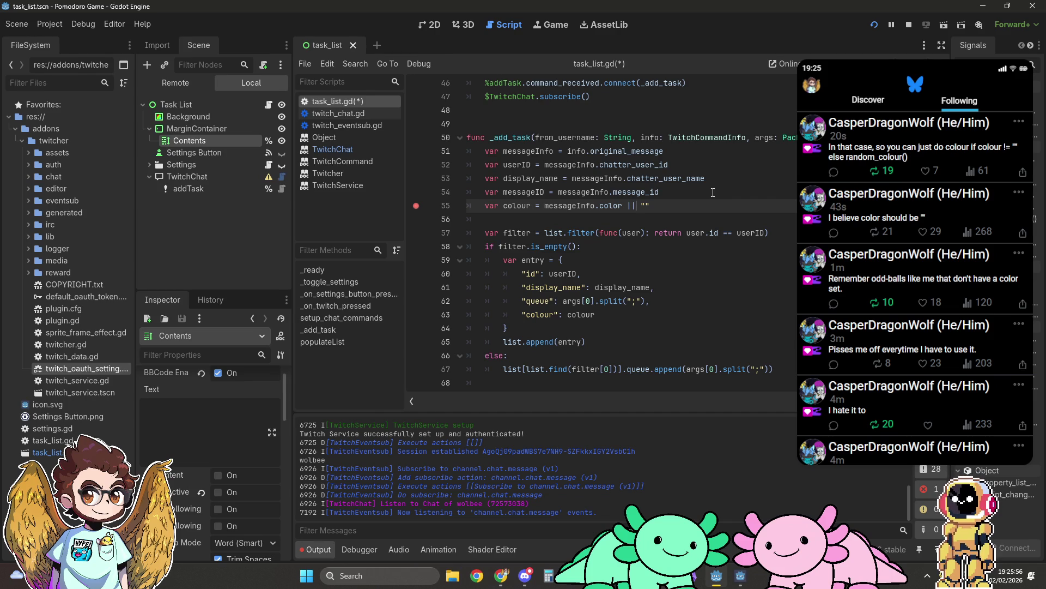
{"action": "mouse_move", "coordinate": [546, 206]}
{"action": "left_click_drag", "start_coordinate": [627, 205], "coordinate": [651, 206]}
{"action": "key", "text": "BackSpace"}
{"action": "type", "text": "== \"\" ? "}
{"action": "type", "text": "mess"}
{"action": "key", "text": "ctrl+BackSpace"}
{"action": "type", "text": "random_"}
{"action": "type", "text": "c"}
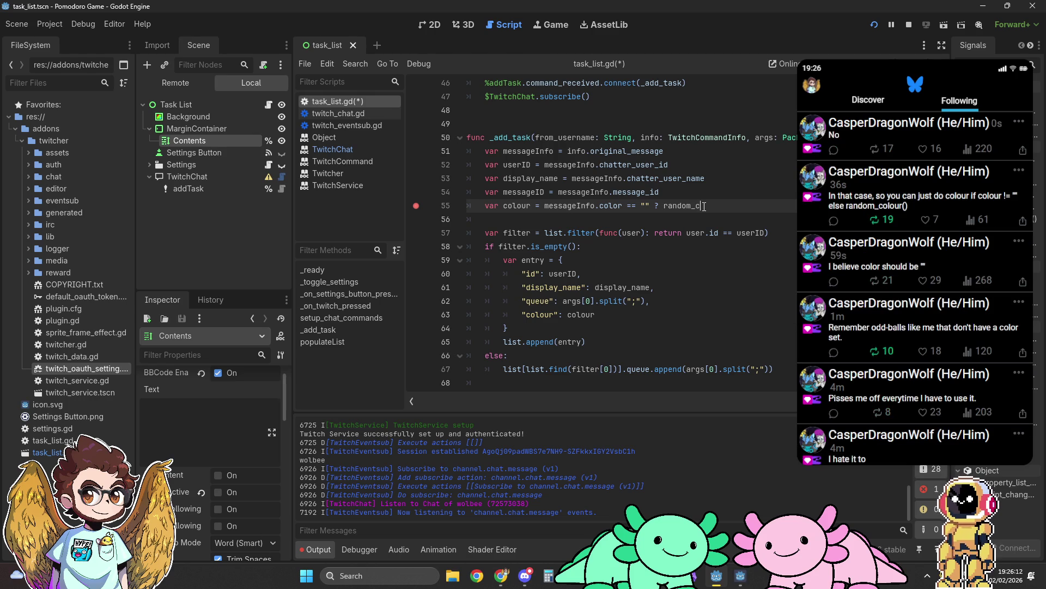
{"action": "type", "text": "olour()"}
{"action": "type", "text": " :"}
Clear the expression after 'var colour =' and retype it as messageInfo.color
{"action": "key", "text": "End"}
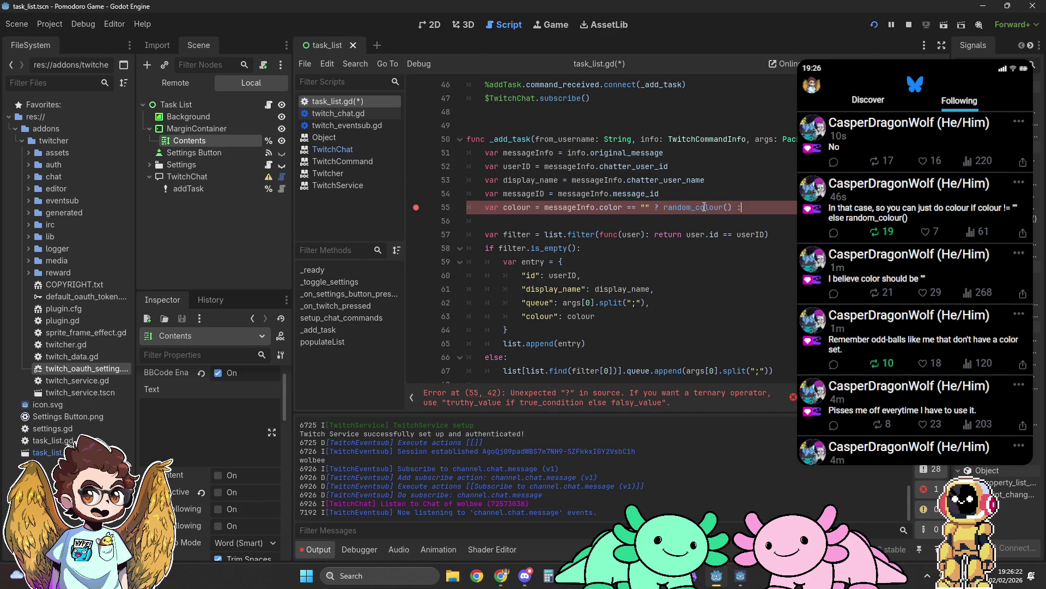
{"action": "key", "text": "ctrl+BackSpace"}
{"action": "key", "text": "ctrl+BackSpace"}
{"action": "key", "text": "ctrl+BackSpace"}
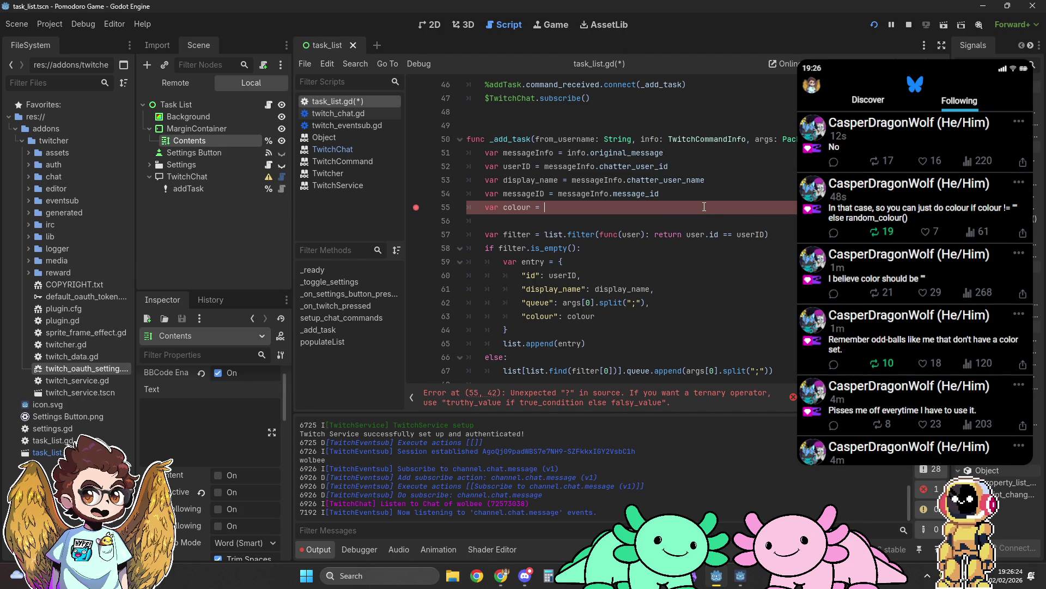
{"action": "type", "text": "me"}
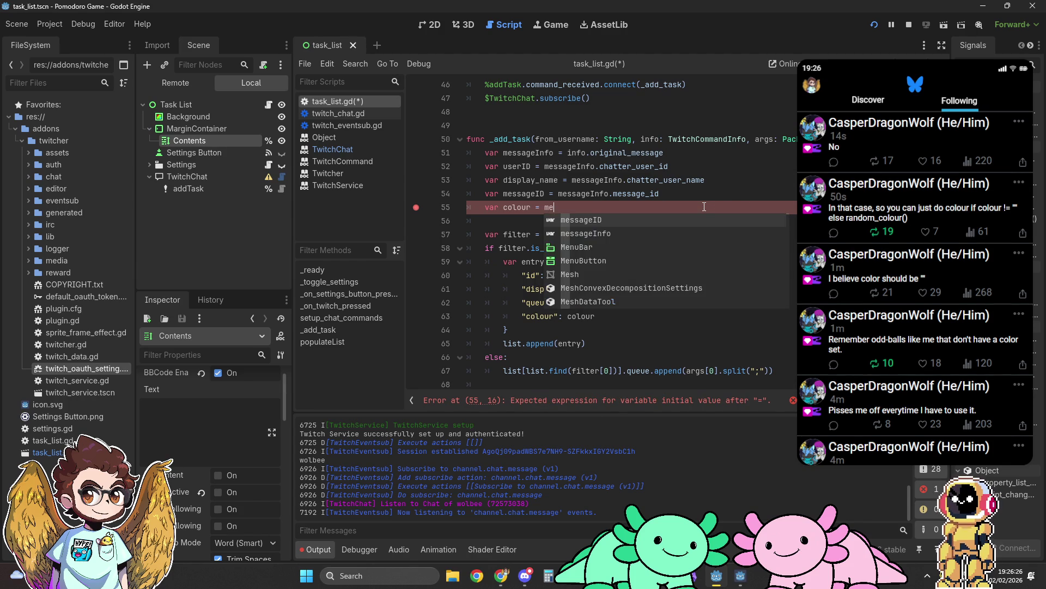
{"action": "type", "text": "ssage"}
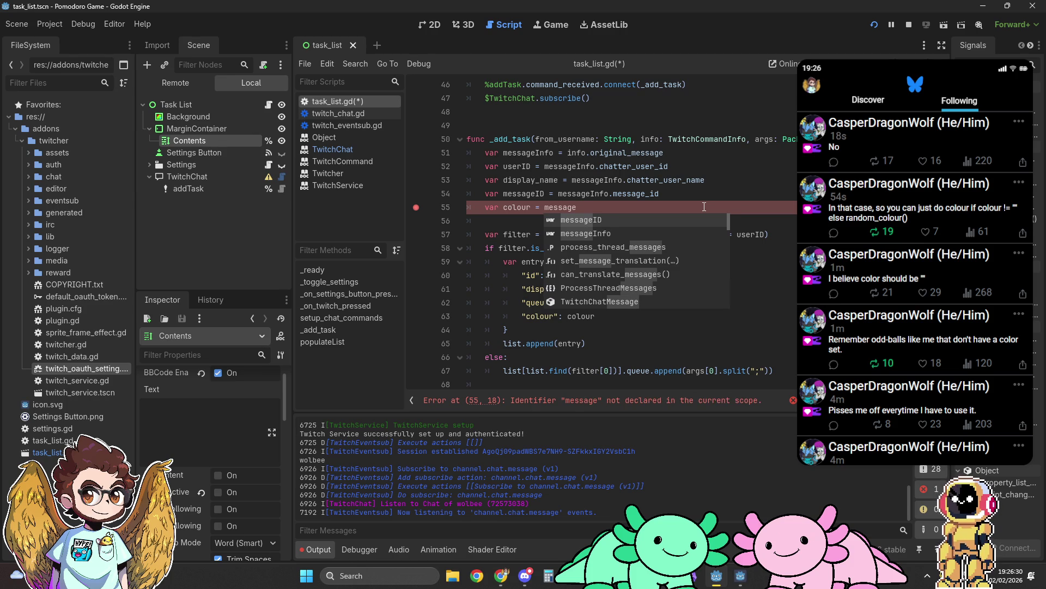
{"action": "key", "text": "ctrl+BackSpace"}
{"action": "type", "text": "ori"}
{"action": "key", "text": "ctrl+BackSpace"}
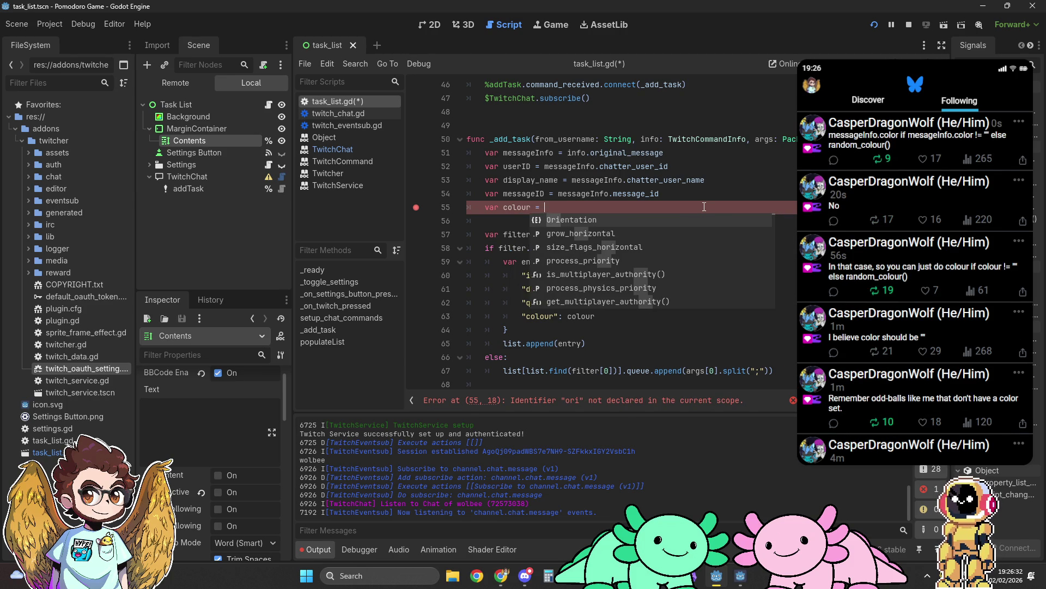
{"action": "type", "text": "messageInfo.color ? \"\""}
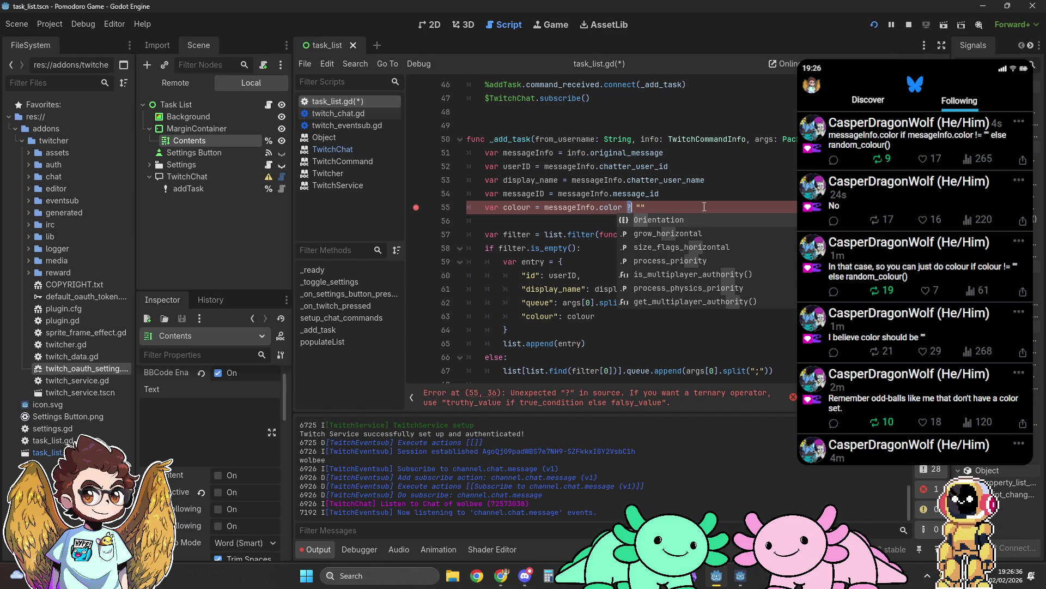
{"action": "key", "text": "BackSpace"}
{"action": "key", "text": "BackSpace"}
{"action": "key", "text": "BackSpace"}
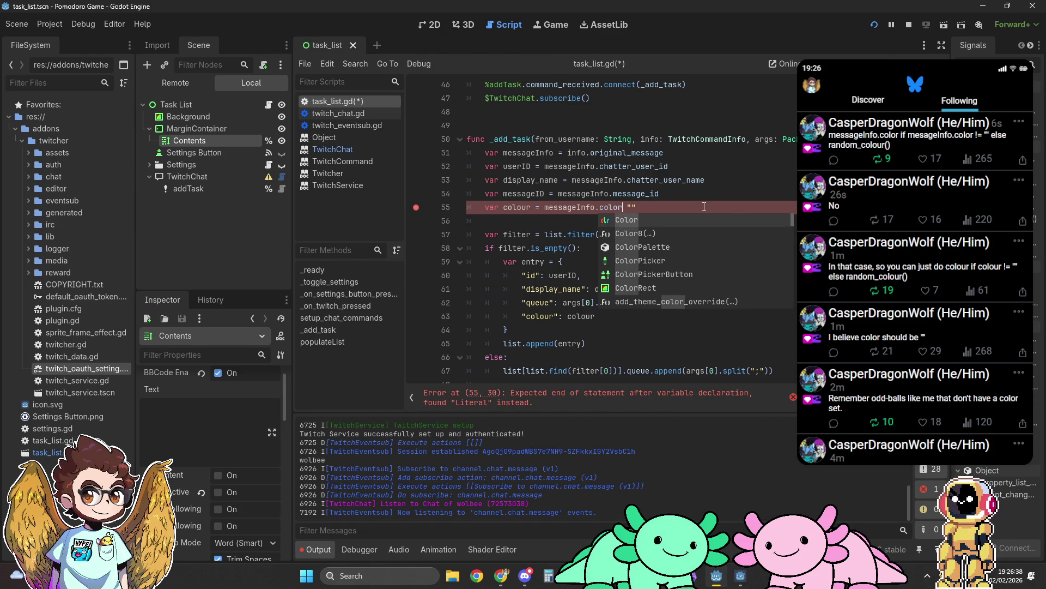
Append an 'if messageInfo.colour "" else random_colour' fallback, respell colour, then undo the edits
{"action": "type", "text": "if "}
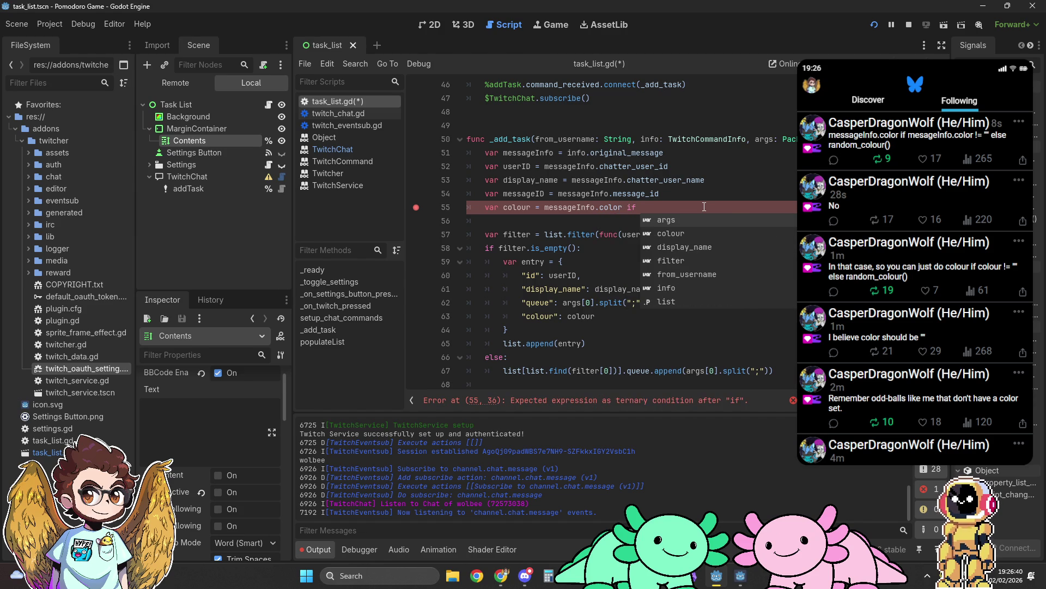
{"action": "type", "text": "messageI"}
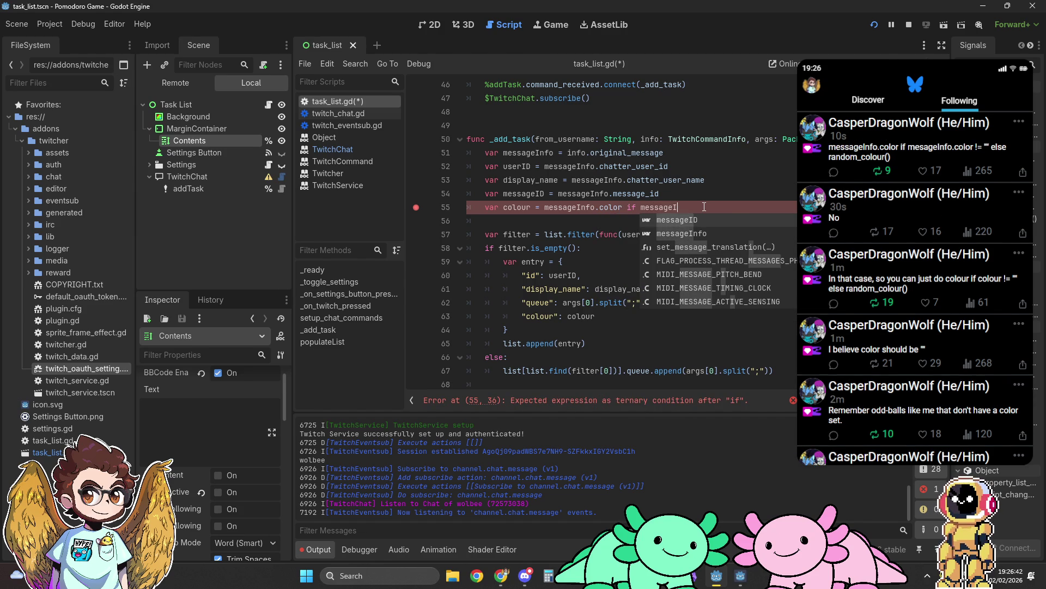
{"action": "type", "text": "n"}
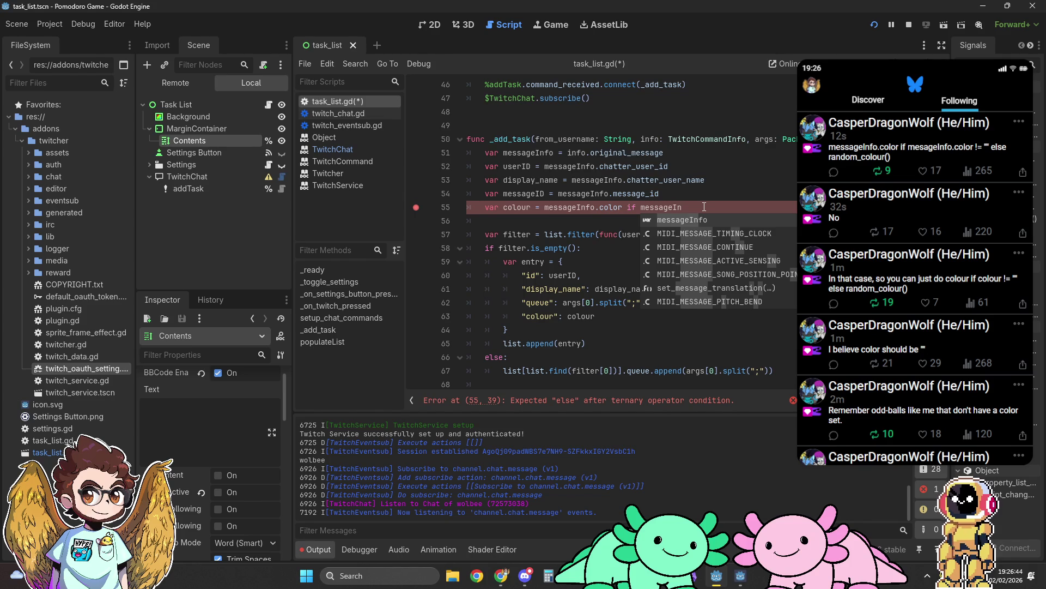
{"action": "key", "text": "Return"}
{"action": "type", "text": ".colour "}
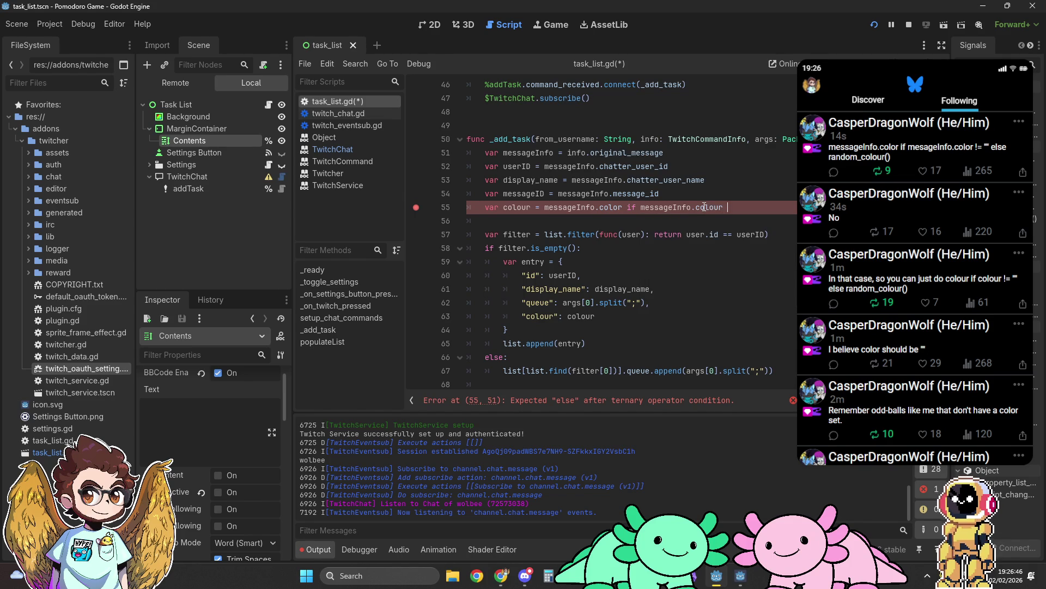
{"action": "type", "text": "!= \"\" "}
{"action": "type", "text": "else"}
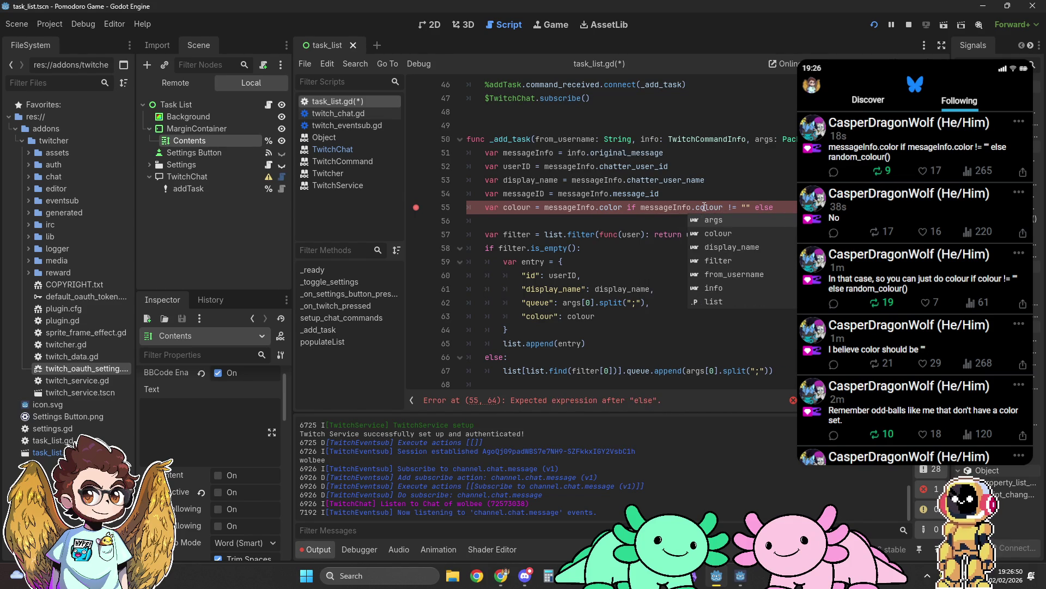
{"action": "type", "text": " ran"}
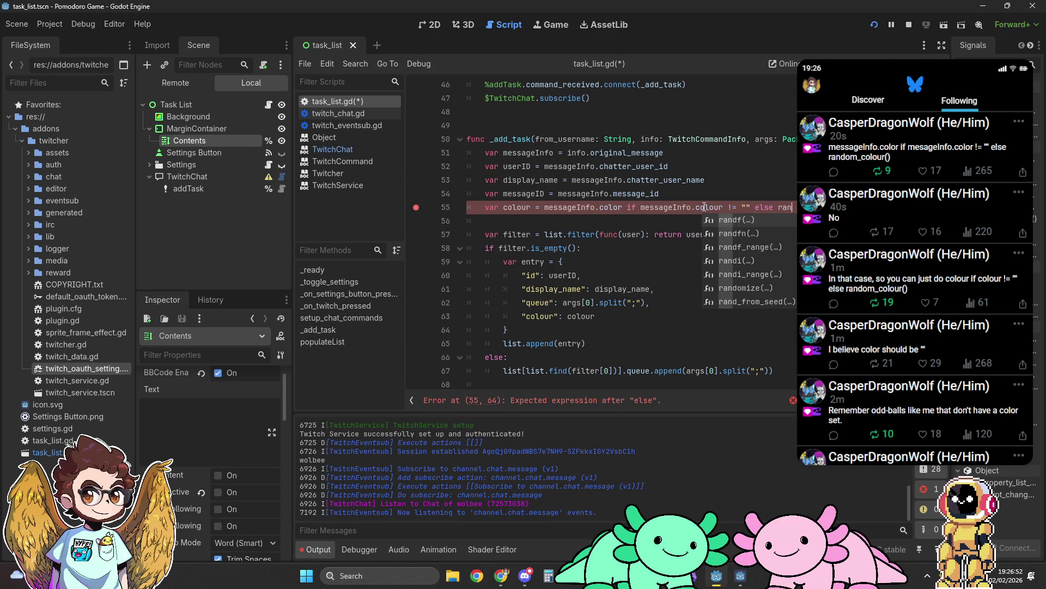
{"action": "type", "text": "do"}
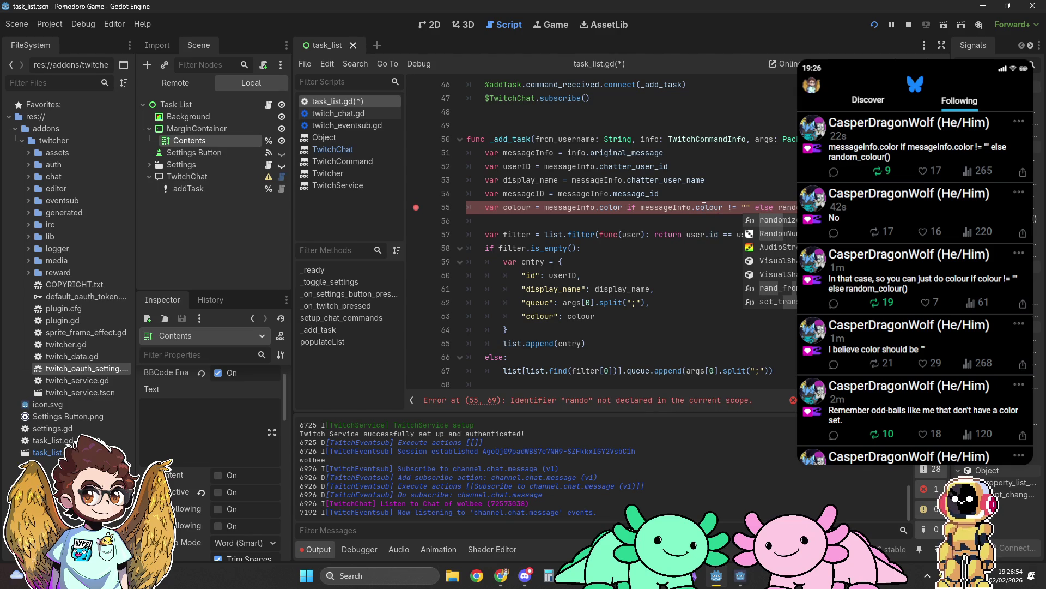
{"action": "type", "text": "m_colour"}
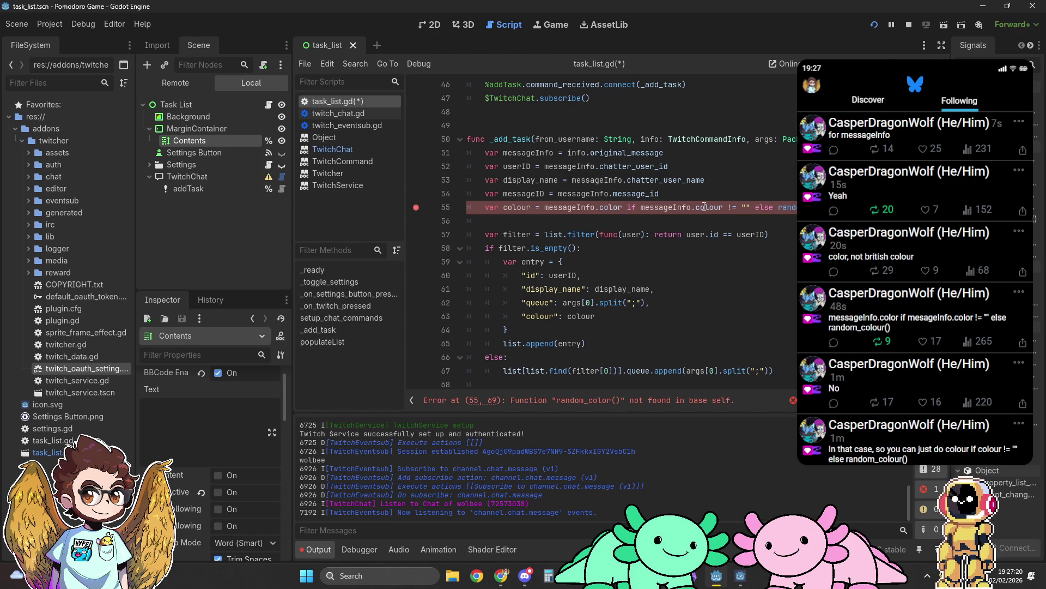
{"action": "left_click", "coordinate": [621, 208]}
{"action": "type", "text": "u"}
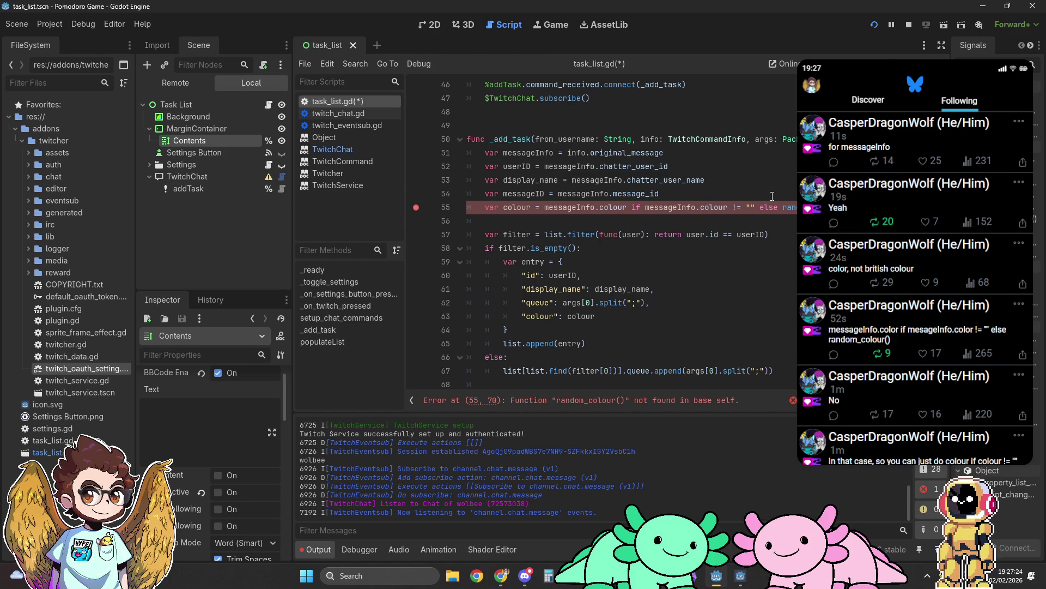
{"action": "left_click", "coordinate": [866, 206]}
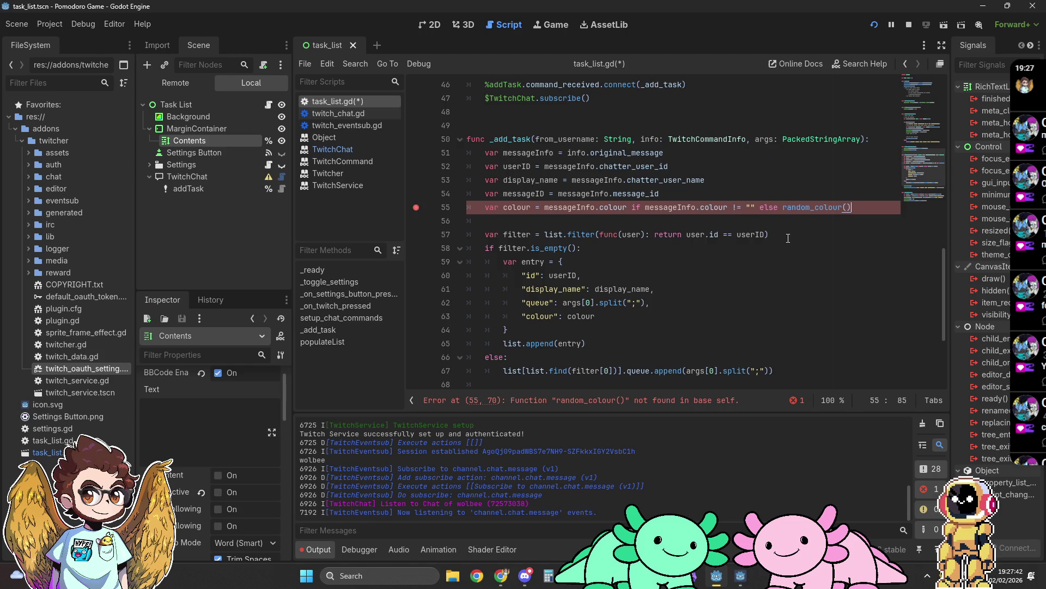
{"action": "scroll", "coordinate": [788, 239], "scroll_direction": "up", "scroll_amount": 1}
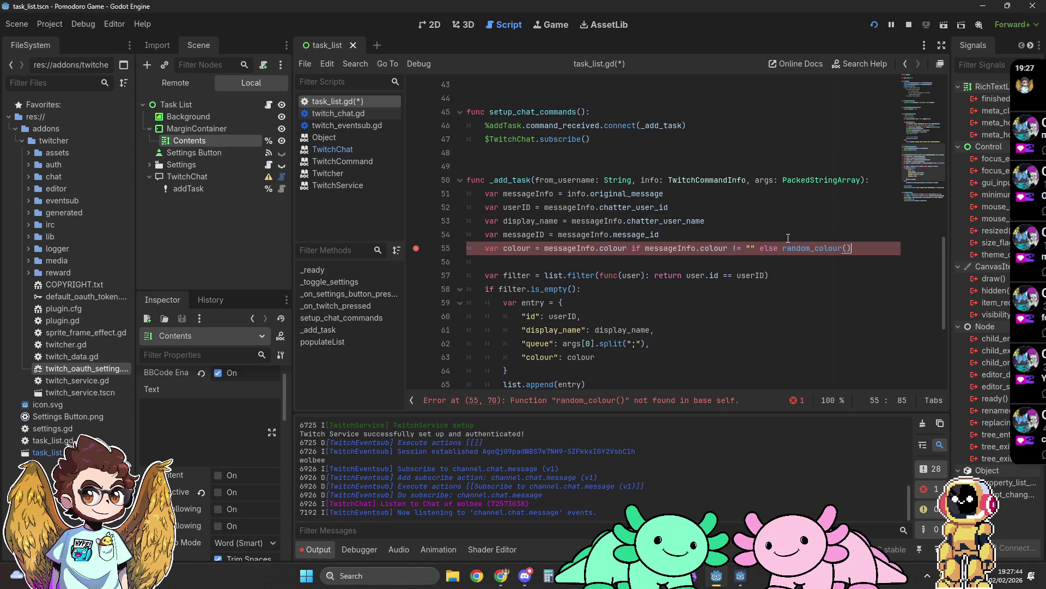
{"action": "key", "text": "ctrl+z"}
{"action": "key", "text": "ctrl+z"}
{"action": "key", "text": "ctrl+z"}
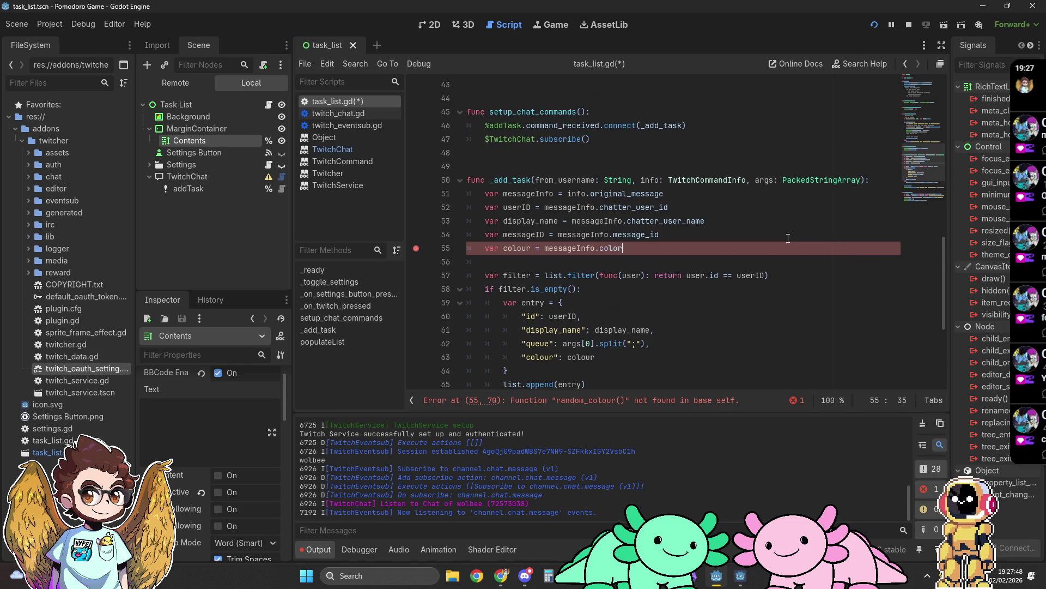
Undo line 55 back to 'var colour = messageInfo.color' and save the script
{"action": "key", "text": "ctrl+z"}
{"action": "key", "text": "ctrl+z"}
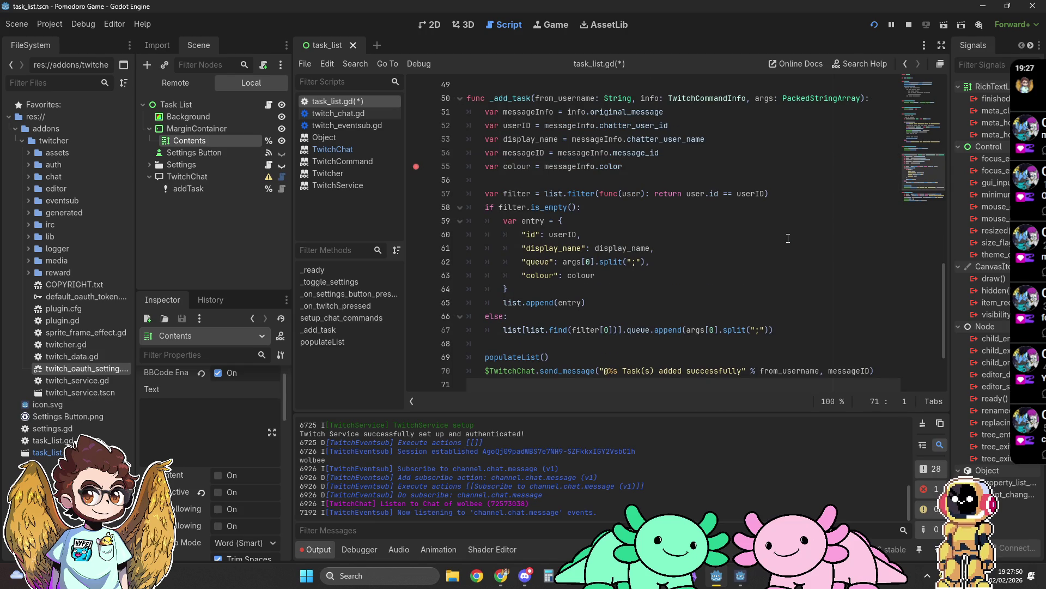
{"action": "scroll", "coordinate": [753, 237], "scroll_direction": "up", "scroll_amount": 2}
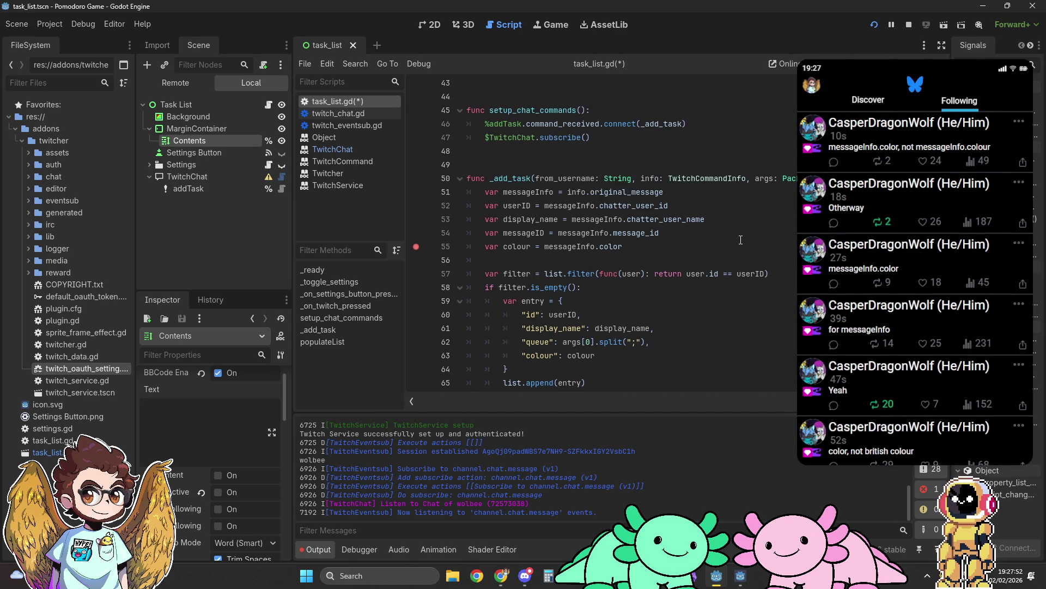
{"action": "left_click", "coordinate": [701, 246]}
{"action": "key", "text": "ctrl+s"}
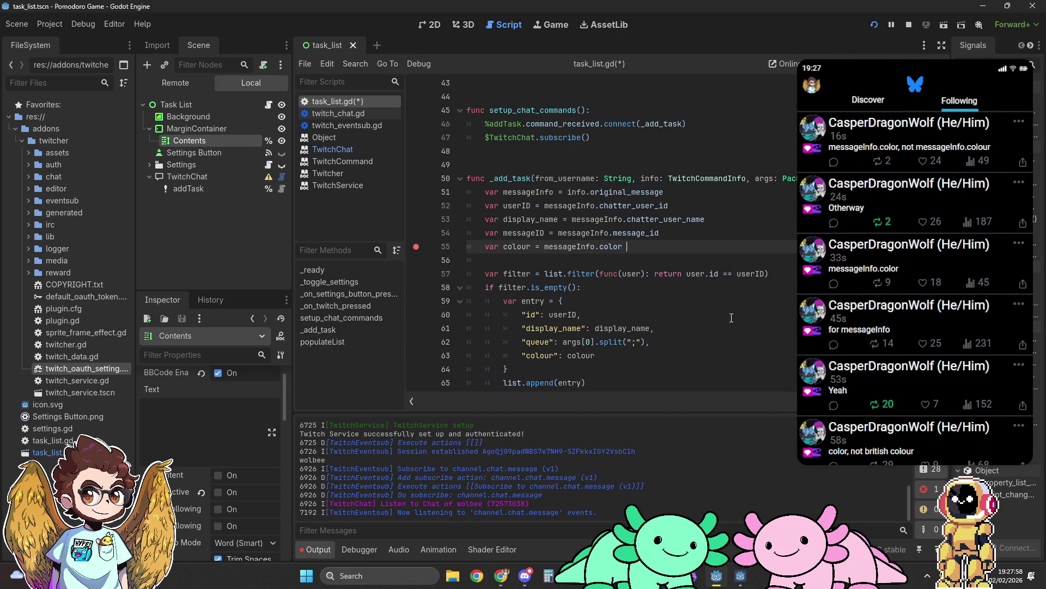
Append 'if messageInfo.color != "" else random_colour()' to the colour line
{"action": "type", "text": "if messageInfo.color != \"\" else rando"}
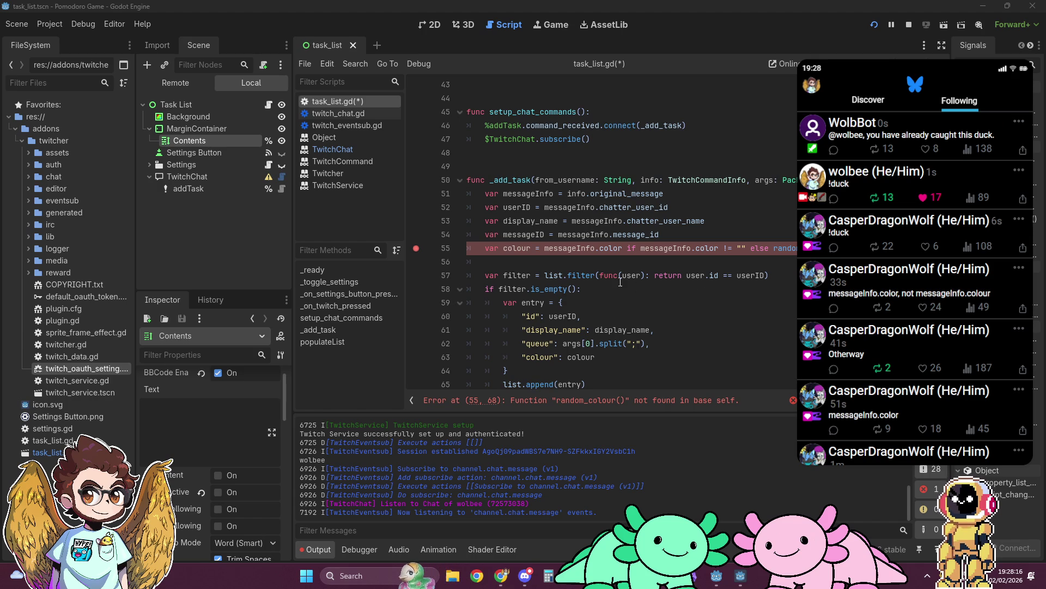
{"action": "scroll", "coordinate": [620, 282], "scroll_direction": "down", "scroll_amount": 3}
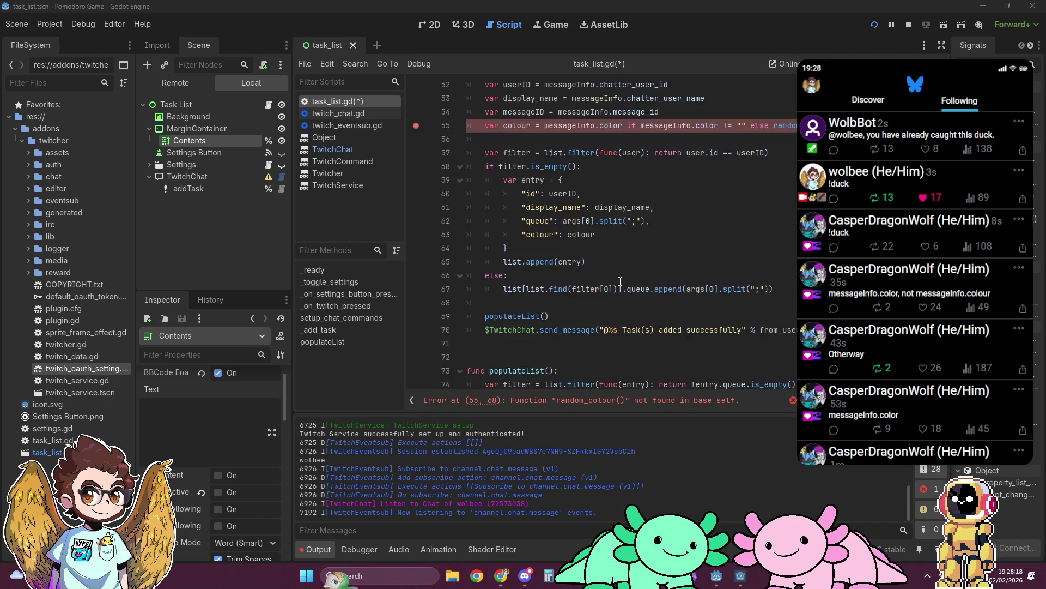
{"action": "scroll", "coordinate": [621, 281], "scroll_direction": "up", "scroll_amount": 2}
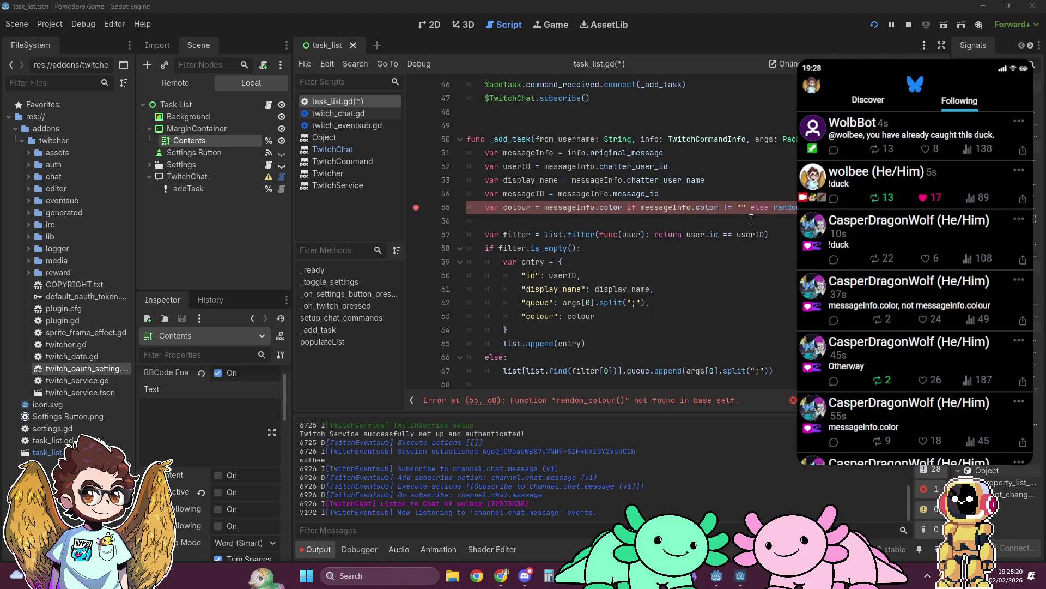
{"action": "scroll", "coordinate": [773, 209], "scroll_direction": "down", "scroll_amount": 4}
{"action": "scroll", "coordinate": [650, 225], "scroll_direction": "up", "scroll_amount": 2}
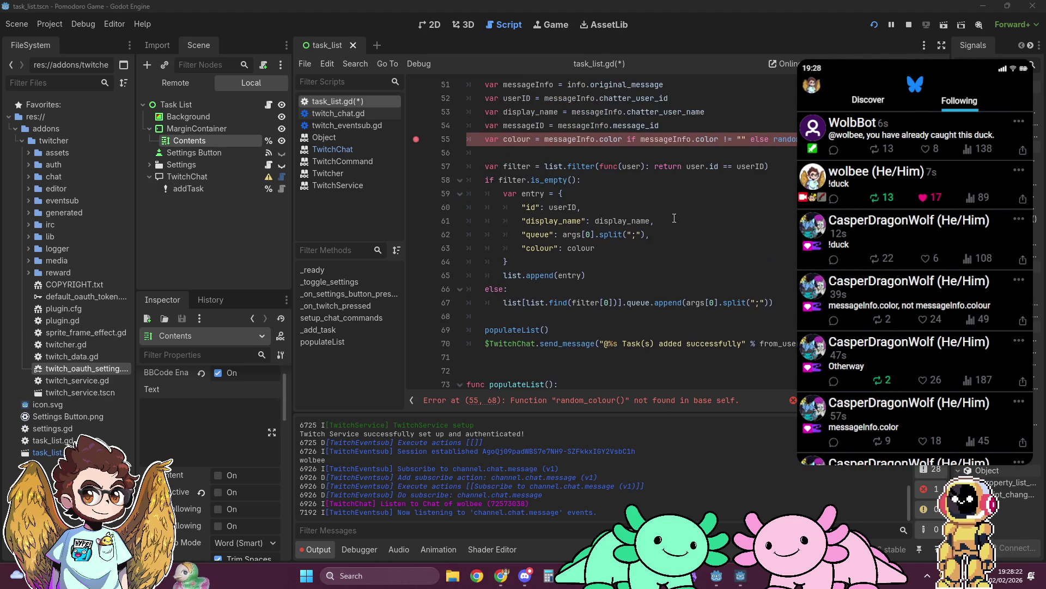
{"action": "scroll", "coordinate": [558, 176], "scroll_direction": "up", "scroll_amount": 3}
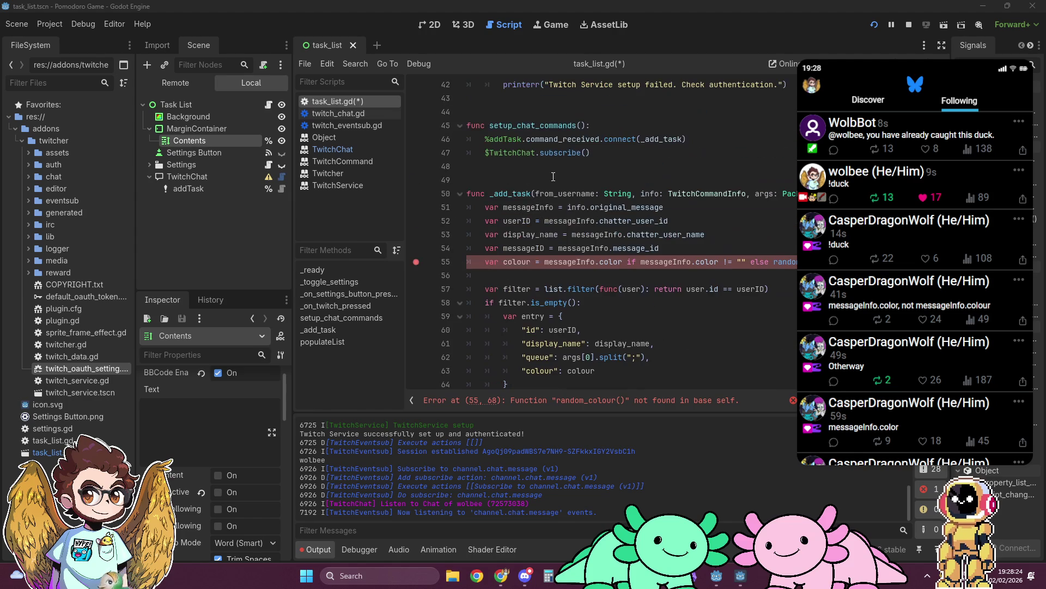
Remove the leading underscore from _add_task in its definition and in the connect call
{"action": "left_click", "coordinate": [496, 195]}
{"action": "key", "text": "BackSpace"}
{"action": "left_click", "coordinate": [645, 139]}
{"action": "key", "text": "BackSpace"}
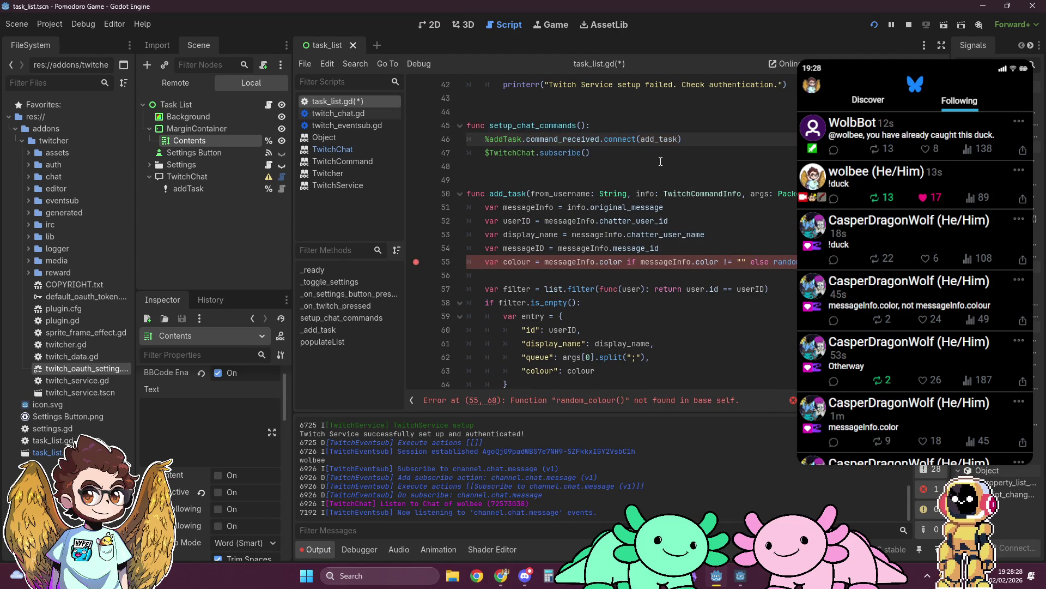
Add a new 'func random_colour():' below populateList with a bare return body
{"action": "scroll", "coordinate": [661, 161], "scroll_direction": "down", "scroll_amount": 5}
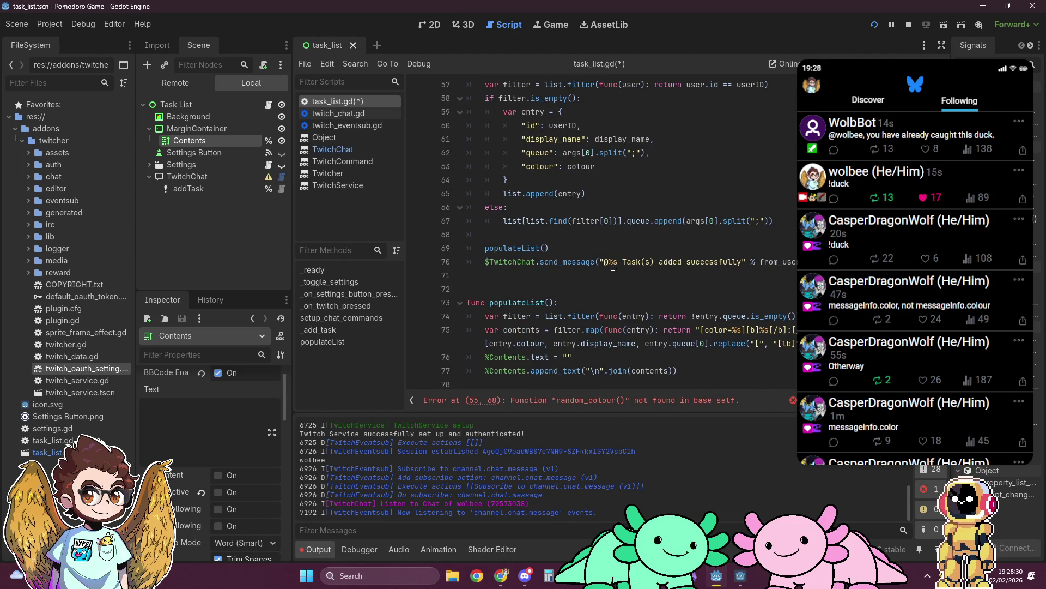
{"action": "left_click", "coordinate": [724, 382]}
{"action": "key", "text": "Return"}
{"action": "key", "text": "Return"}
{"action": "type", "text": "func random_colour"}
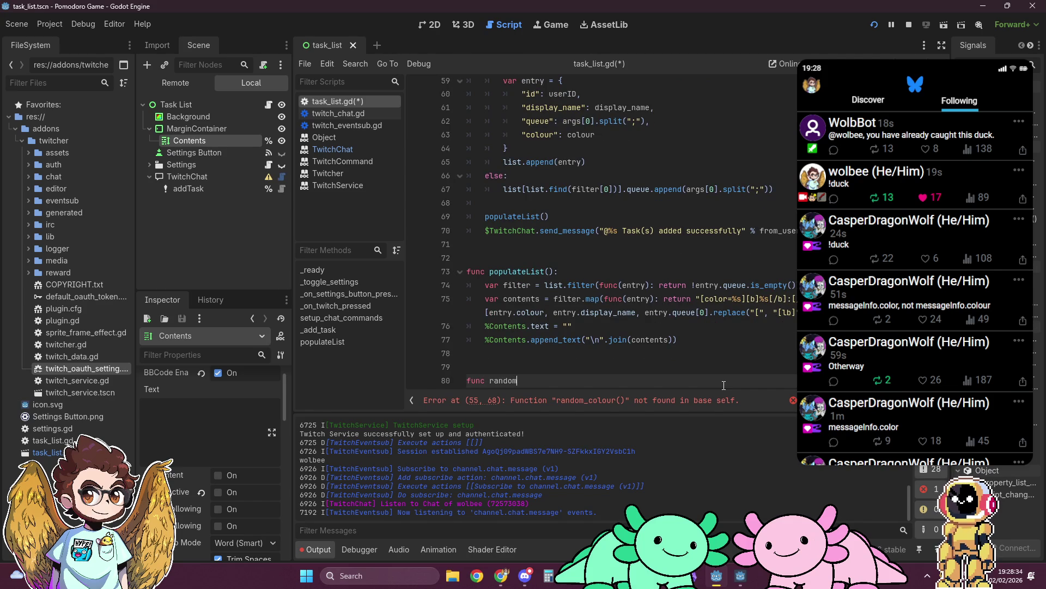
{"action": "type", "text": "():"}
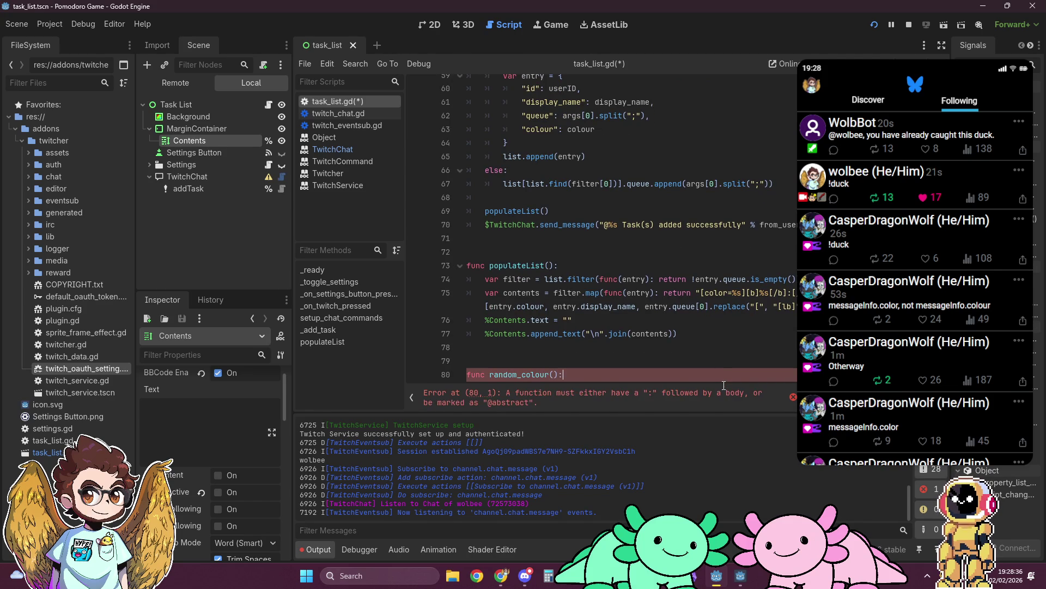
{"action": "key", "text": "Return"}
{"action": "type", "text": "return"}
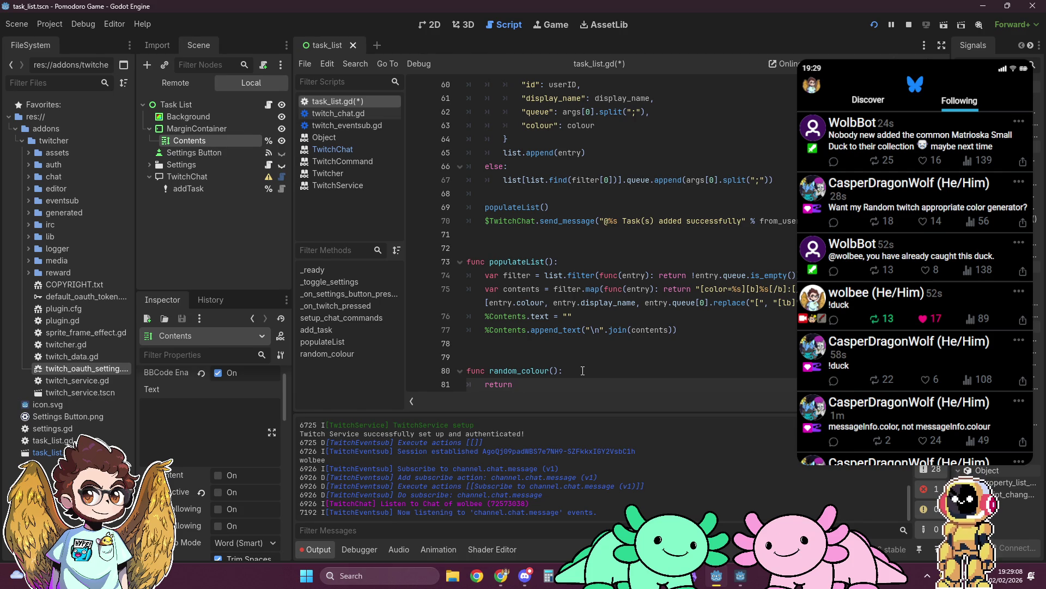
Begin a 'var colour: Color =' line in random_colour() and browse the code suggestions for its value
{"action": "left_click", "coordinate": [583, 371]}
{"action": "key", "text": "Return"}
{"action": "type", "text": "var co"}
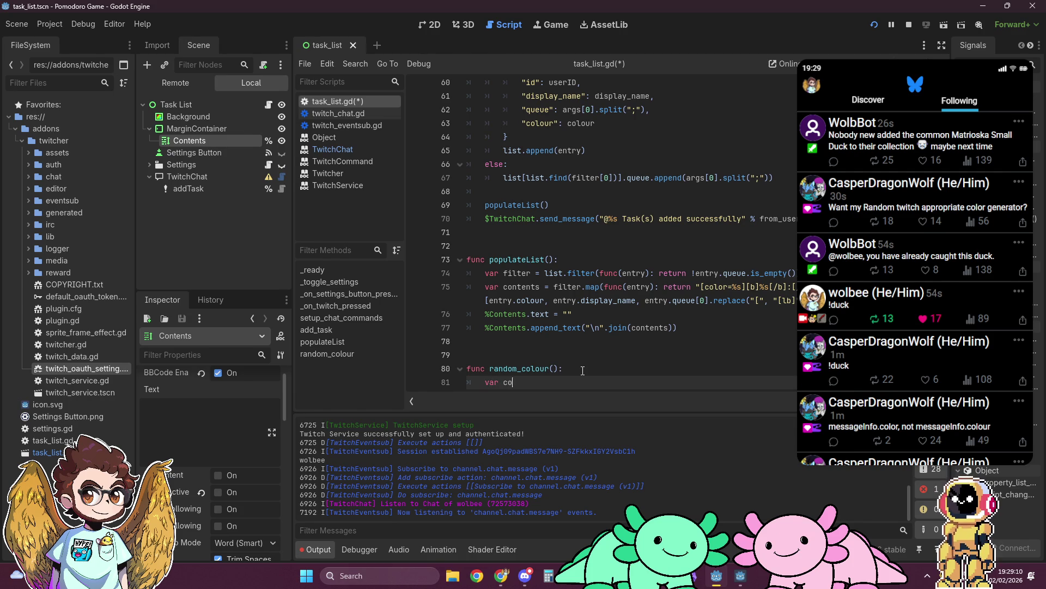
{"action": "type", "text": "lour : Col"}
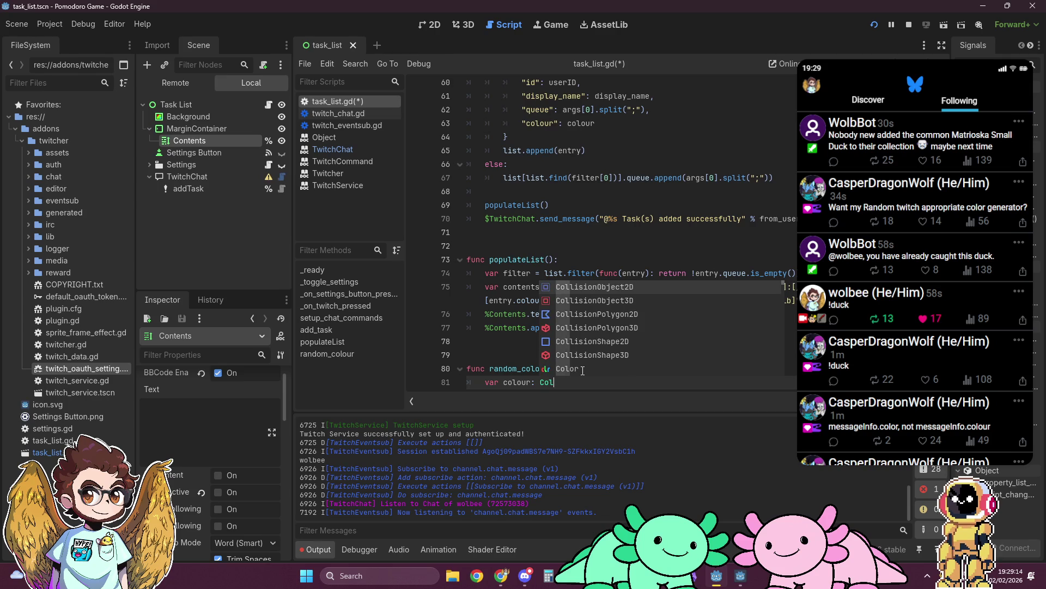
{"action": "type", "text": "o"}
{"action": "type", "text": "r."}
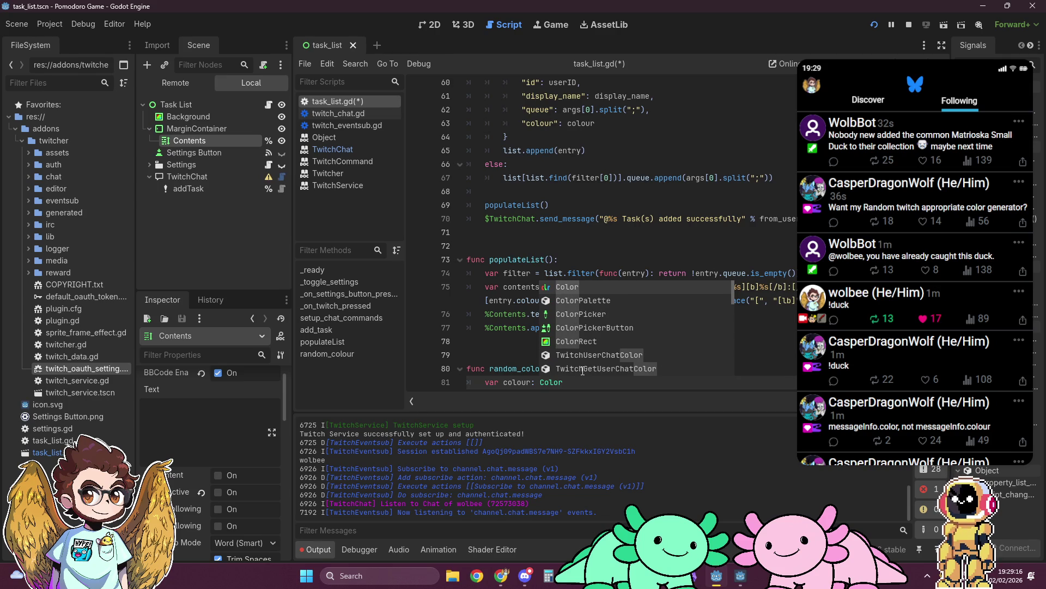
{"action": "key", "text": "BackSpace"}
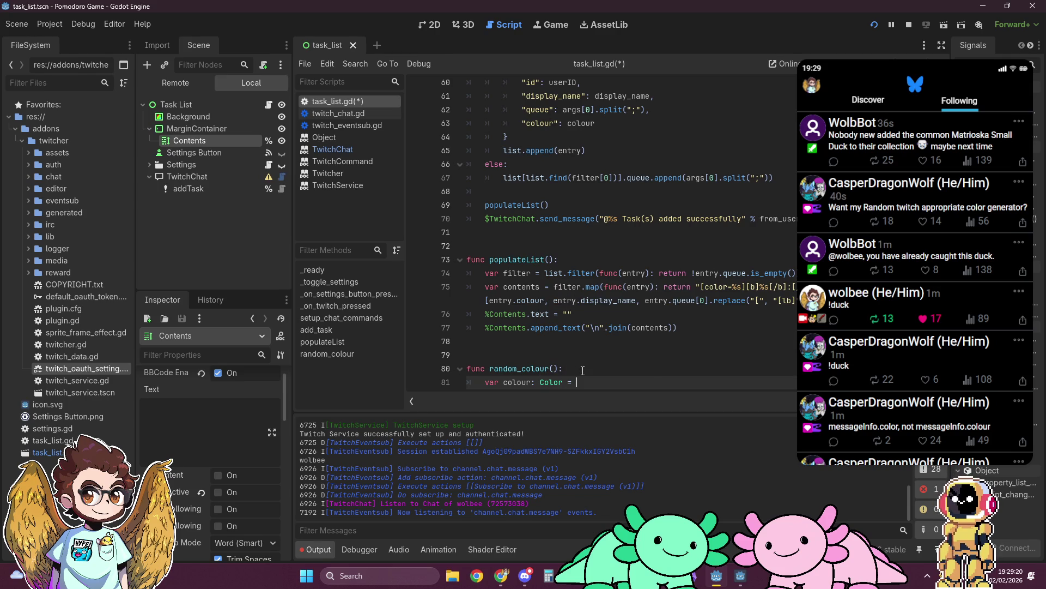
{"action": "key", "text": "ctrl+space"}
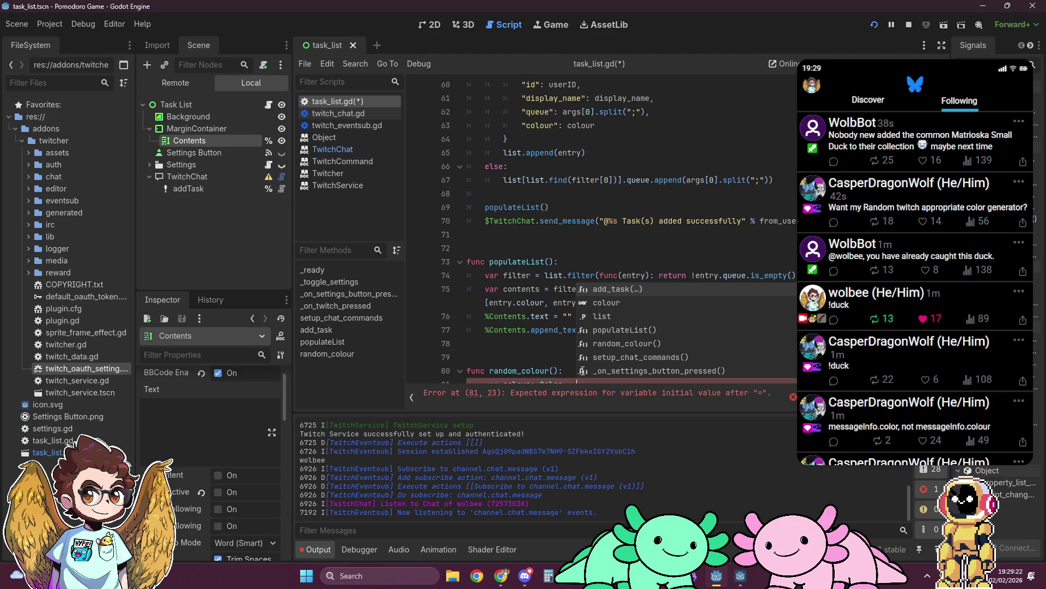
{"action": "scroll", "coordinate": [528, 284], "scroll_direction": "down", "scroll_amount": 1}
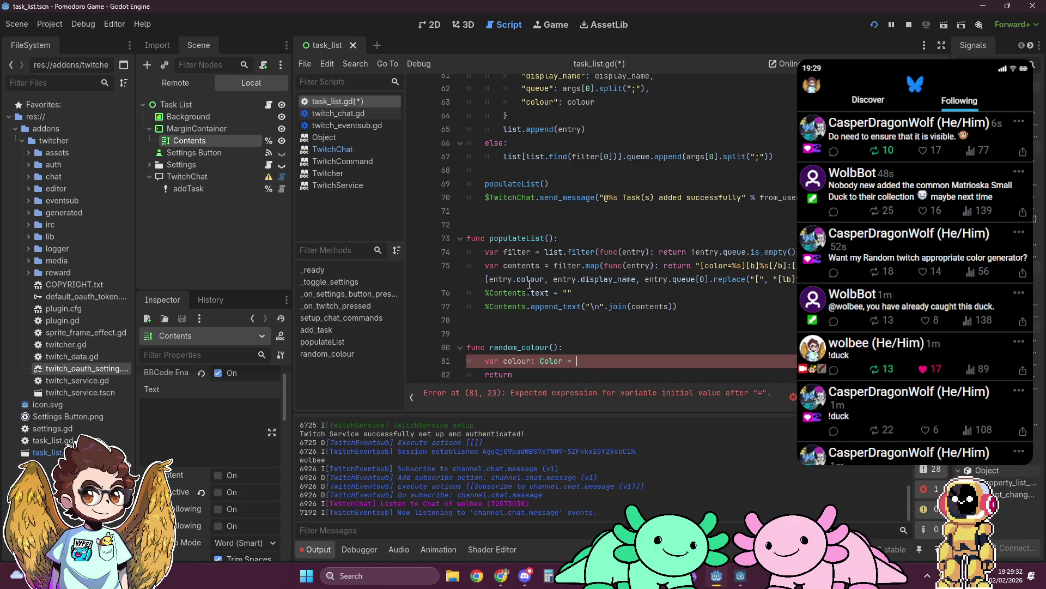
{"action": "key", "text": "alt+Tab"}
{"action": "key", "text": "alt+Tab"}
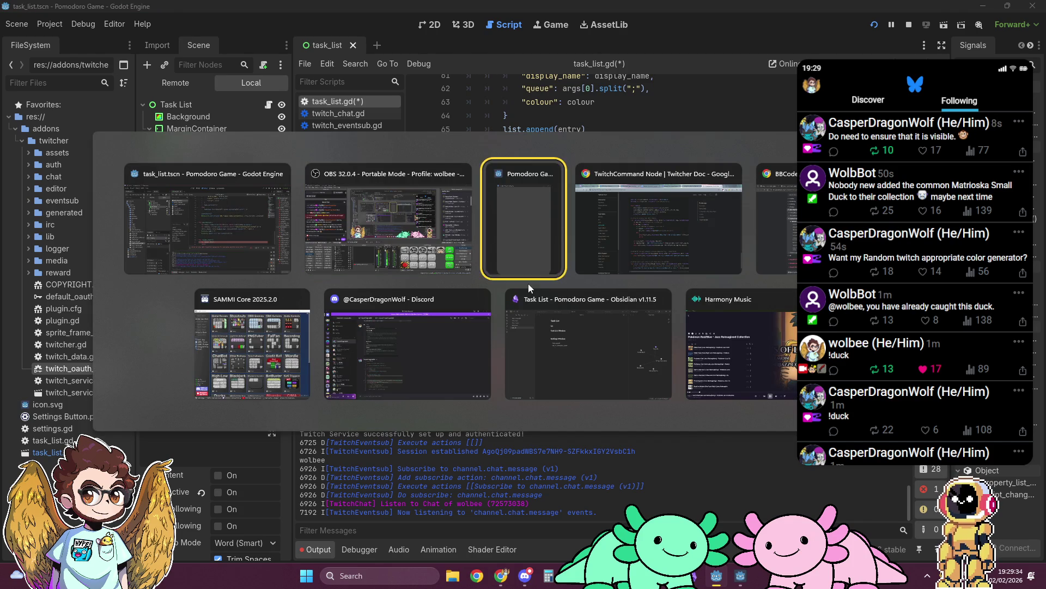
{"action": "key", "text": "alt+Tab"}
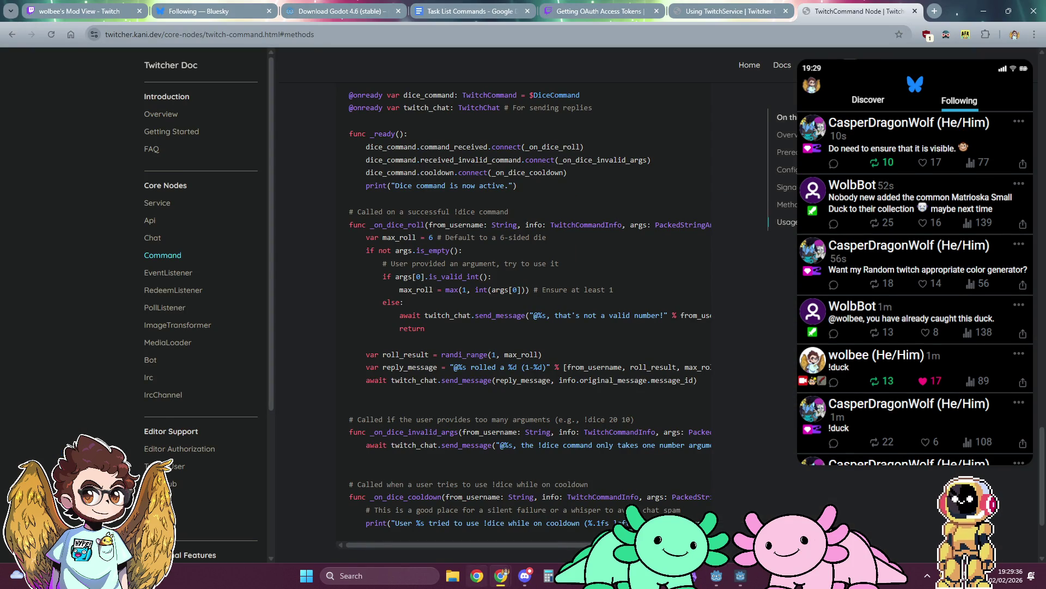
Search for 'godot 4.x color' in a new incognito Chrome tab
{"action": "mouse_move", "coordinate": [501, 575]}
{"action": "left_click", "coordinate": [566, 517]}
{"action": "key", "text": "ctrl+t"}
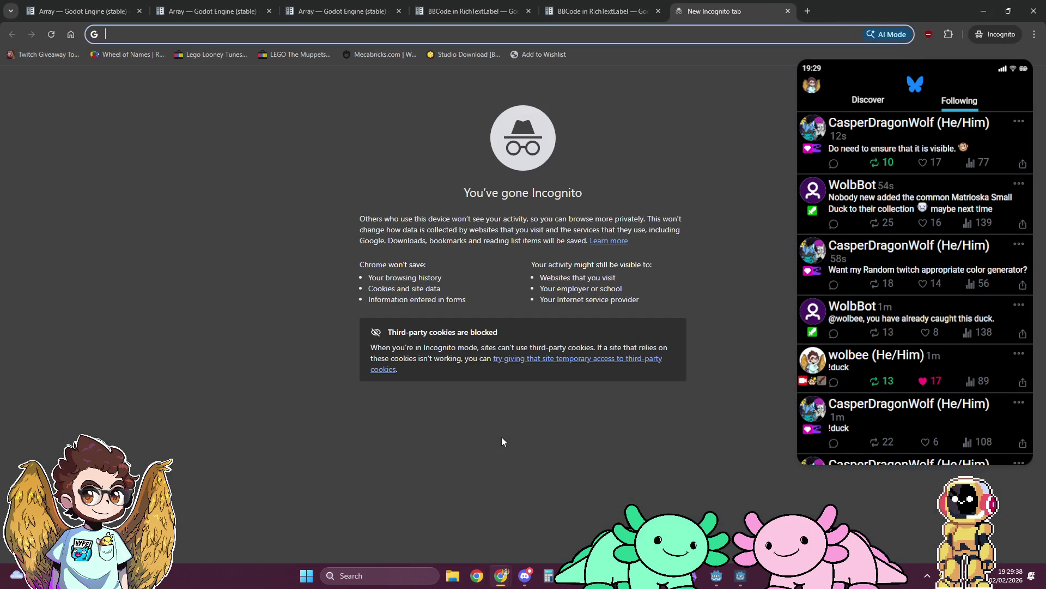
{"action": "type", "text": "godot 4.x color"}
{"action": "key", "text": "Return"}
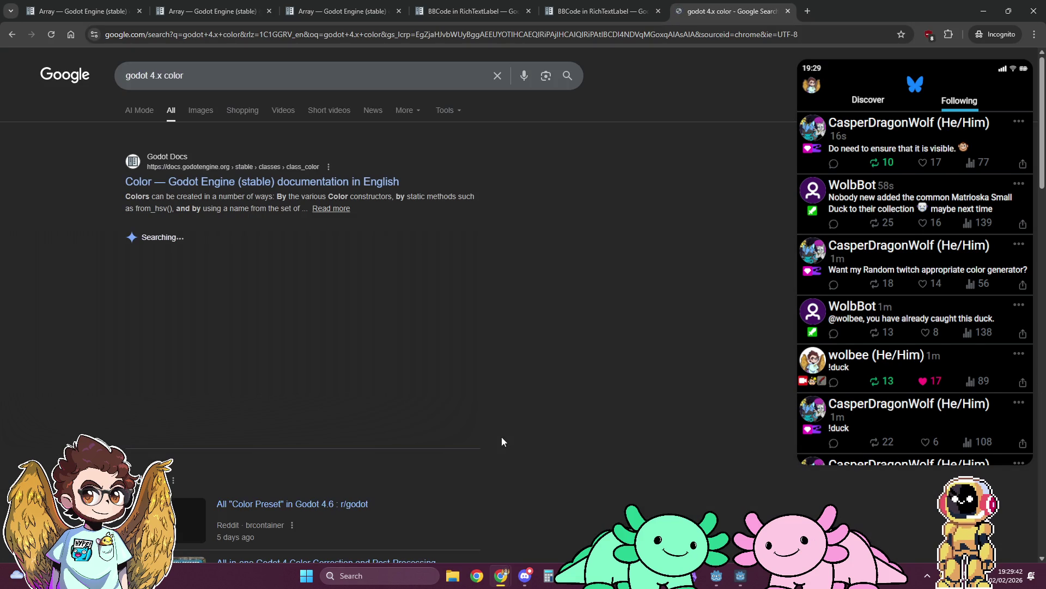
Open the Godot Color class docs and read the Color(r, g, b) constructors
{"action": "left_click", "coordinate": [306, 183]}
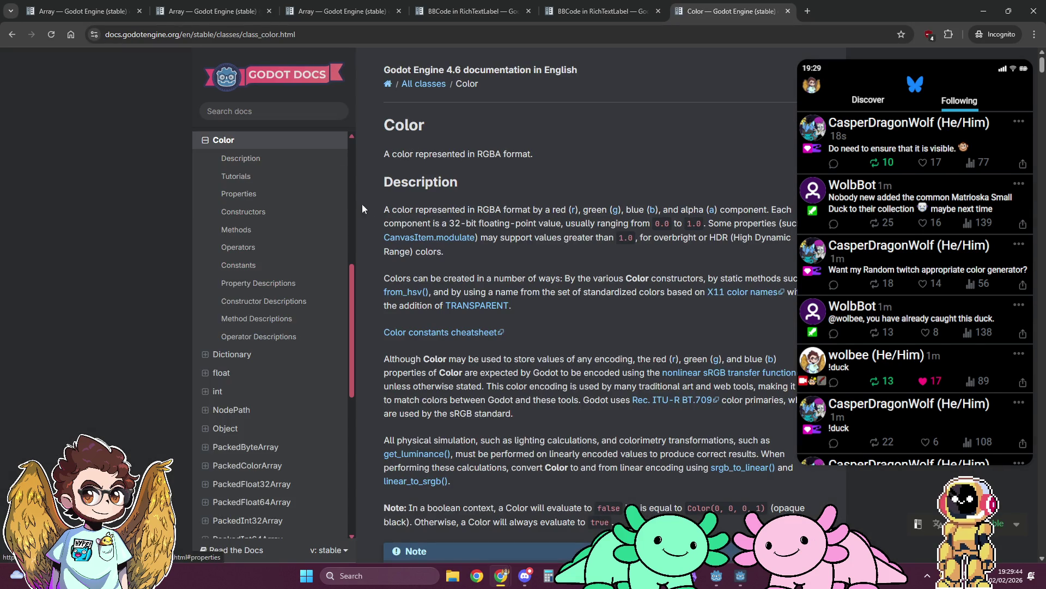
{"action": "scroll", "coordinate": [380, 236], "scroll_direction": "down", "scroll_amount": 9}
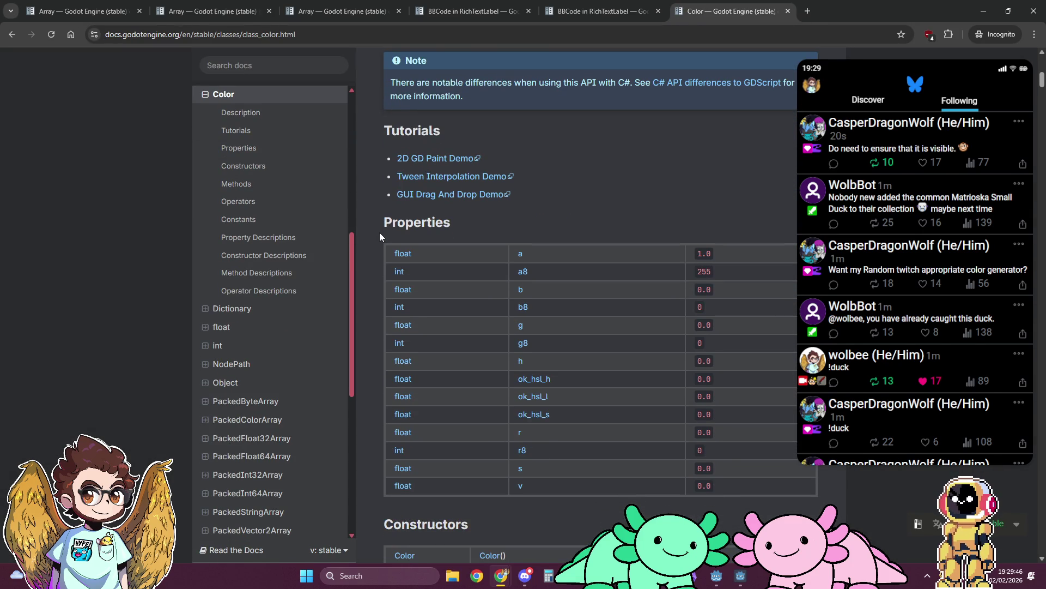
{"action": "scroll", "coordinate": [380, 236], "scroll_direction": "down", "scroll_amount": 7}
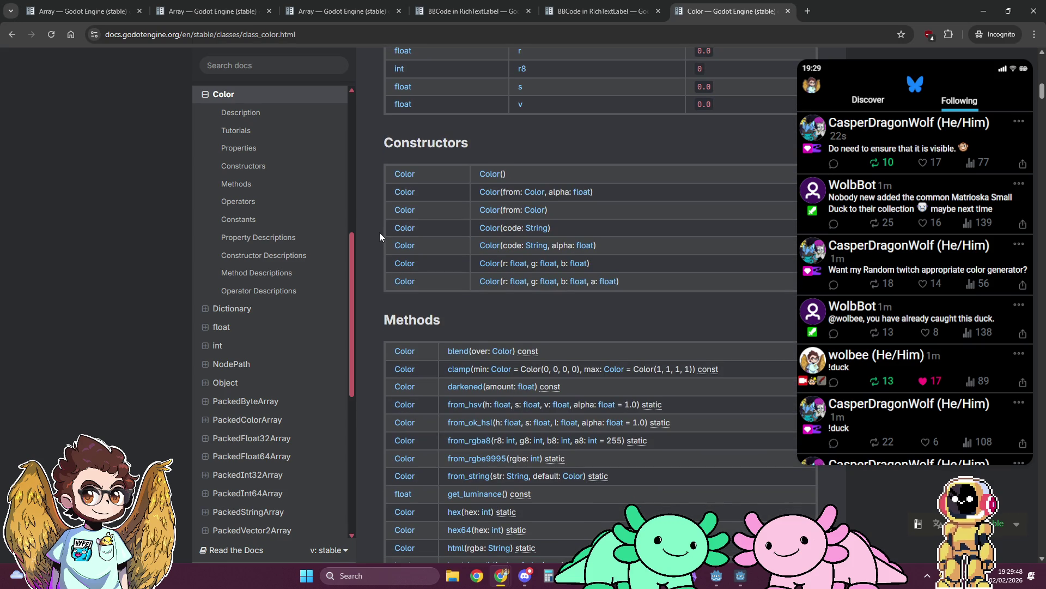
{"action": "left_click", "coordinate": [482, 174]}
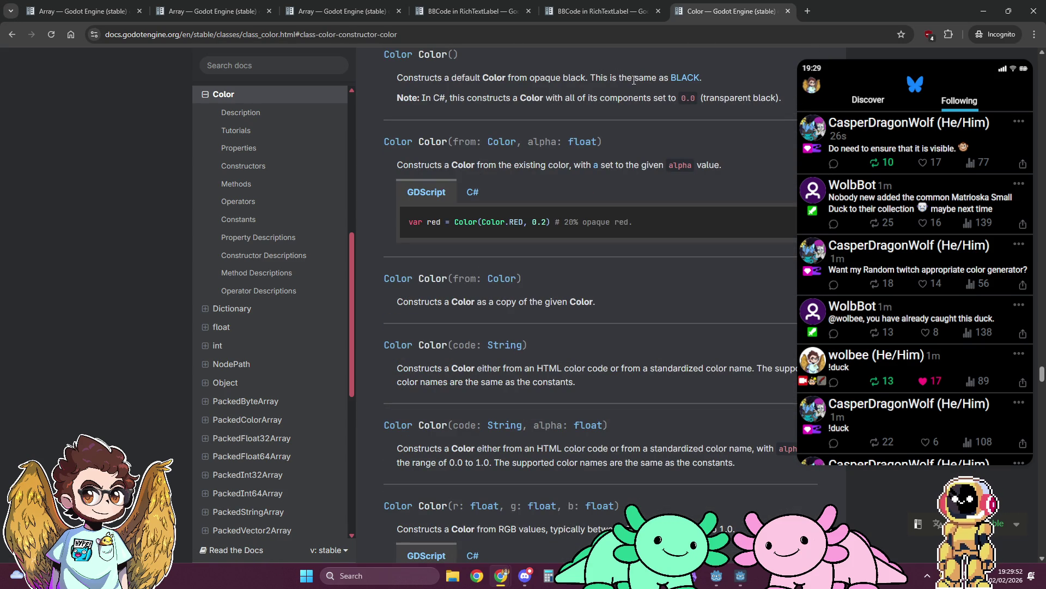
{"action": "scroll", "coordinate": [531, 269], "scroll_direction": "down", "scroll_amount": 5}
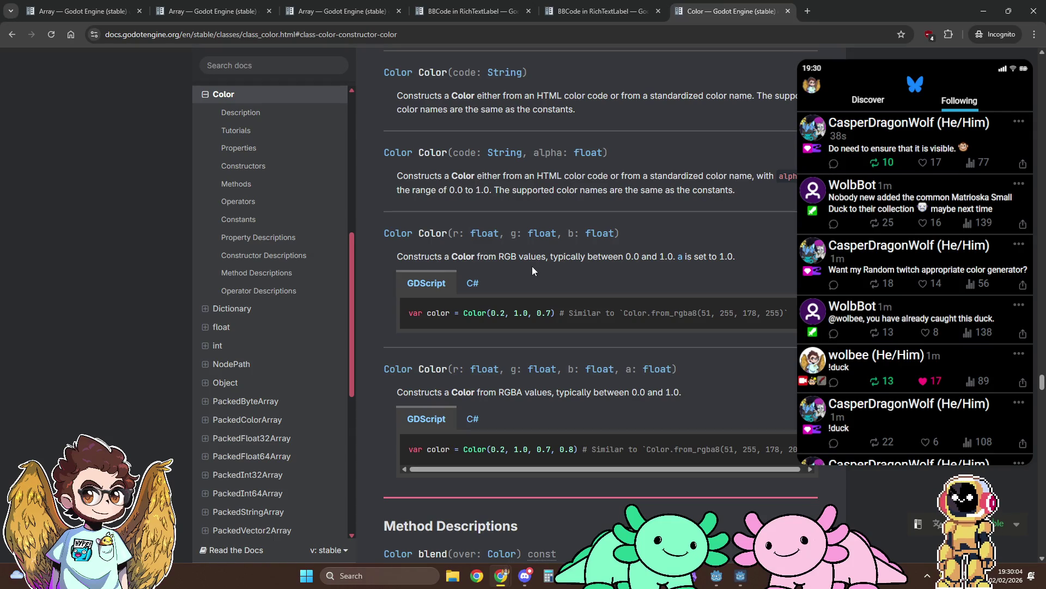
{"action": "key", "text": "alt+Tab"}
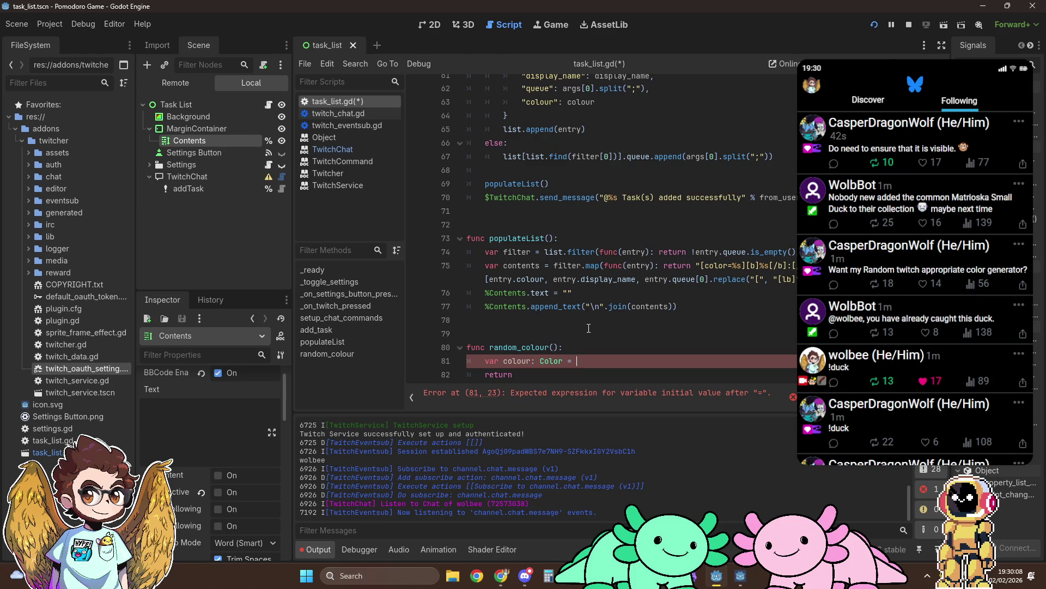
{"action": "key", "text": "alt+Tab"}
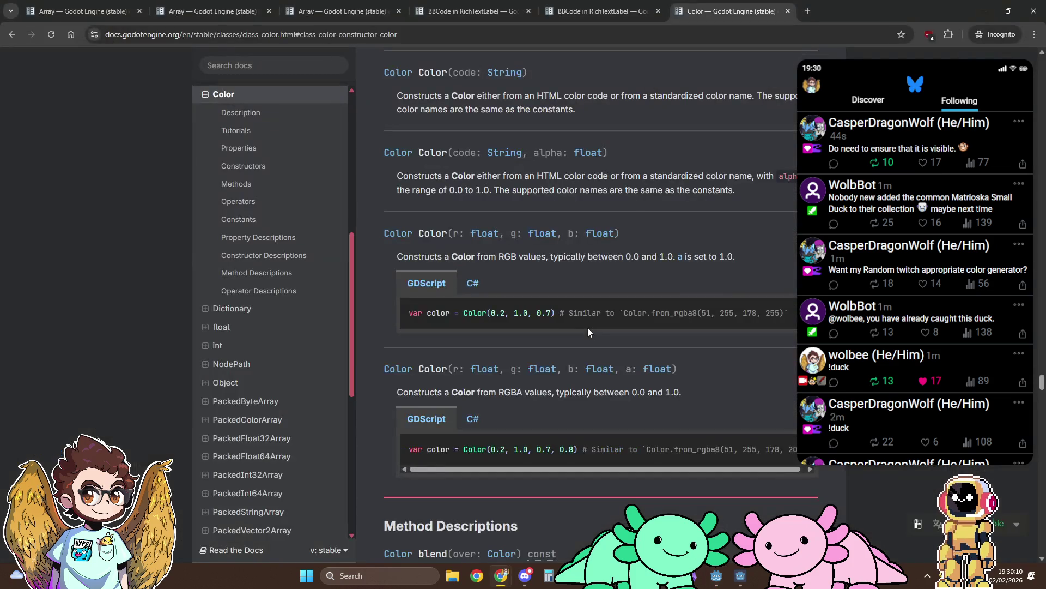
Begin line 81's colour as Color(randf()) via autocomplete and view randf's built-in help
{"action": "key", "text": "alt+Tab"}
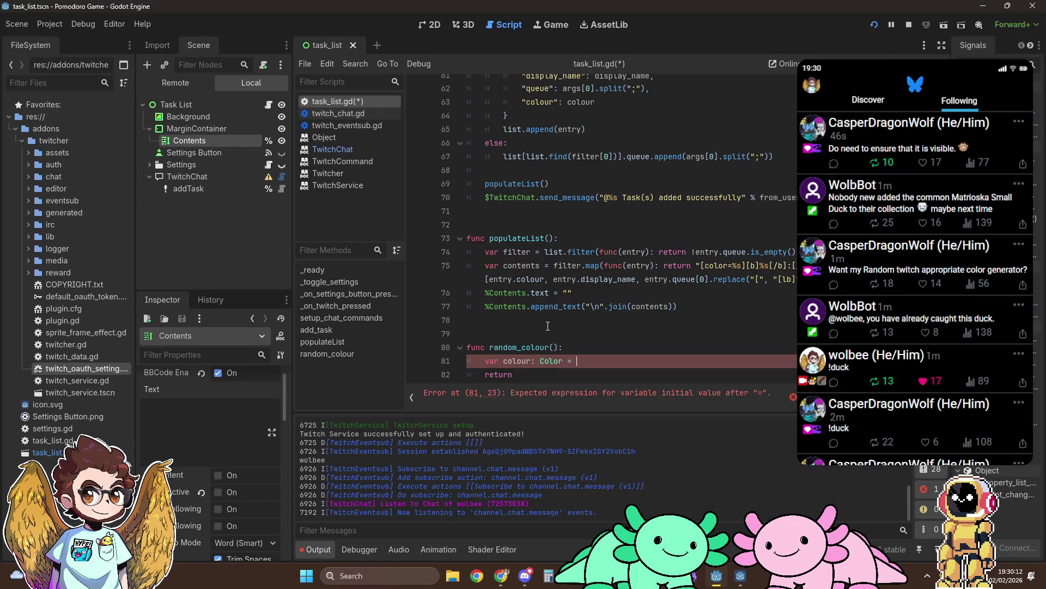
{"action": "key", "text": "BackSpace"}
{"action": "key", "text": "BackSpace"}
{"action": "key", "text": "BackSpace"}
{"action": "type", "text": "= "}
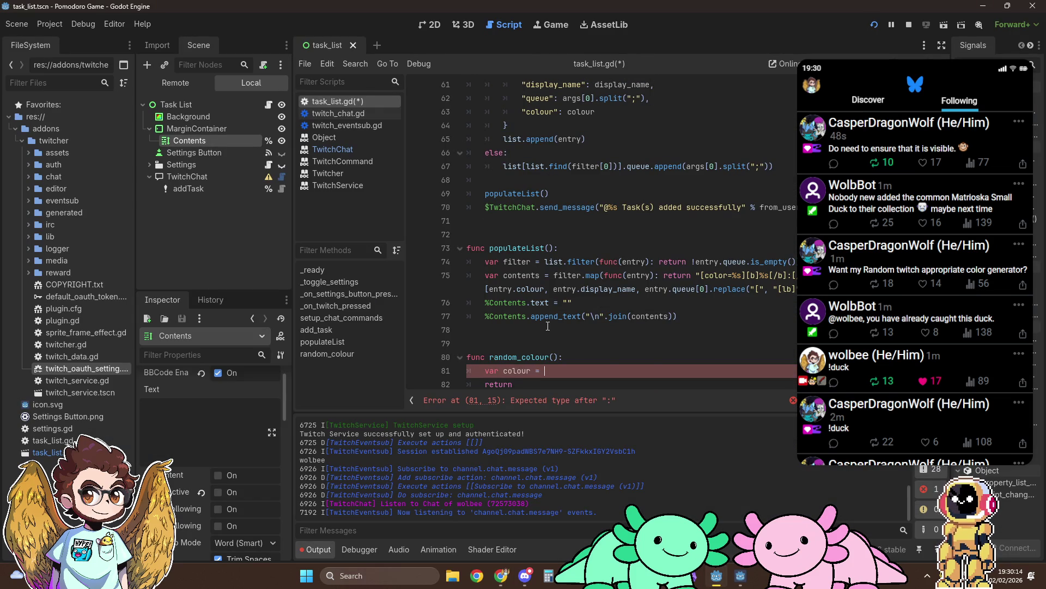
{"action": "type", "text": "Color("}
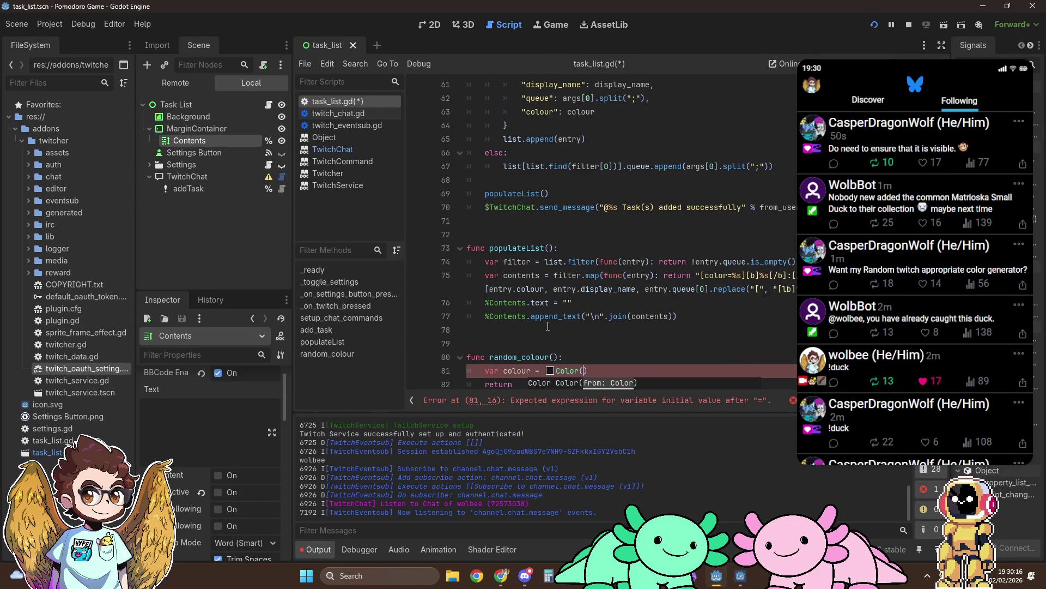
{"action": "type", "text": "rand"}
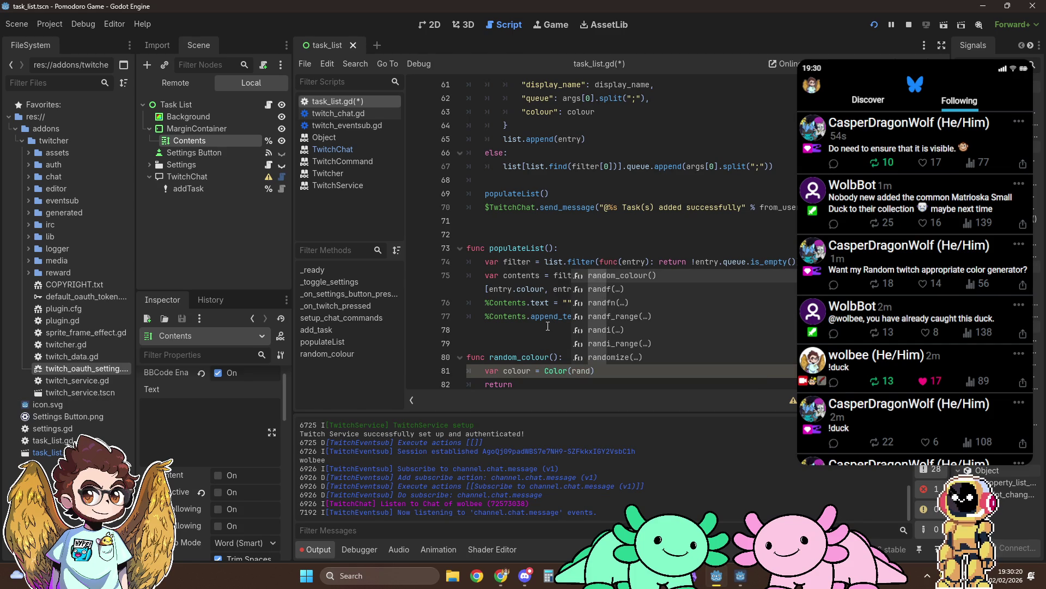
{"action": "key", "text": "Down"}
{"action": "key", "text": "Return"}
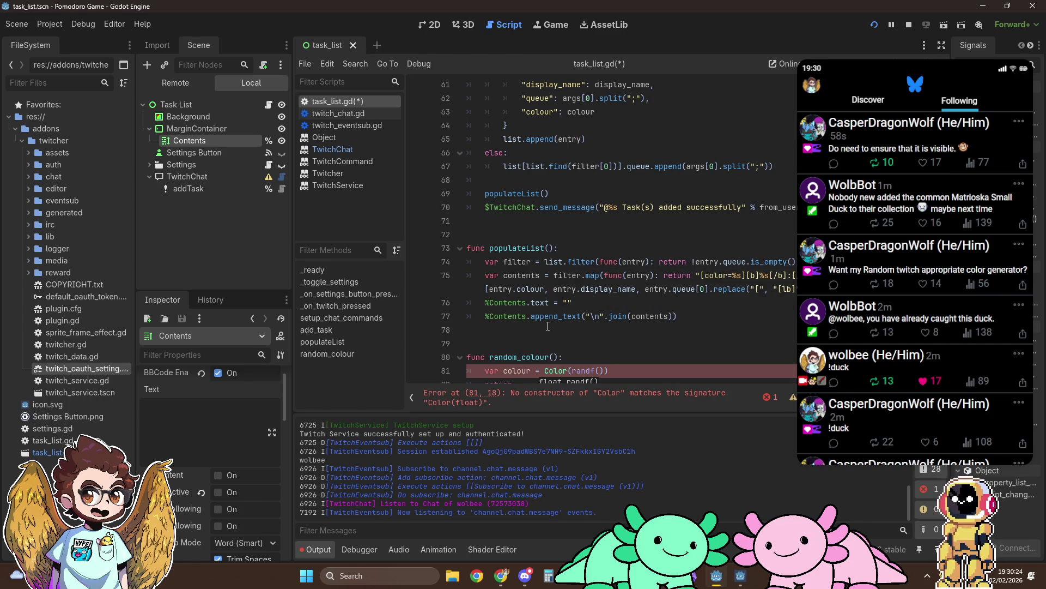
{"action": "scroll", "coordinate": [548, 326], "scroll_direction": "down", "scroll_amount": 1}
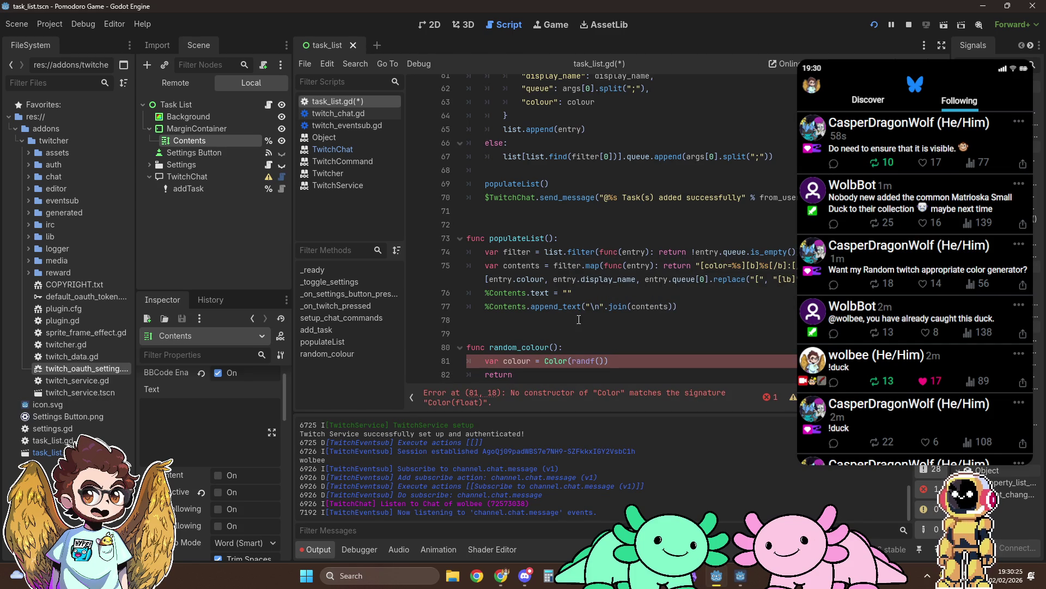
{"action": "left_click", "coordinate": [589, 363], "text": "ctrl"}
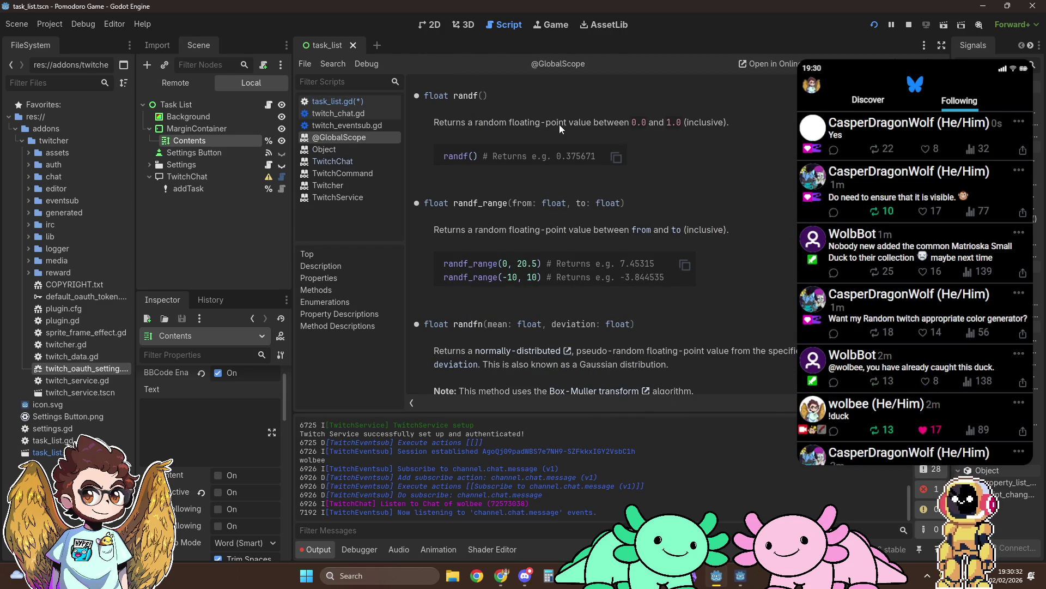
Complete line 81 as var colour = Color(randf(), randf(), randf()) and select the expression
{"action": "left_click", "coordinate": [365, 103]}
{"action": "left_click", "coordinate": [604, 371]}
{"action": "type", "text": ", ran"}
{"action": "type", "text": "df(), rand"}
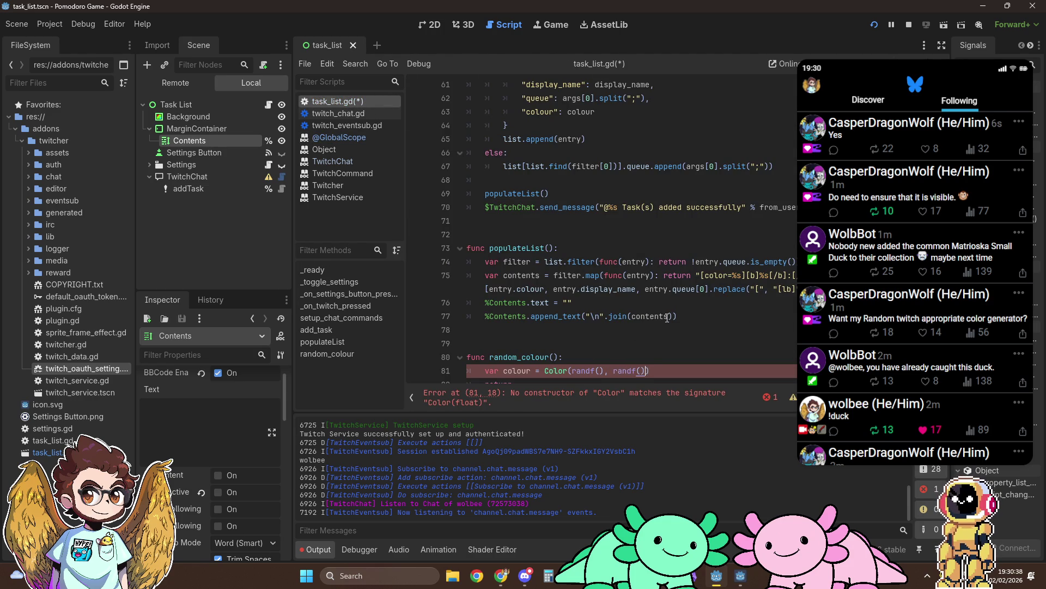
{"action": "type", "text": "f())"}
{"action": "left_click_drag", "start_coordinate": [544, 371], "coordinate": [691, 371]}
{"action": "key", "text": "ctrl+c"}
{"action": "scroll", "coordinate": [705, 256], "scroll_direction": "up", "scroll_amount": 1}
{"action": "scroll", "coordinate": [705, 256], "scroll_direction": "up", "scroll_amount": 5}
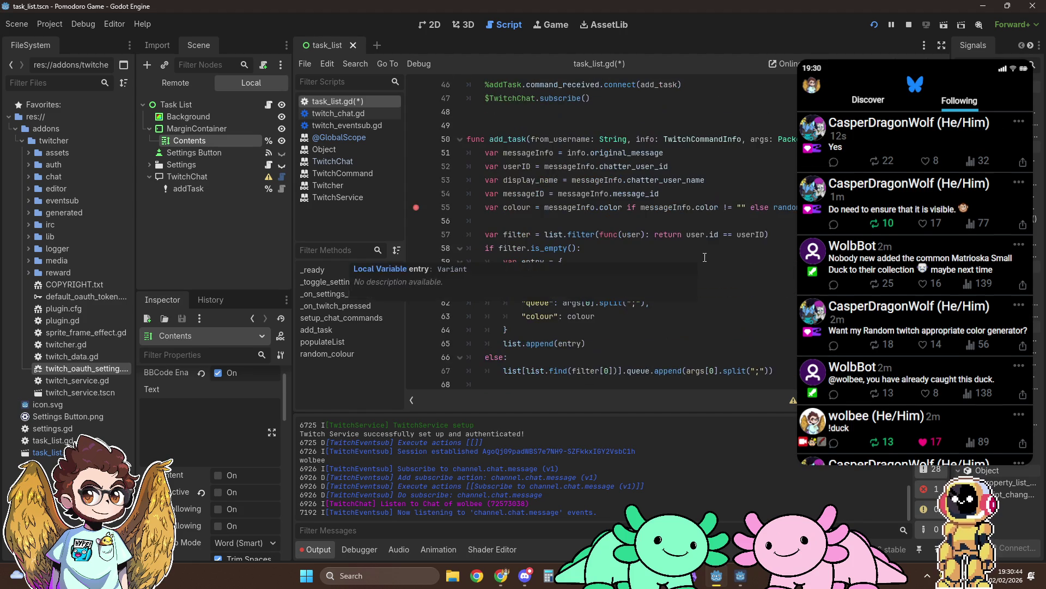
Try pasting the Color expression over random_colour on line 55, then undo it
{"action": "double_click", "coordinate": [777, 208]}
{"action": "key", "text": "ctrl+v"}
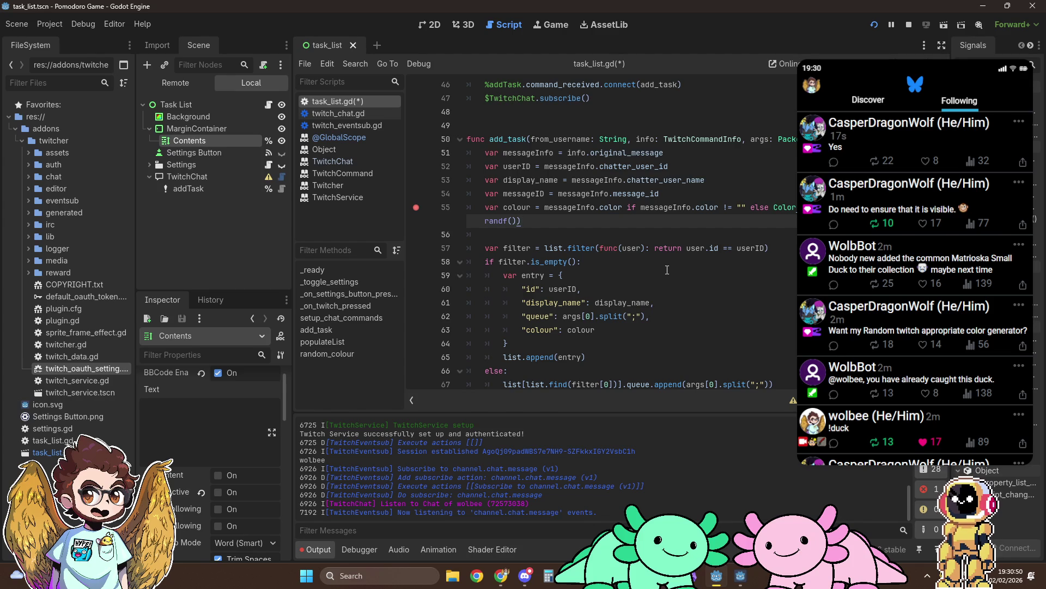
{"action": "key", "text": "ctrl+z"}
{"action": "scroll", "coordinate": [667, 269], "scroll_direction": "down", "scroll_amount": 5}
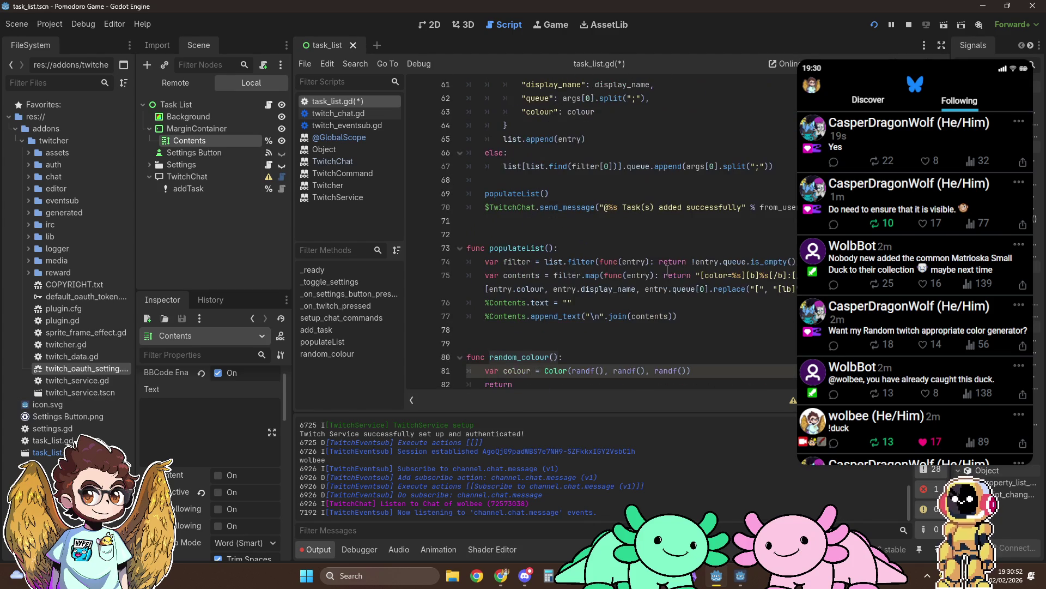
{"action": "left_click", "coordinate": [704, 370]}
{"action": "key", "text": "alt+Tab"}
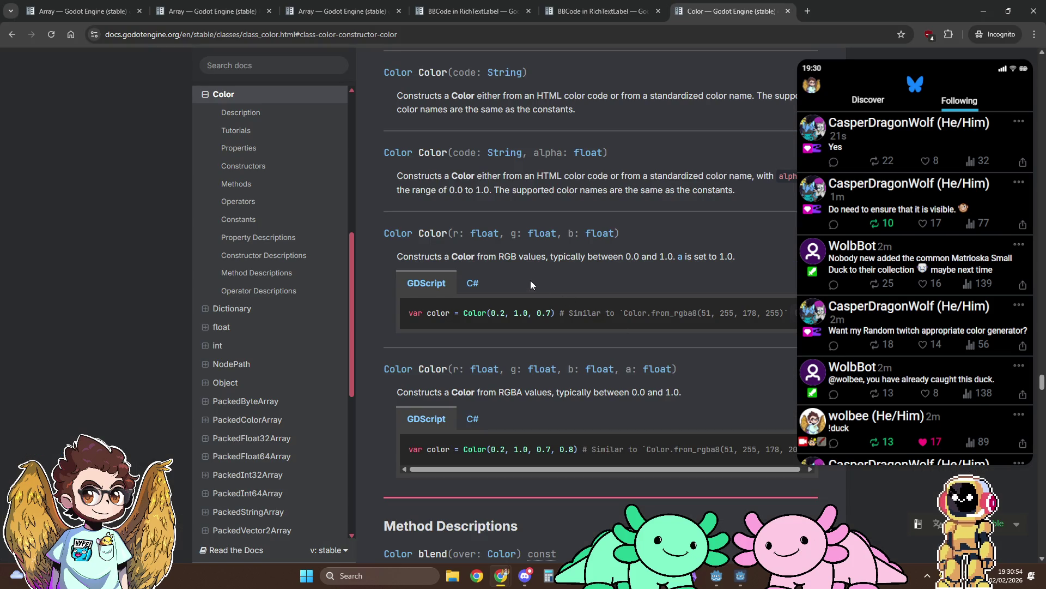
Look up the to_html() method in the Color class docs' methods table
{"action": "left_click", "coordinate": [243, 184]}
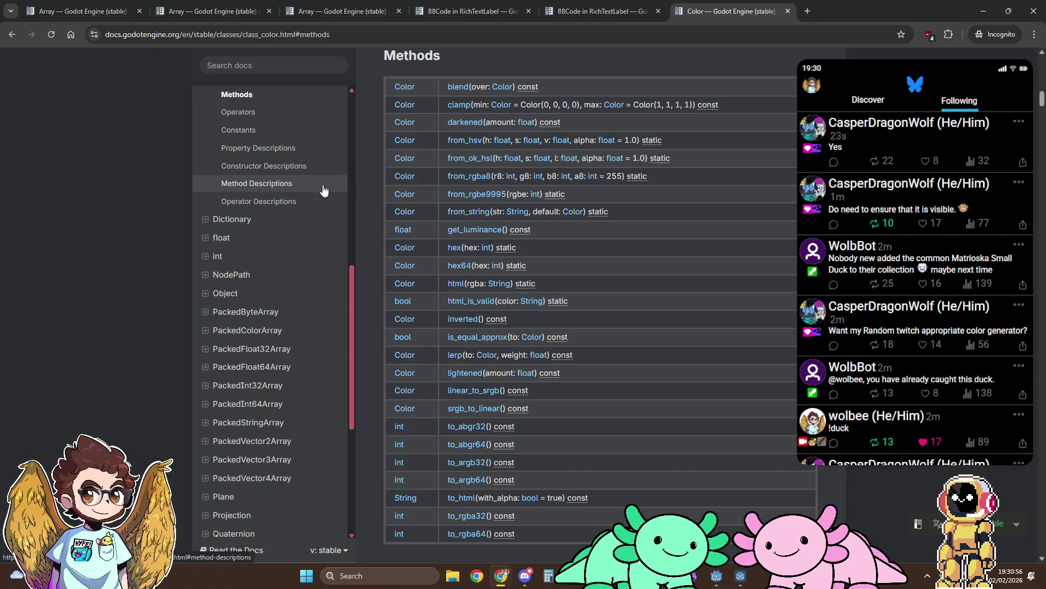
{"action": "scroll", "coordinate": [602, 235], "scroll_direction": "down", "scroll_amount": 1}
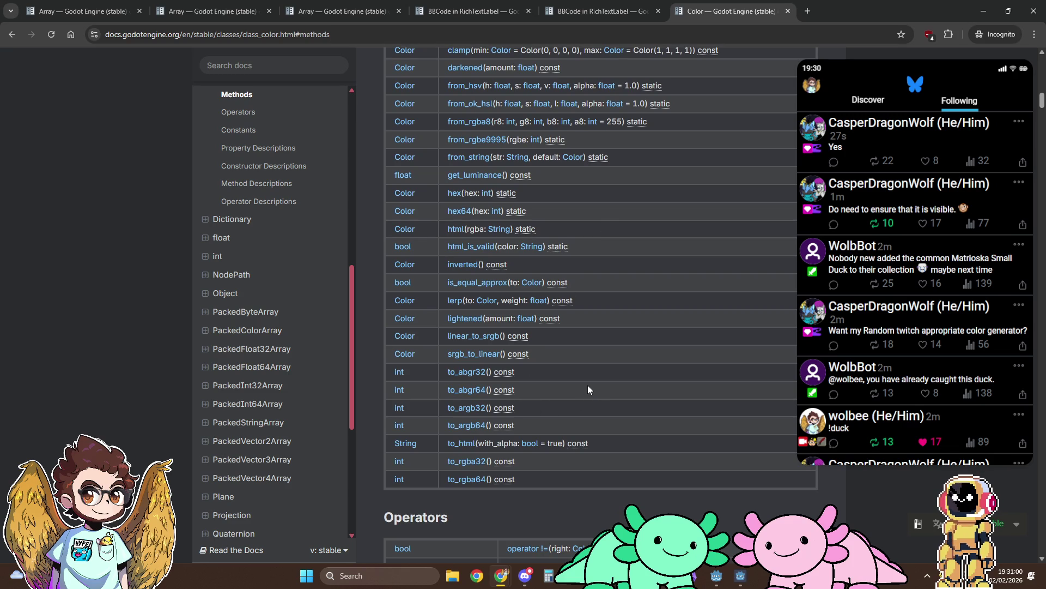
{"action": "scroll", "coordinate": [587, 385], "scroll_direction": "up", "scroll_amount": 1}
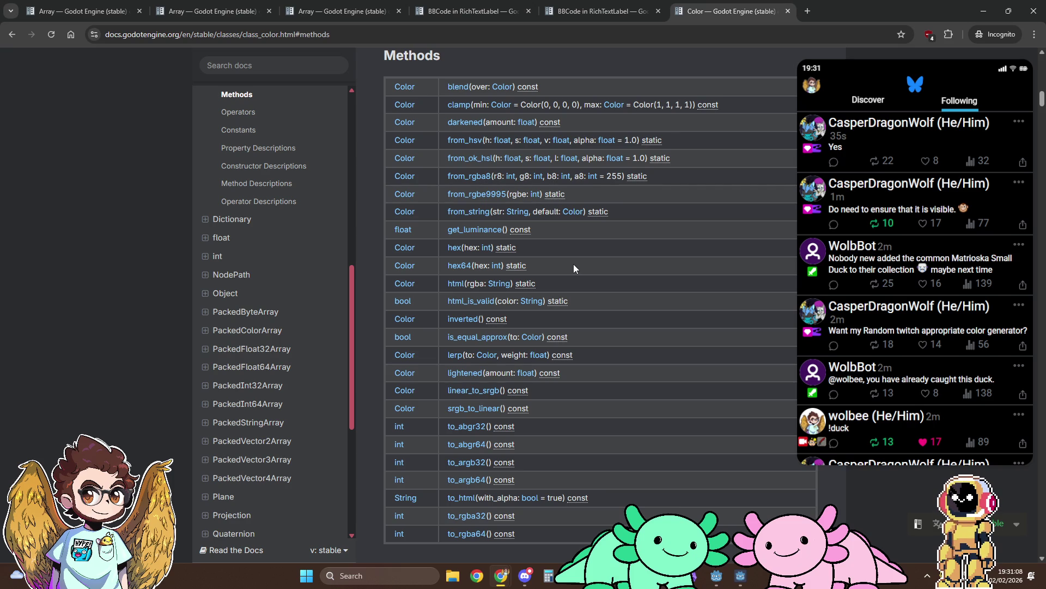
{"action": "scroll", "coordinate": [574, 266], "scroll_direction": "down", "scroll_amount": 6}
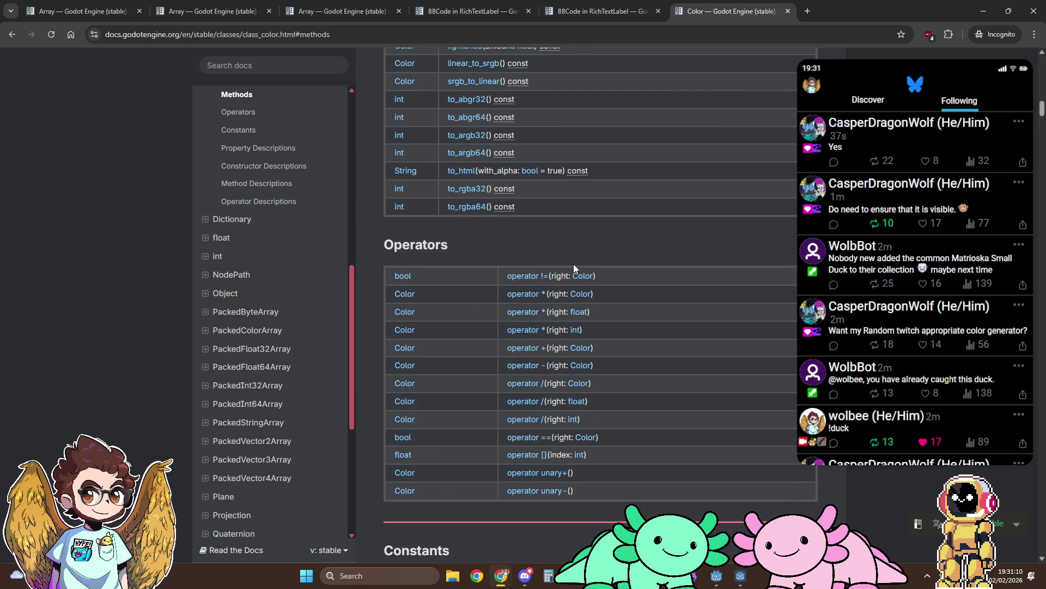
{"action": "scroll", "coordinate": [573, 264], "scroll_direction": "up", "scroll_amount": 4}
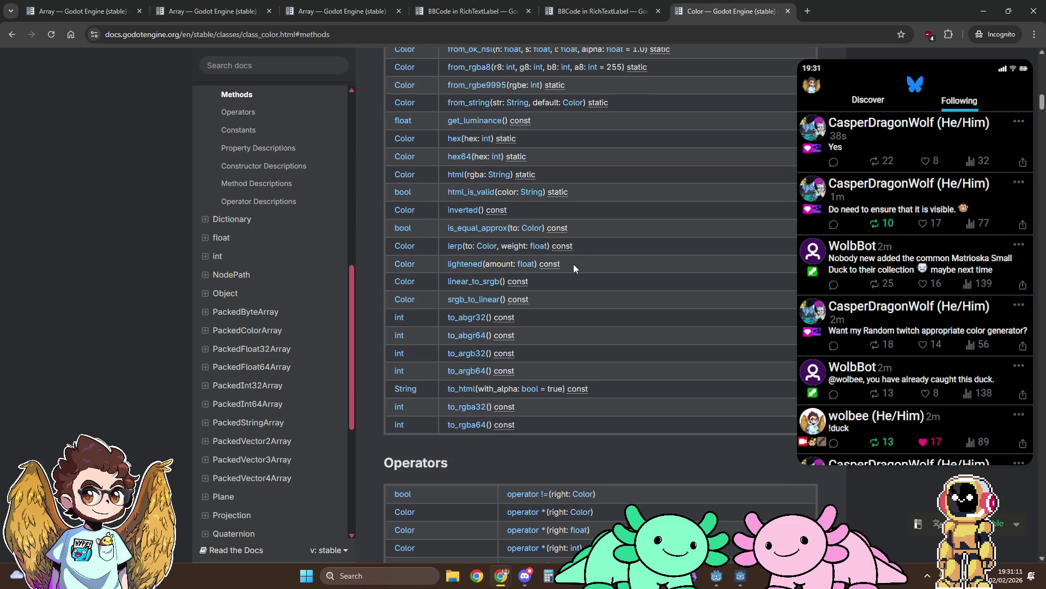
{"action": "left_click", "coordinate": [460, 387]}
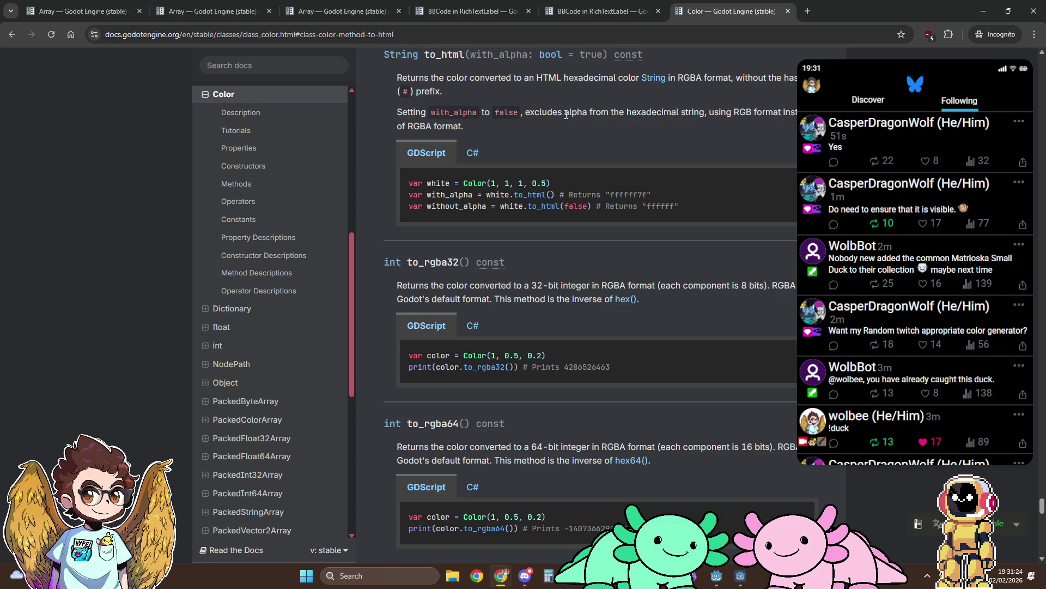
{"action": "key", "text": "alt+Tab"}
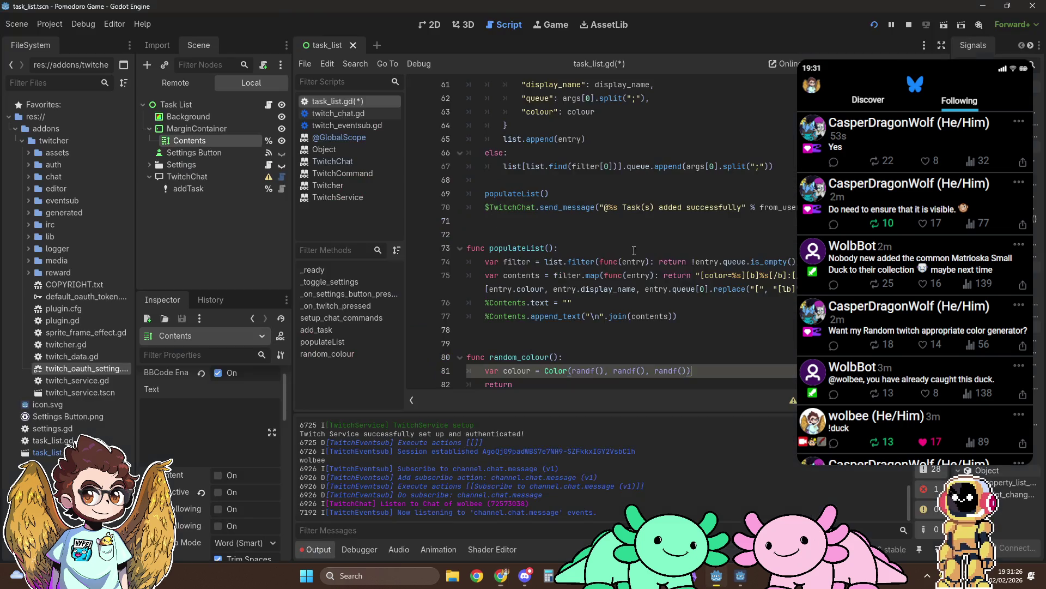
Append .to_html(false) to the Color(...) call on line 81
{"action": "type", "text": ".to"}
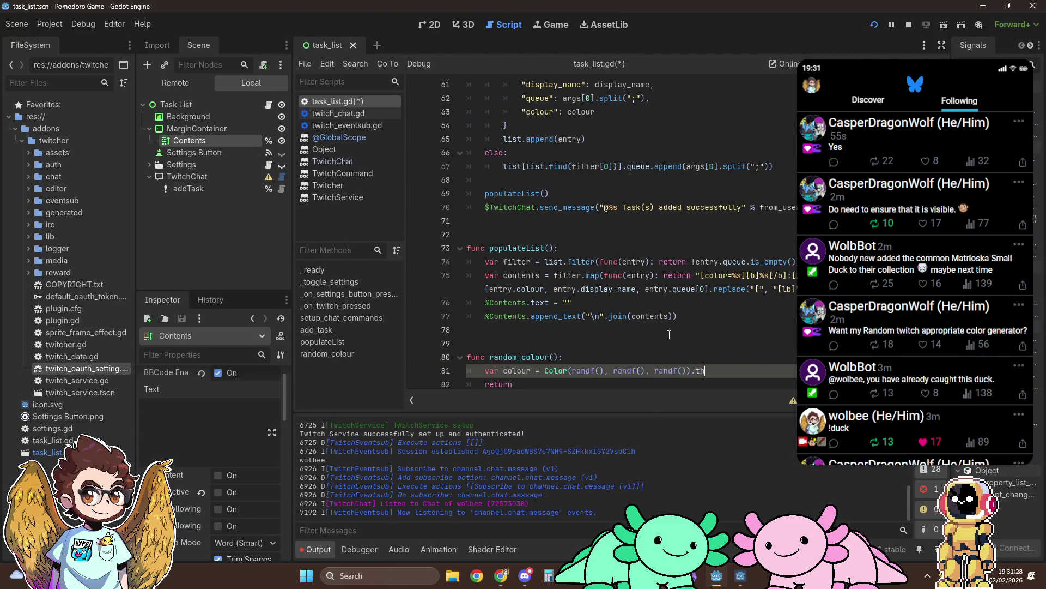
{"action": "key", "text": "Down"}
{"action": "key", "text": "Down"}
{"action": "key", "text": "Down"}
{"action": "key", "text": "Return"}
{"action": "type", "text": "false"}
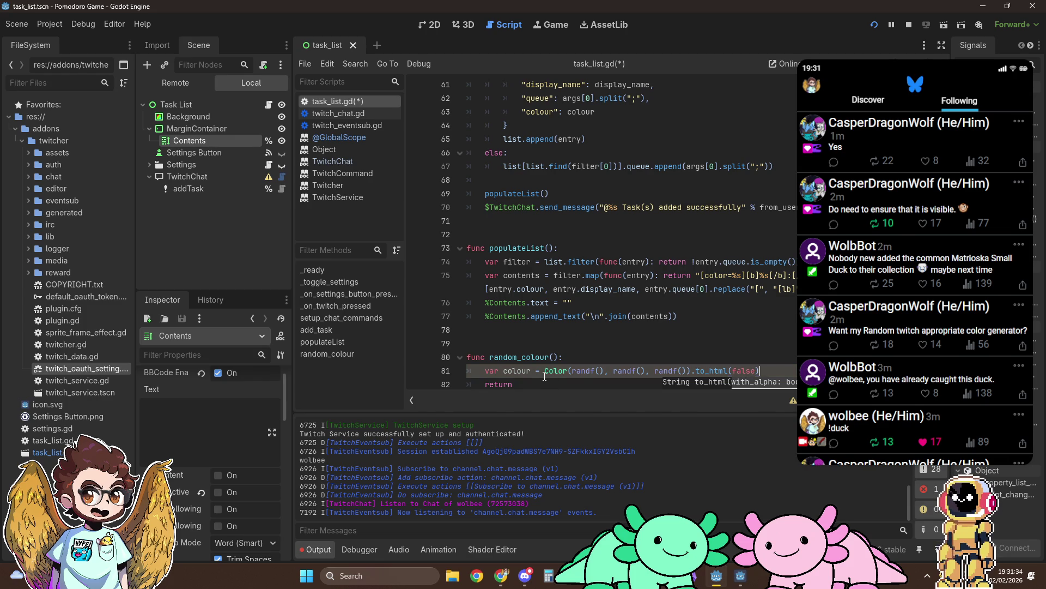
Paste the colour expression into line 55, briefly delete random_colour, then restore the function
{"action": "scroll", "coordinate": [683, 219], "scroll_direction": "up", "scroll_amount": 3}
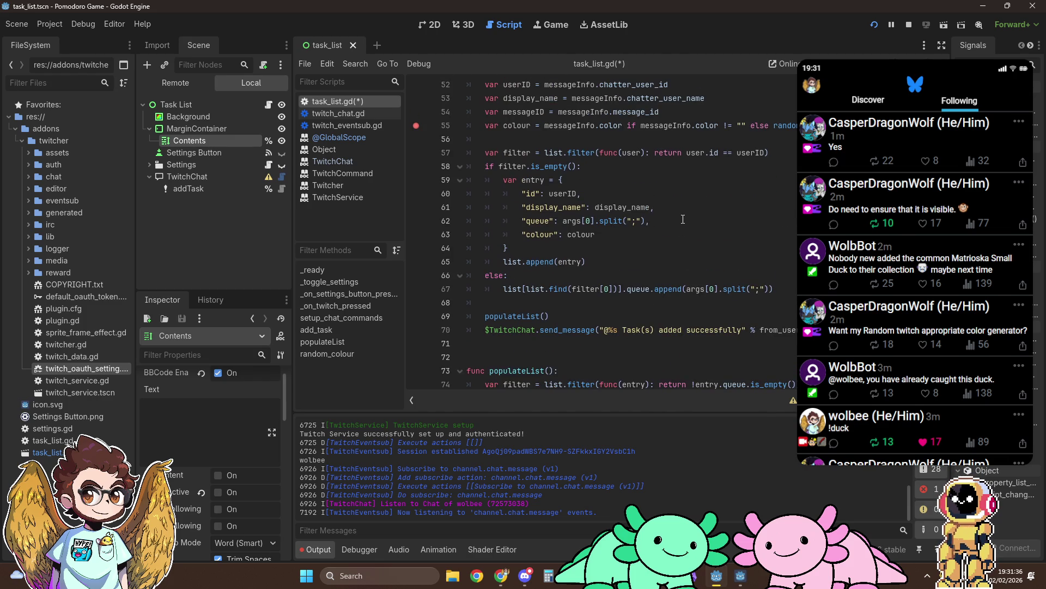
{"action": "left_click", "coordinate": [774, 125]}
{"action": "type", "text": "Color(randf(), randf(), randf()).to_html(false)"}
{"action": "scroll", "coordinate": [725, 243], "scroll_direction": "down", "scroll_amount": 3}
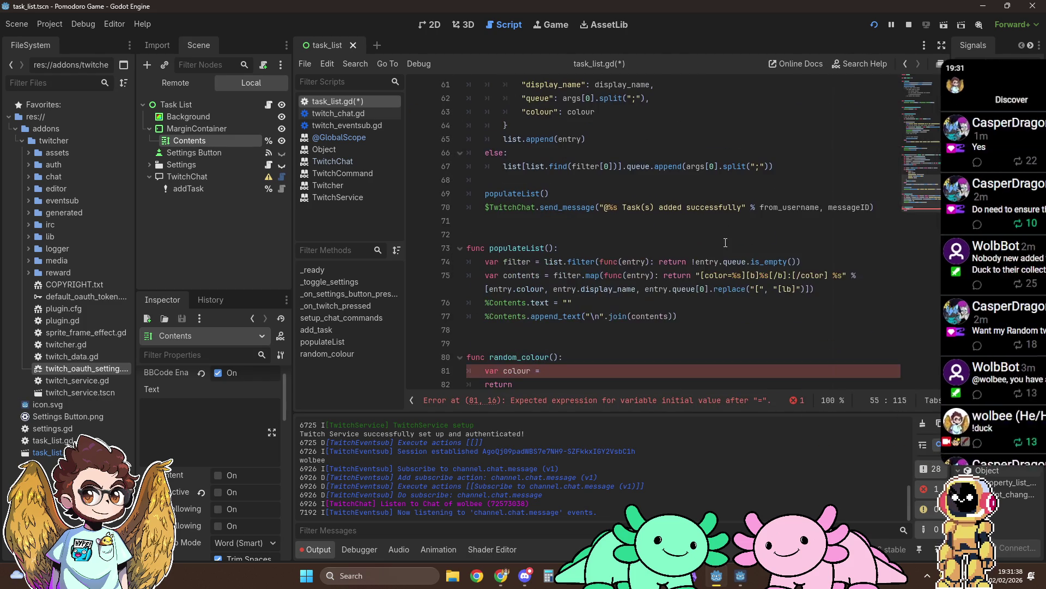
{"action": "left_click_drag", "start_coordinate": [703, 385], "coordinate": [691, 312]}
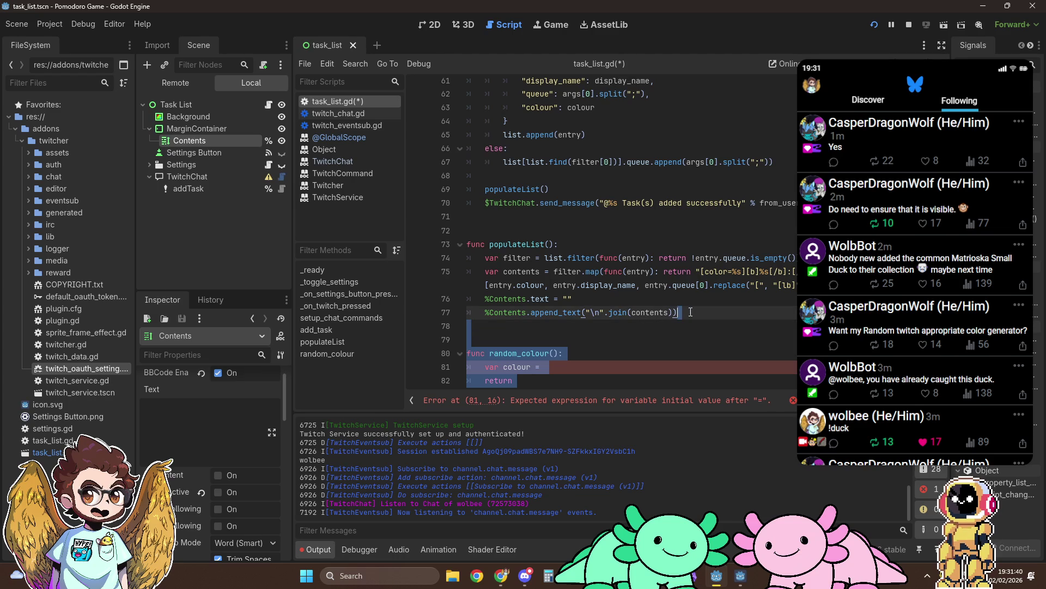
{"action": "key", "text": "BackSpace"}
{"action": "scroll", "coordinate": [703, 294], "scroll_direction": "up", "scroll_amount": 4}
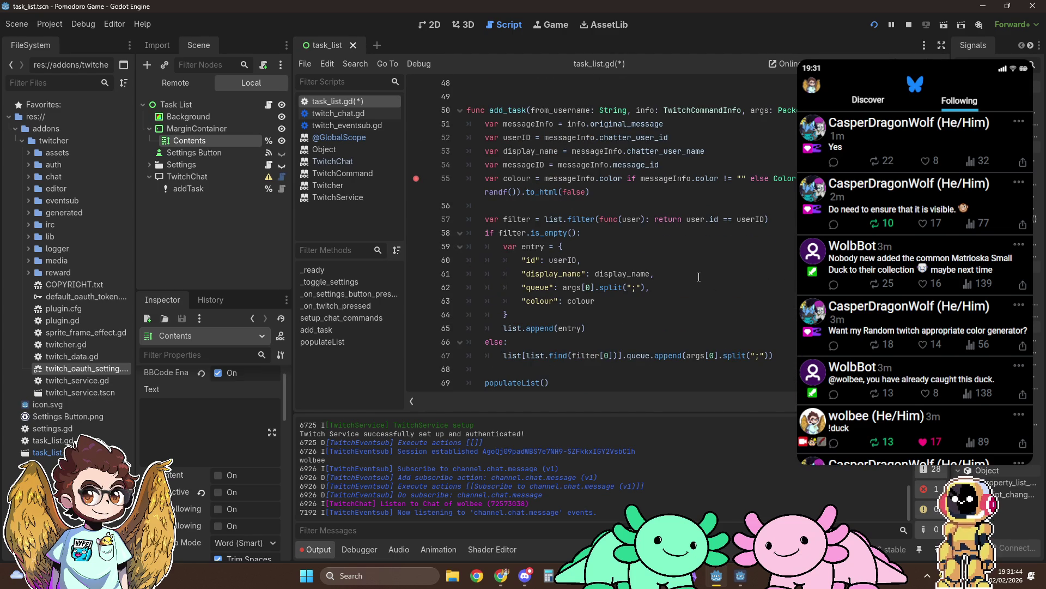
{"action": "left_click", "coordinate": [415, 179]}
{"action": "left_click", "coordinate": [416, 180]}
{"action": "scroll", "coordinate": [583, 229], "scroll_direction": "down", "scroll_amount": 3}
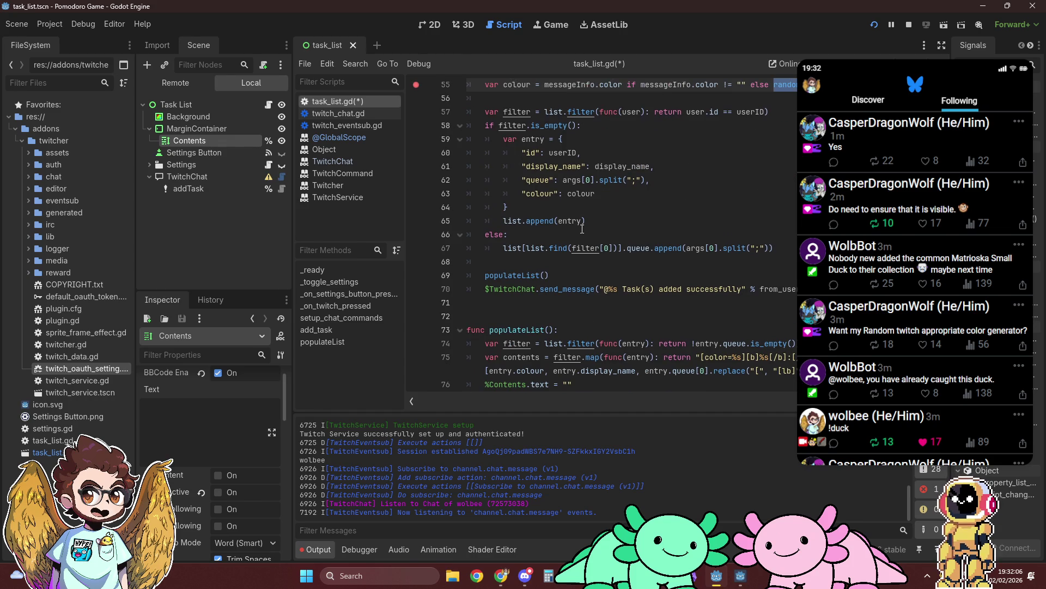
{"action": "scroll", "coordinate": [604, 232], "scroll_direction": "down", "scroll_amount": 2}
{"action": "type", "text": "Color(randf(), randf(), randf()).to_html(false)"}
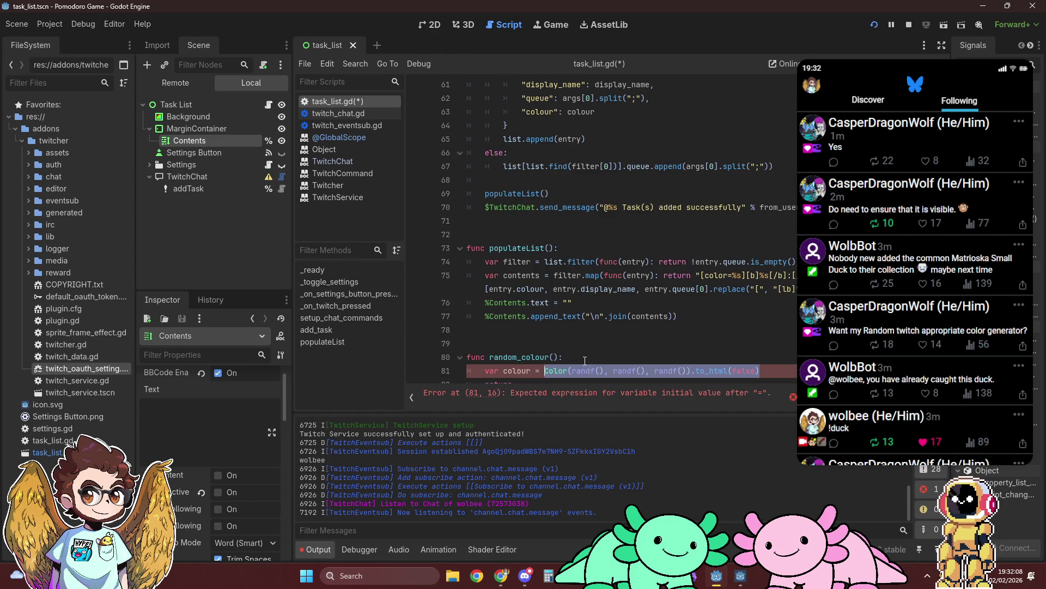
Add print(colour) below the assignment and complete the function's return colour
{"action": "key", "text": "Return"}
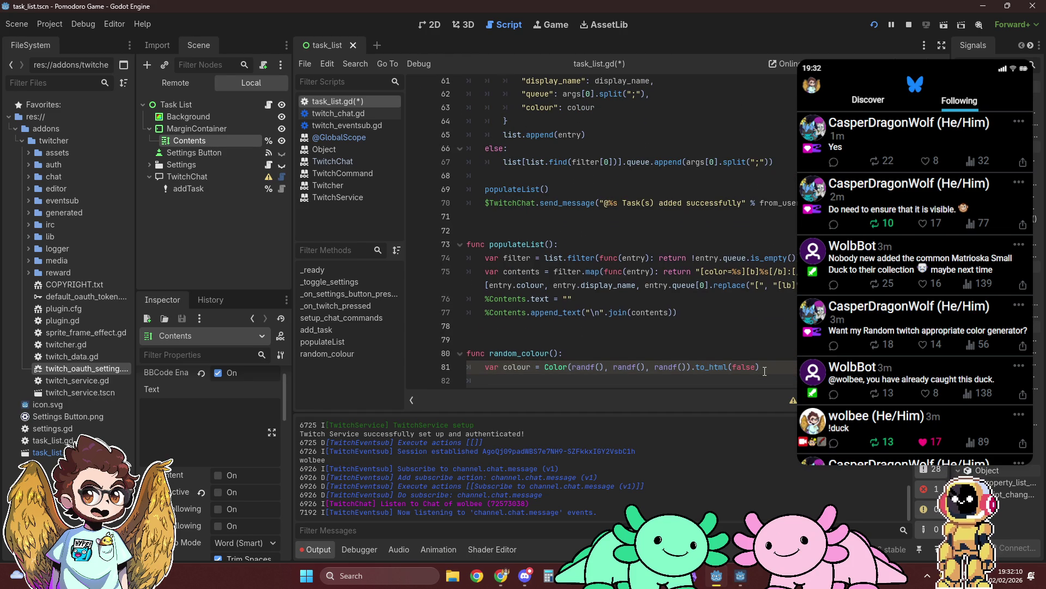
{"action": "type", "text": "print(col"}
{"action": "type", "text": "our"}
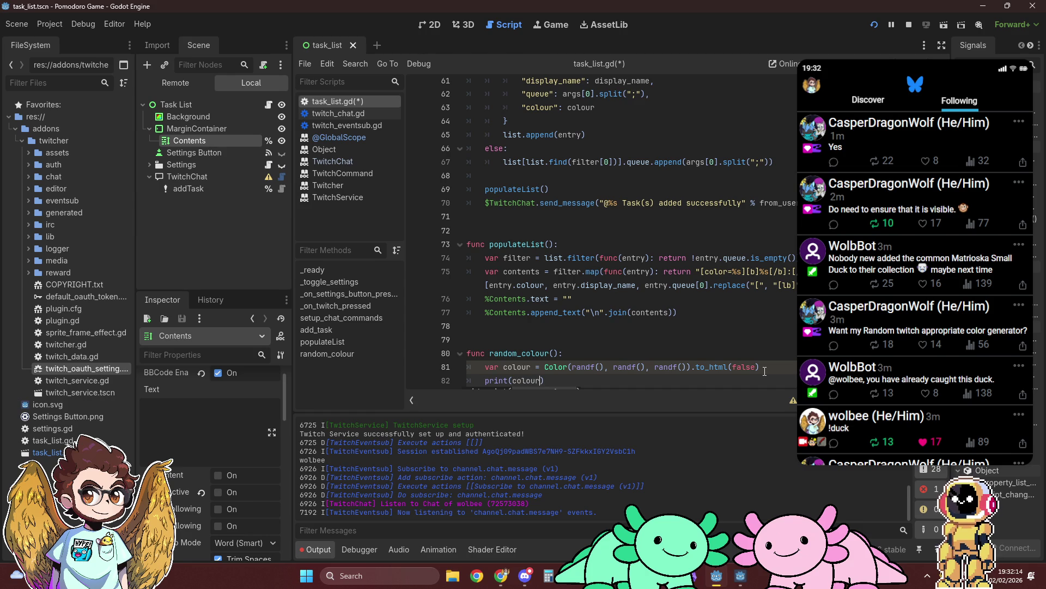
{"action": "scroll", "coordinate": [752, 384], "scroll_direction": "down", "scroll_amount": 1}
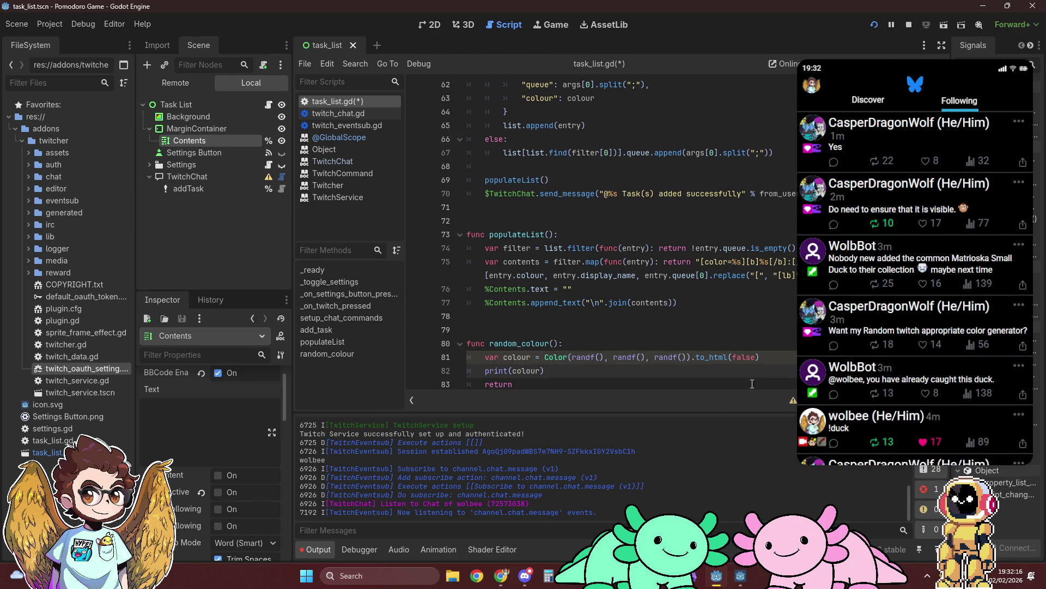
{"action": "left_click", "coordinate": [607, 384]}
{"action": "type", "text": "colour"}
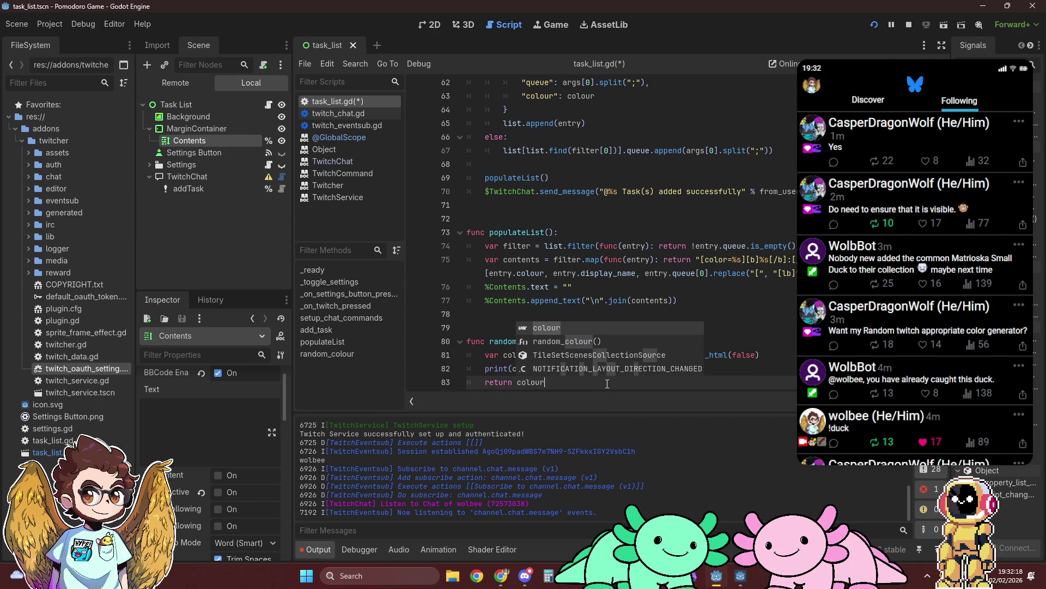
{"action": "left_click", "coordinate": [755, 364]}
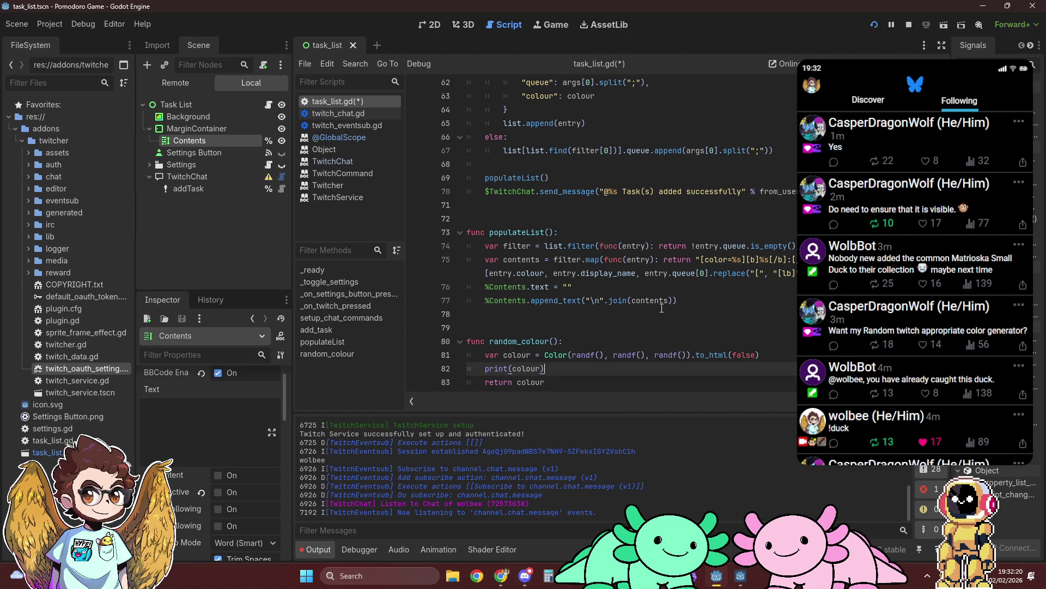
{"action": "scroll", "coordinate": [662, 307], "scroll_direction": "up", "scroll_amount": 6}
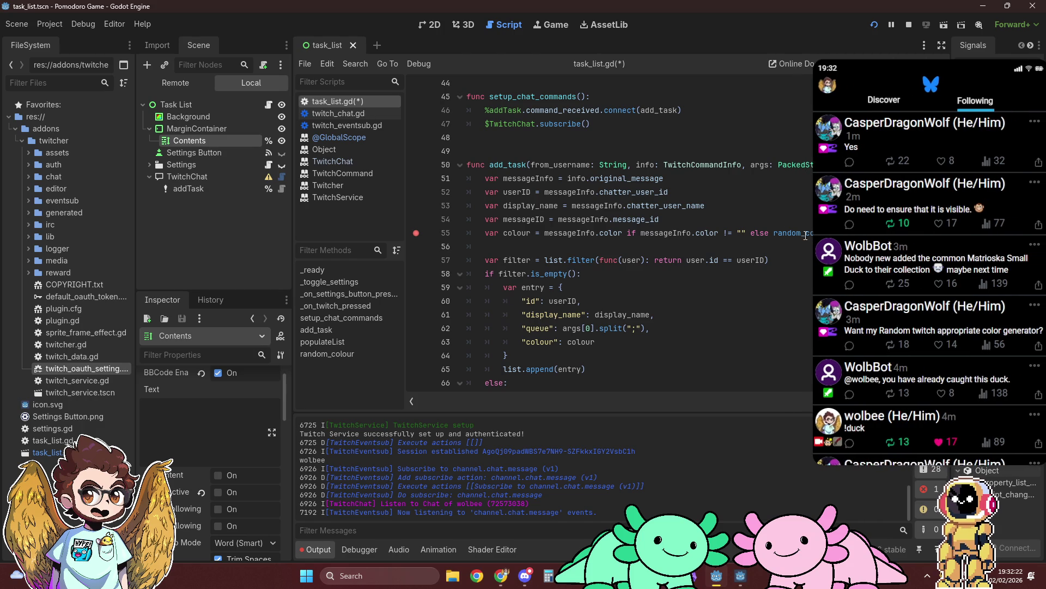
{"action": "scroll", "coordinate": [711, 244], "scroll_direction": "down", "scroll_amount": 3}
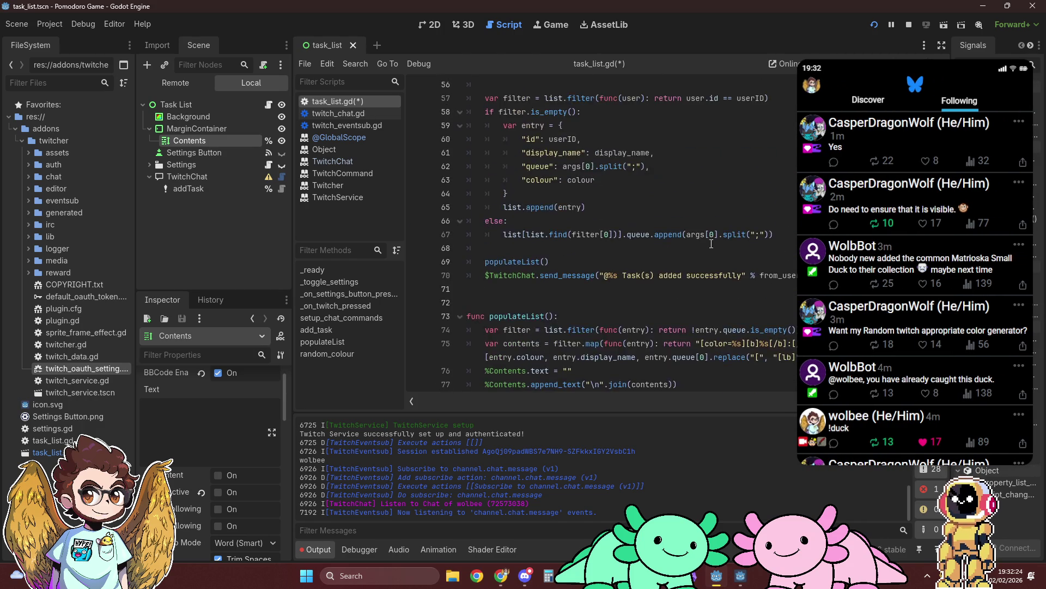
{"action": "scroll", "coordinate": [418, 160], "scroll_direction": "up", "scroll_amount": 2}
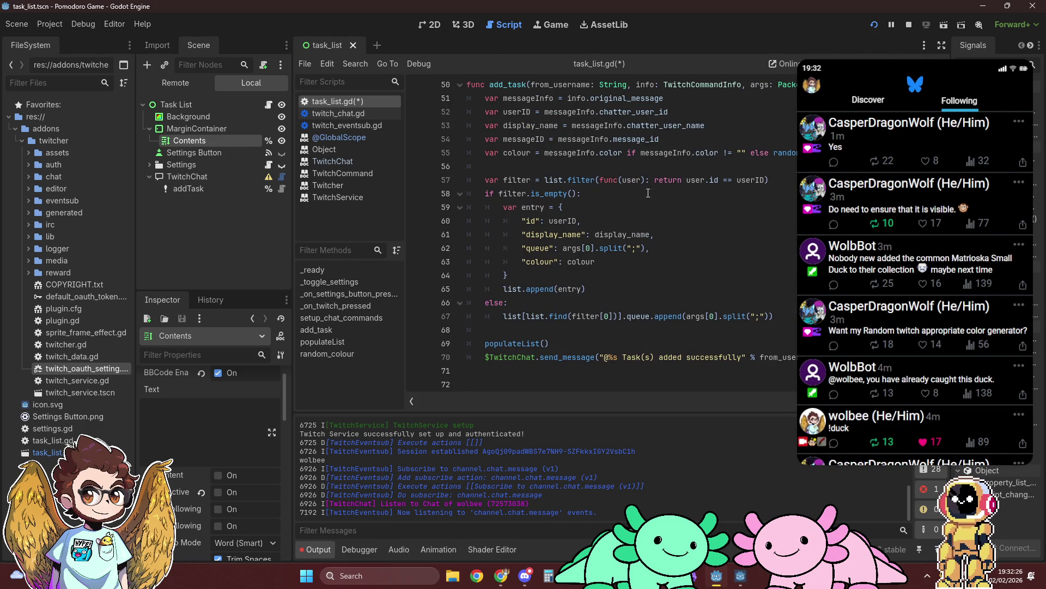
{"action": "scroll", "coordinate": [670, 201], "scroll_direction": "down", "scroll_amount": 4}
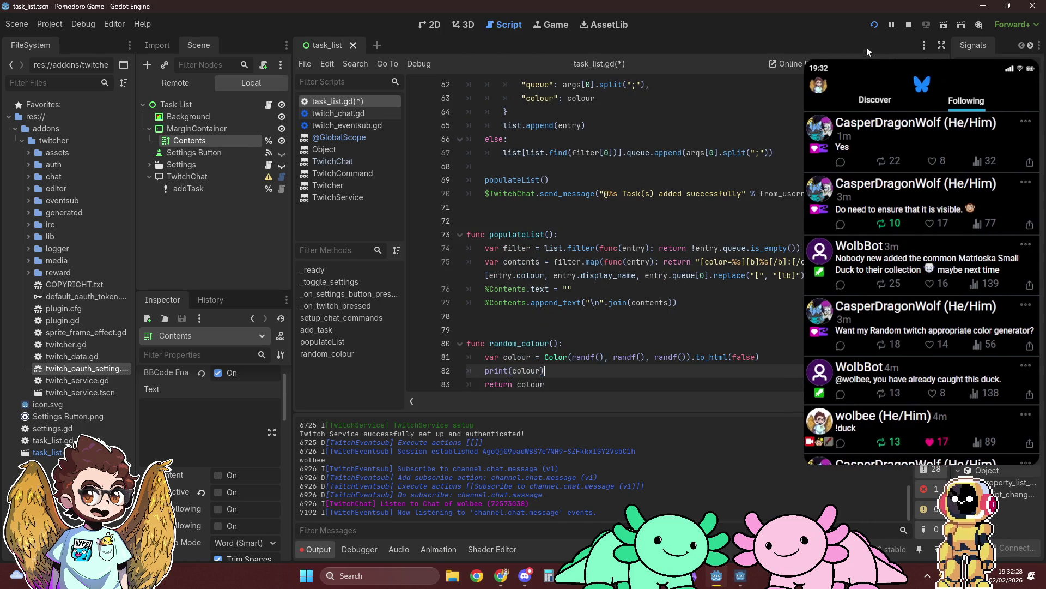
Save and run the project with F5, close Chrome's Login tab, and check the d0c822 output
{"action": "key", "text": "F5"}
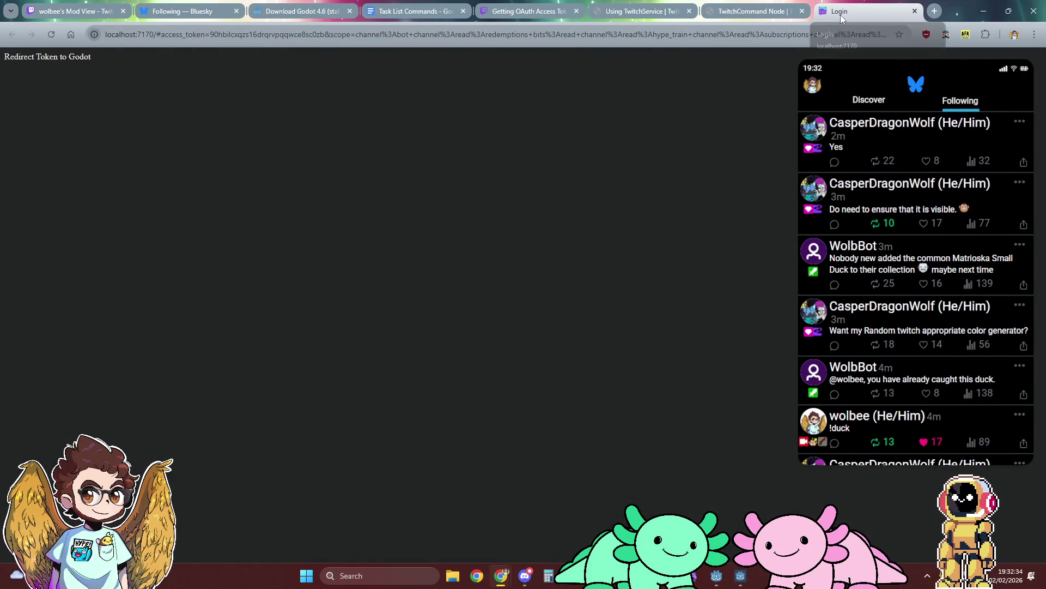
{"action": "middle_click", "coordinate": [841, 18]}
{"action": "left_click", "coordinate": [733, 574]}
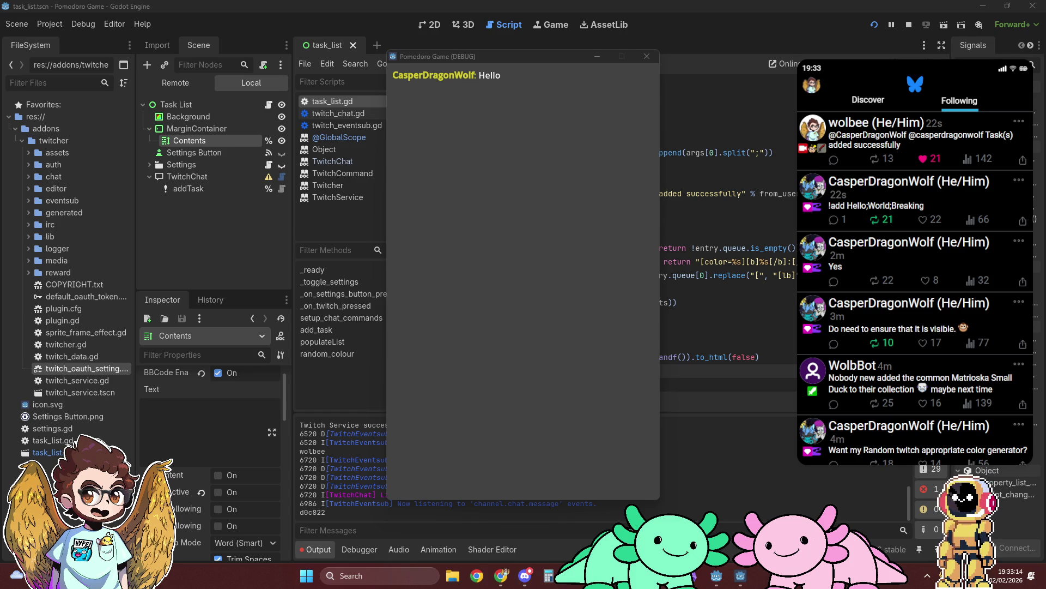
{"action": "left_click", "coordinate": [666, 237]}
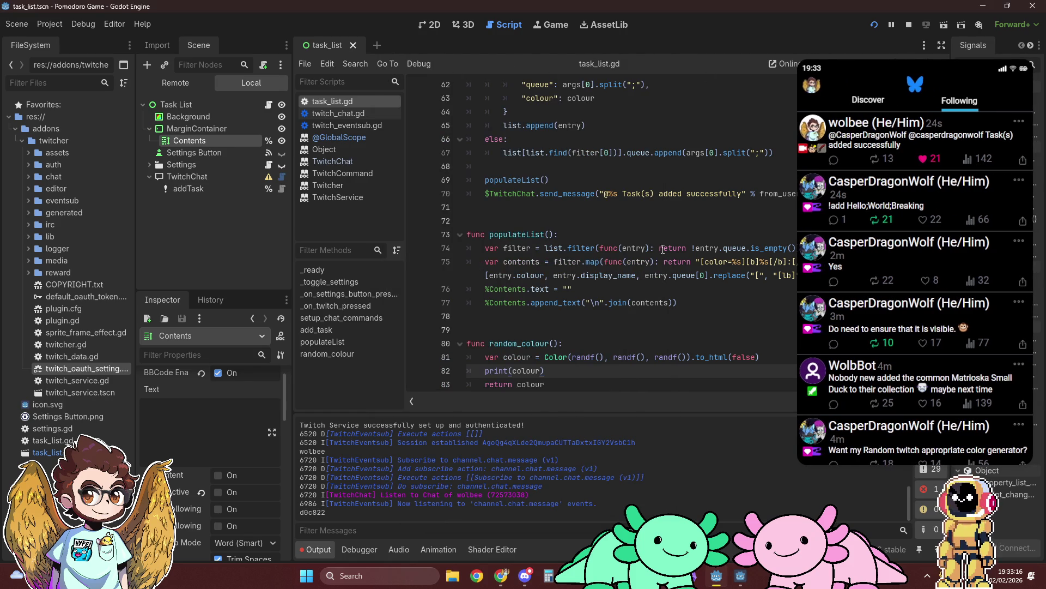
{"action": "scroll", "coordinate": [651, 276], "scroll_direction": "up", "scroll_amount": 7}
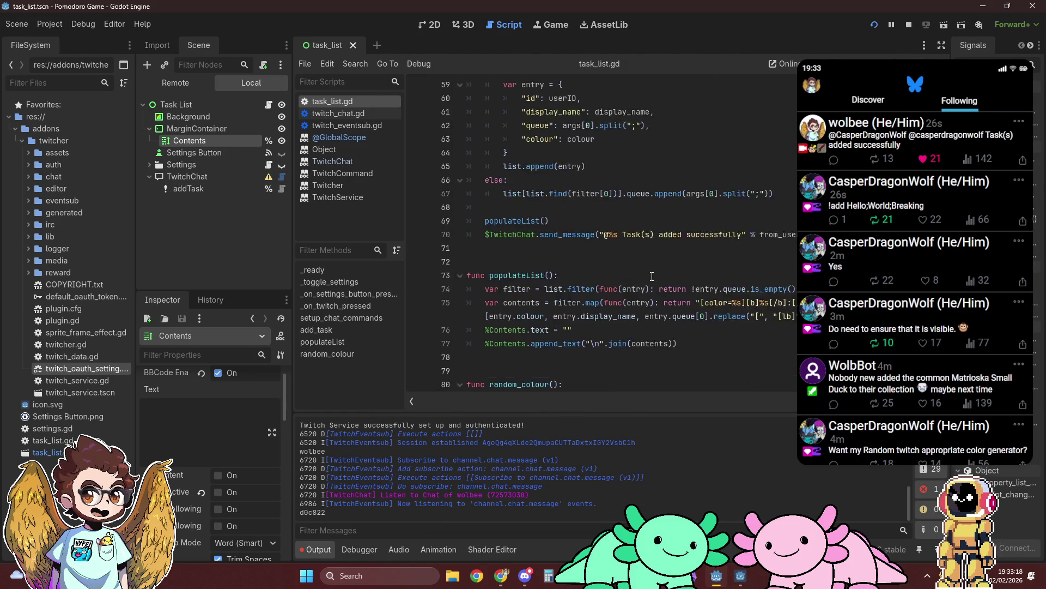
{"action": "scroll", "coordinate": [652, 276], "scroll_direction": "up", "scroll_amount": 2}
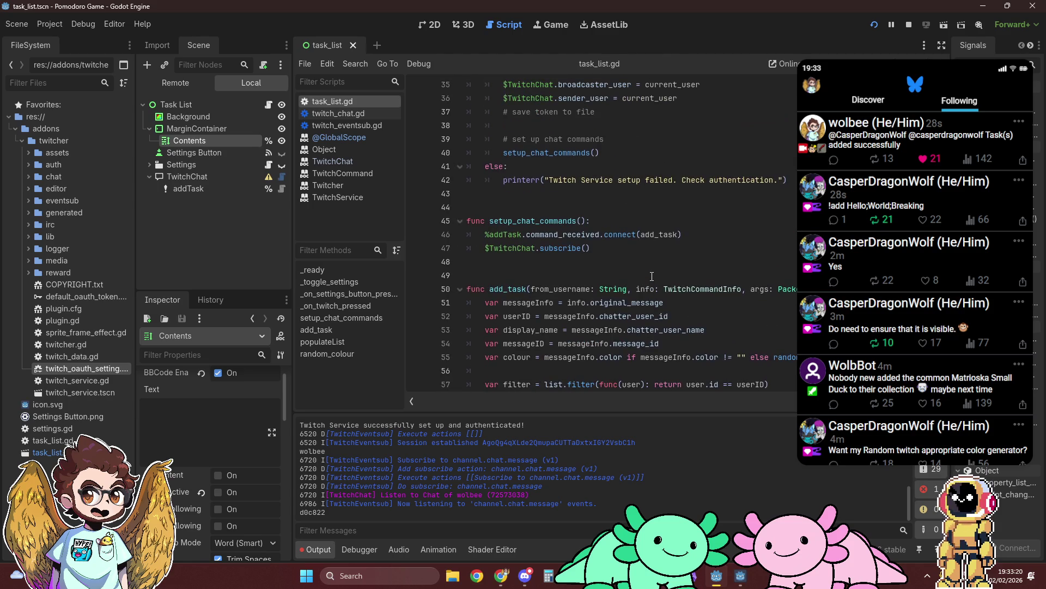
{"action": "scroll", "coordinate": [652, 277], "scroll_direction": "down", "scroll_amount": 9}
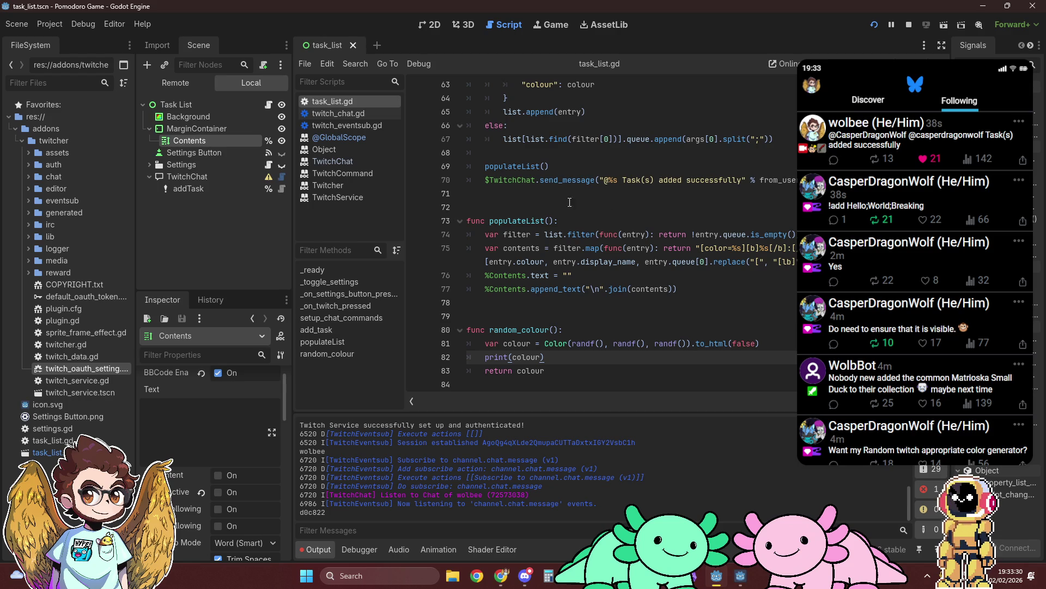
{"action": "scroll", "coordinate": [583, 248], "scroll_direction": "up", "scroll_amount": 5}
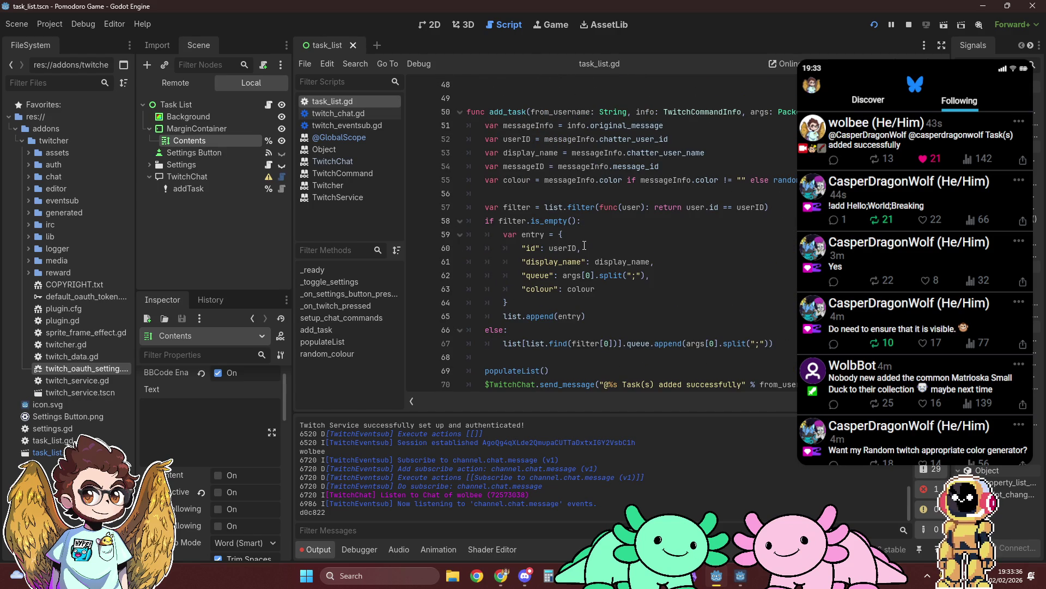
{"action": "scroll", "coordinate": [584, 245], "scroll_direction": "down", "scroll_amount": 3}
{"action": "scroll", "coordinate": [584, 245], "scroll_direction": "up", "scroll_amount": 3}
{"action": "scroll", "coordinate": [585, 246], "scroll_direction": "up", "scroll_amount": 1}
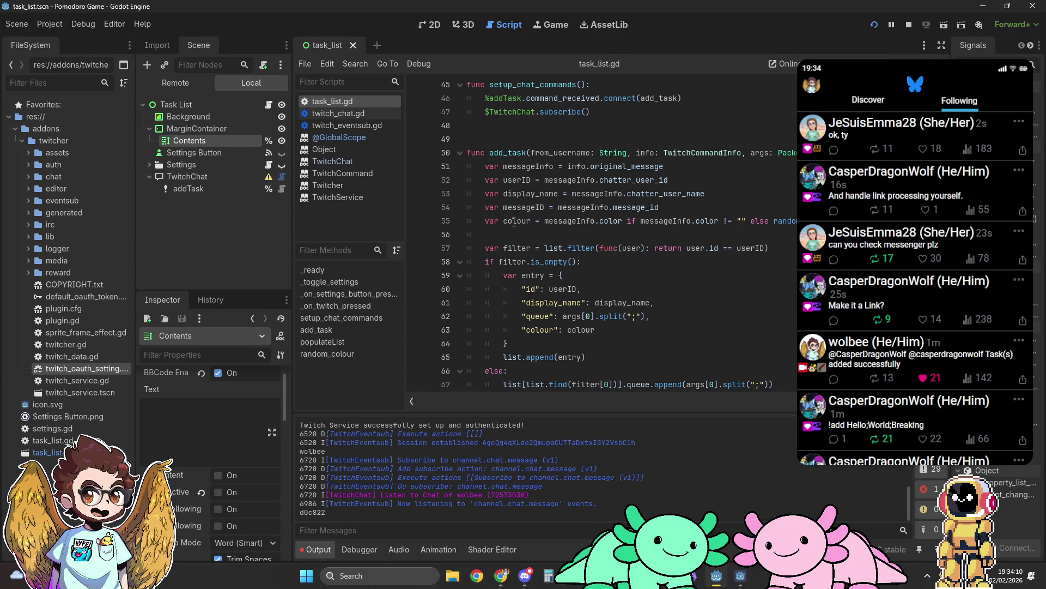
{"action": "mouse_move", "coordinate": [576, 329]}
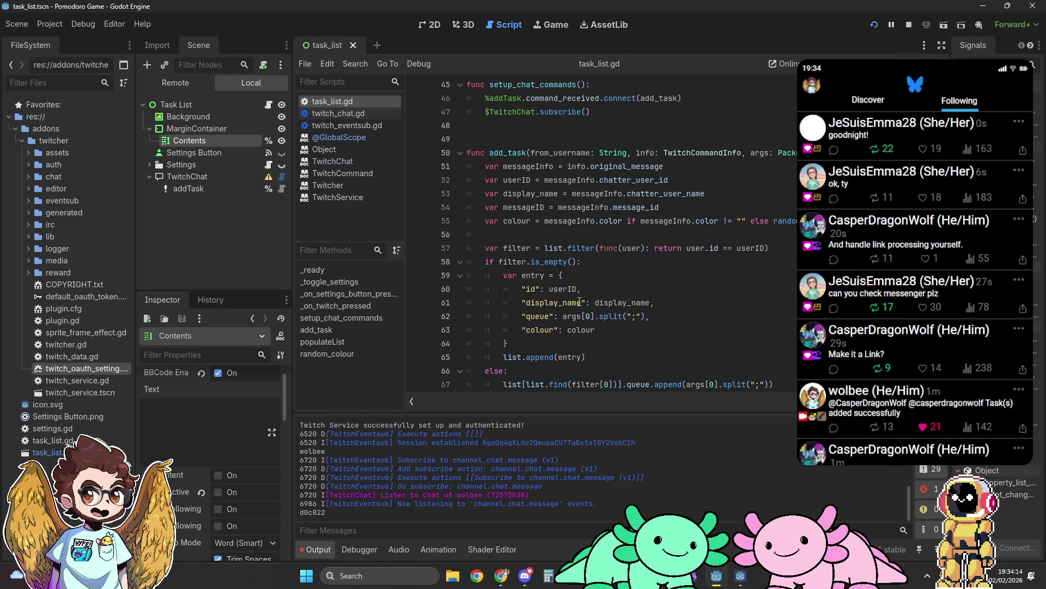
{"action": "scroll", "coordinate": [564, 207], "scroll_direction": "down", "scroll_amount": 2}
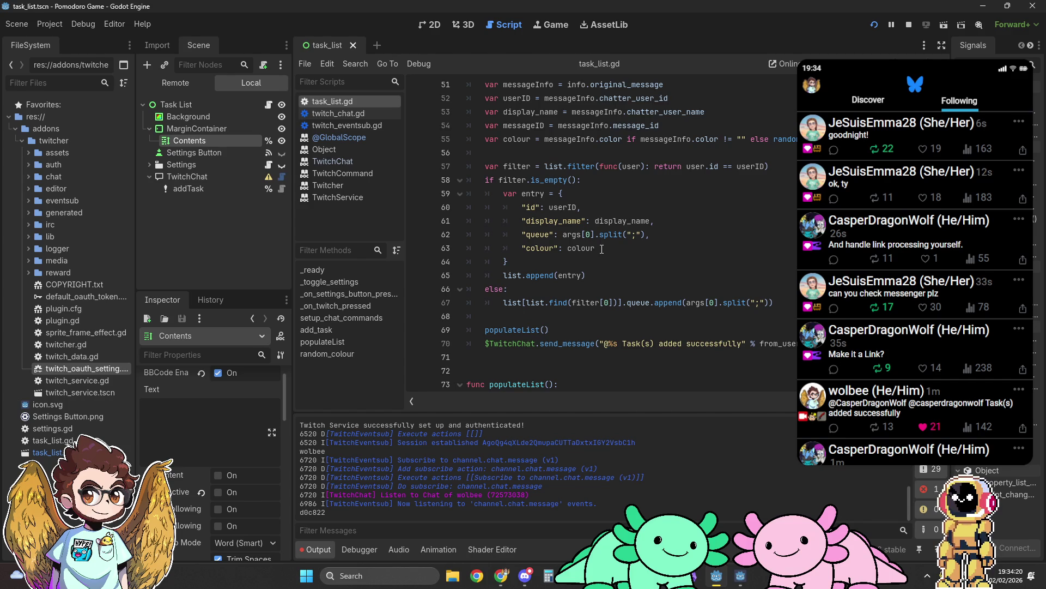
{"action": "scroll", "coordinate": [602, 248], "scroll_direction": "down", "scroll_amount": 1}
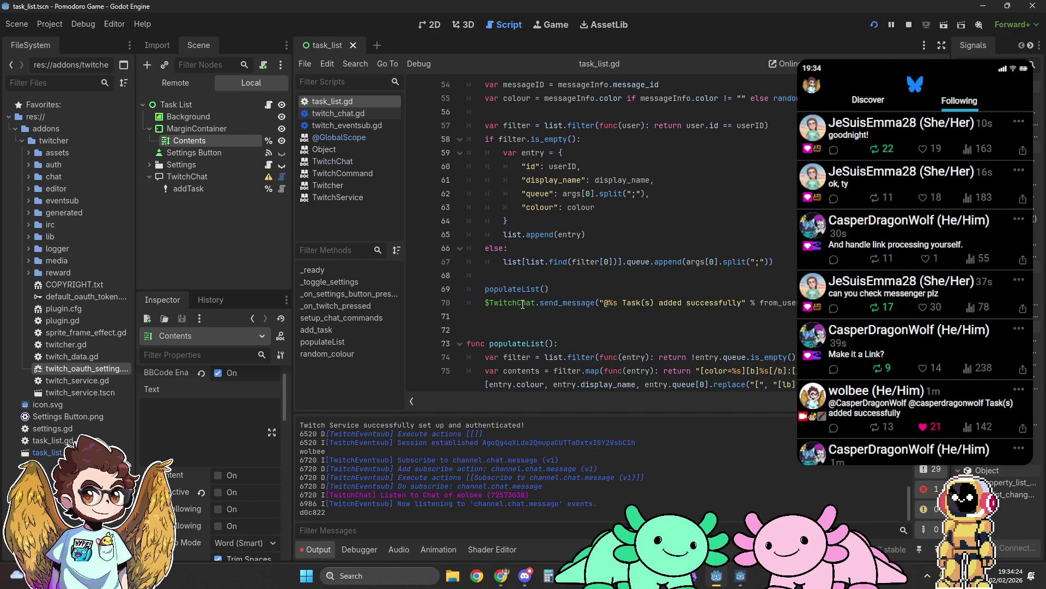
{"action": "scroll", "coordinate": [523, 304], "scroll_direction": "down", "scroll_amount": 1}
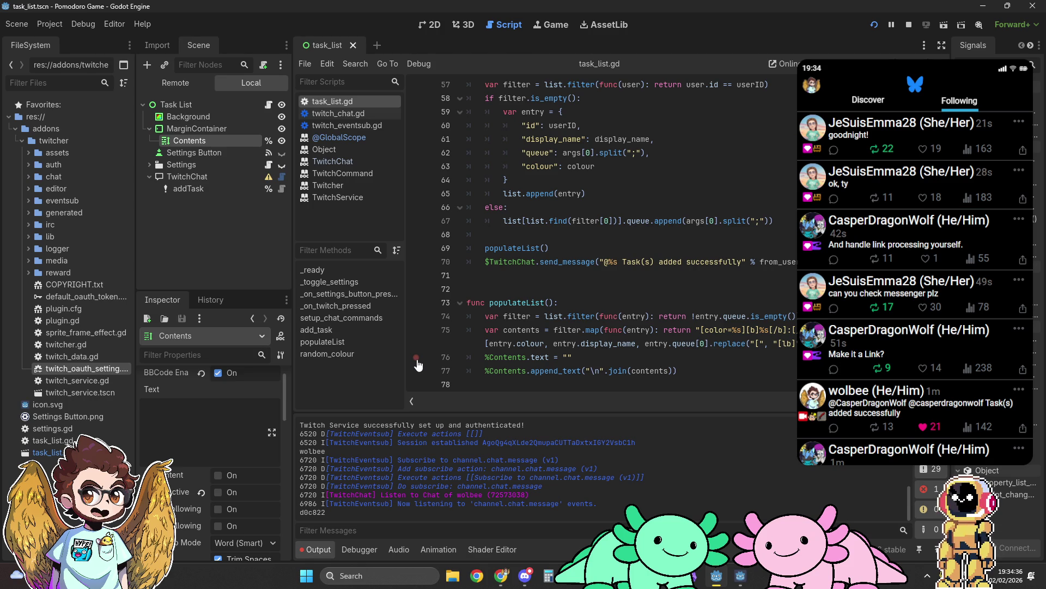
Halt the game at the line 76 breakpoint and expand filter's first task entry and its queue
{"action": "left_click", "coordinate": [749, 583]}
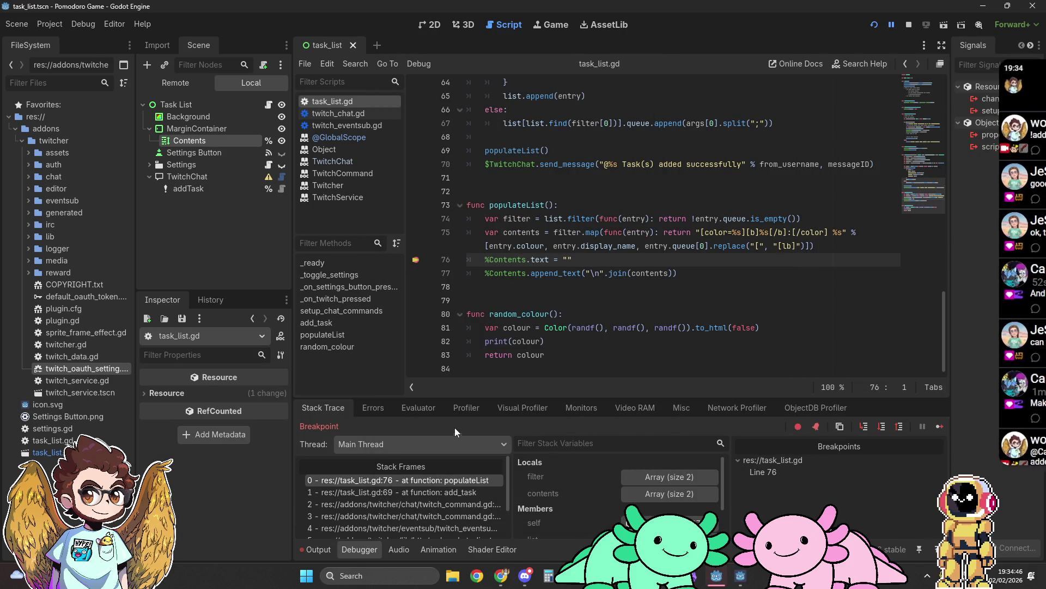
{"action": "left_click", "coordinate": [656, 479]}
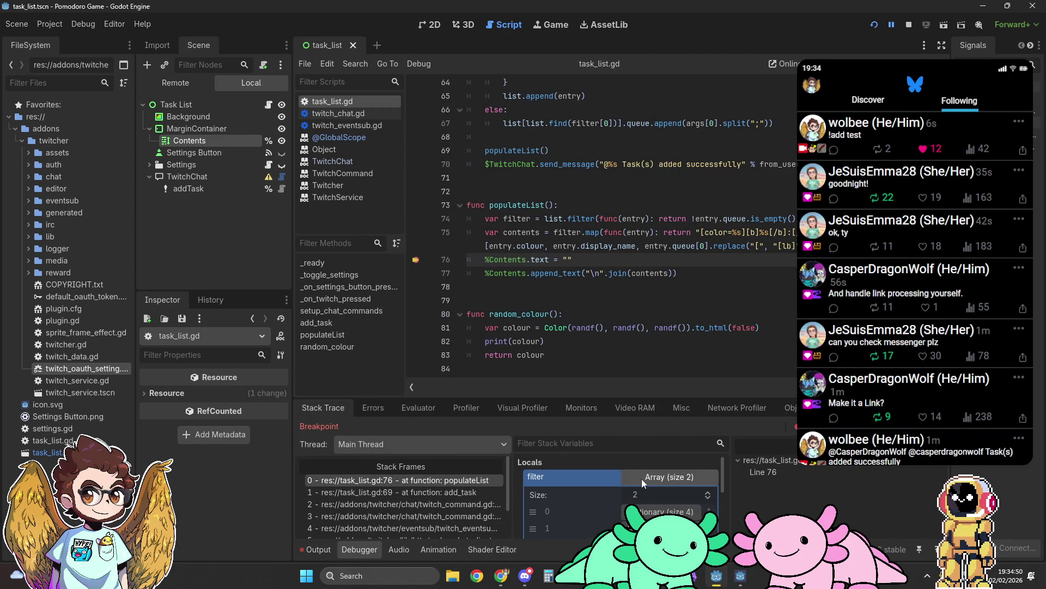
{"action": "left_click", "coordinate": [649, 492]}
{"action": "scroll", "coordinate": [595, 497], "scroll_direction": "down", "scroll_amount": 4}
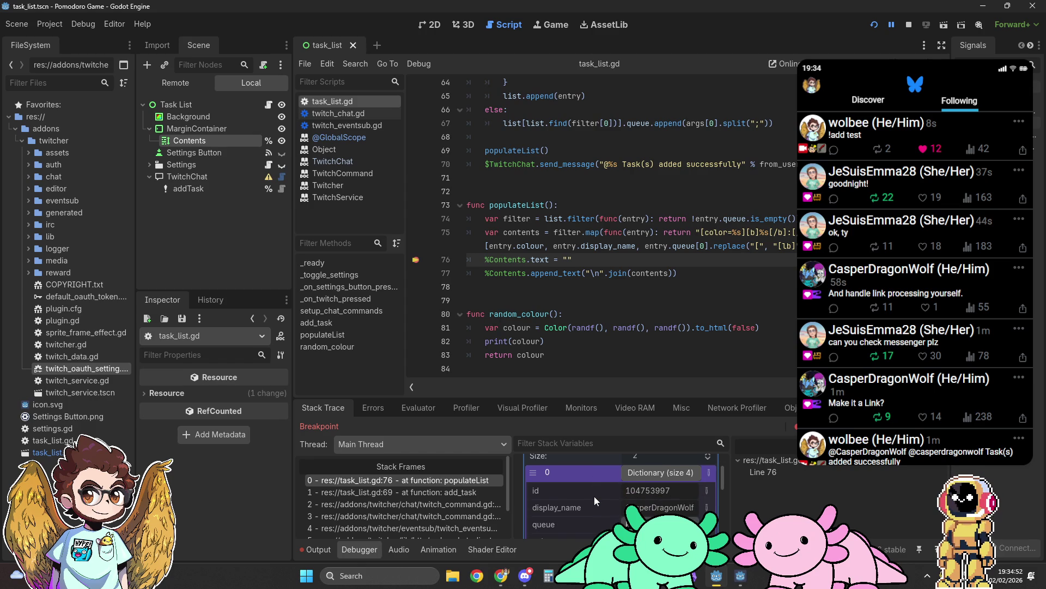
{"action": "left_click", "coordinate": [638, 492]}
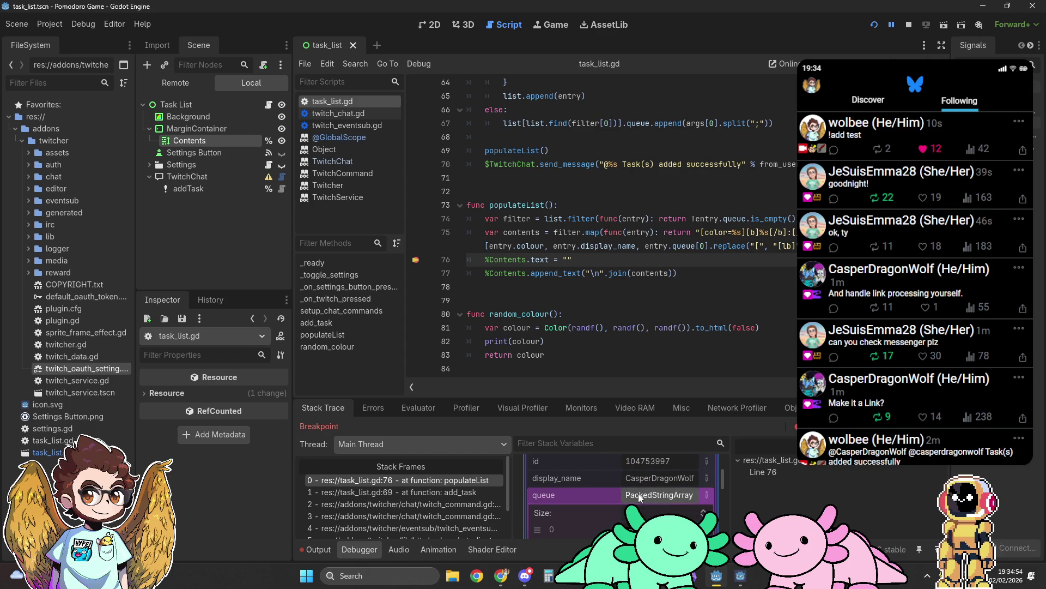
{"action": "scroll", "coordinate": [587, 494], "scroll_direction": "down", "scroll_amount": 3}
{"action": "scroll", "coordinate": [587, 494], "scroll_direction": "up", "scroll_amount": 1}
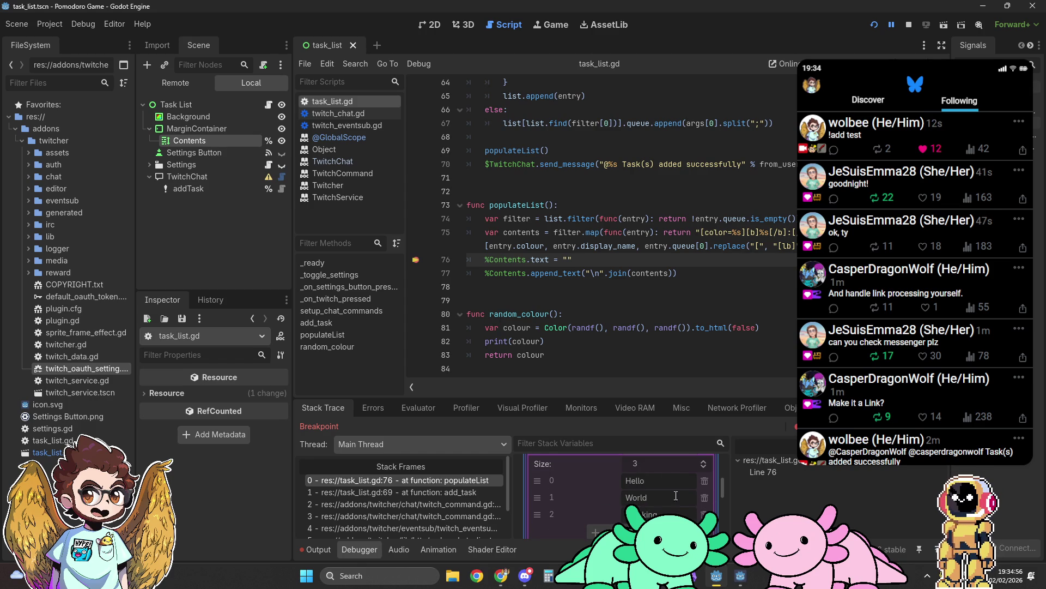
{"action": "scroll", "coordinate": [587, 493], "scroll_direction": "up", "scroll_amount": 2}
{"action": "scroll", "coordinate": [584, 495], "scroll_direction": "down", "scroll_amount": 3}
{"action": "scroll", "coordinate": [583, 495], "scroll_direction": "up", "scroll_amount": 3}
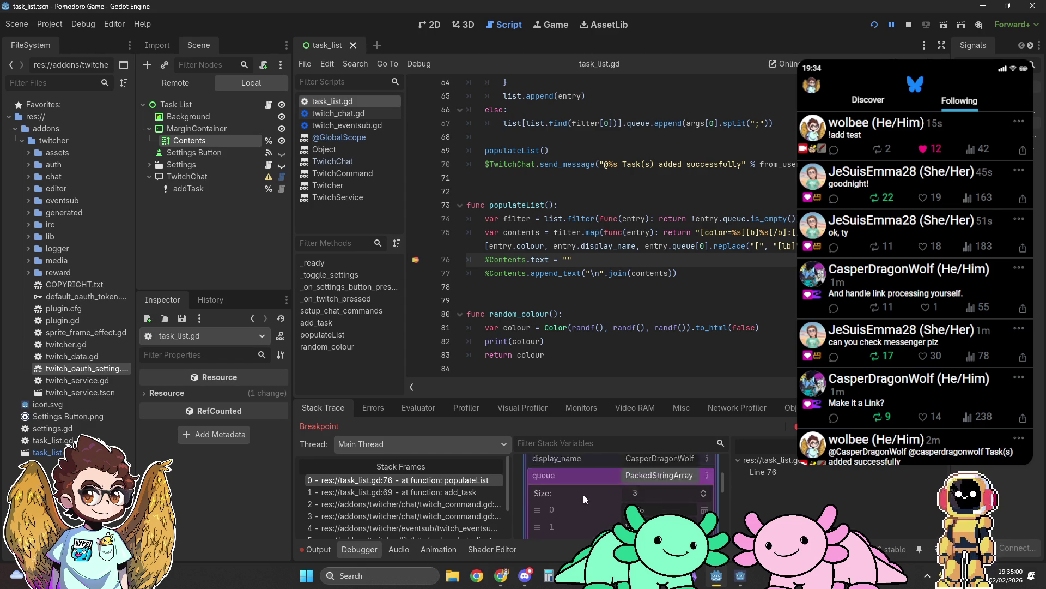
Collapse the queue, inspect another task entry's fields, and collapse the filter array
{"action": "left_click", "coordinate": [653, 483]}
{"action": "scroll", "coordinate": [605, 486], "scroll_direction": "down", "scroll_amount": 2}
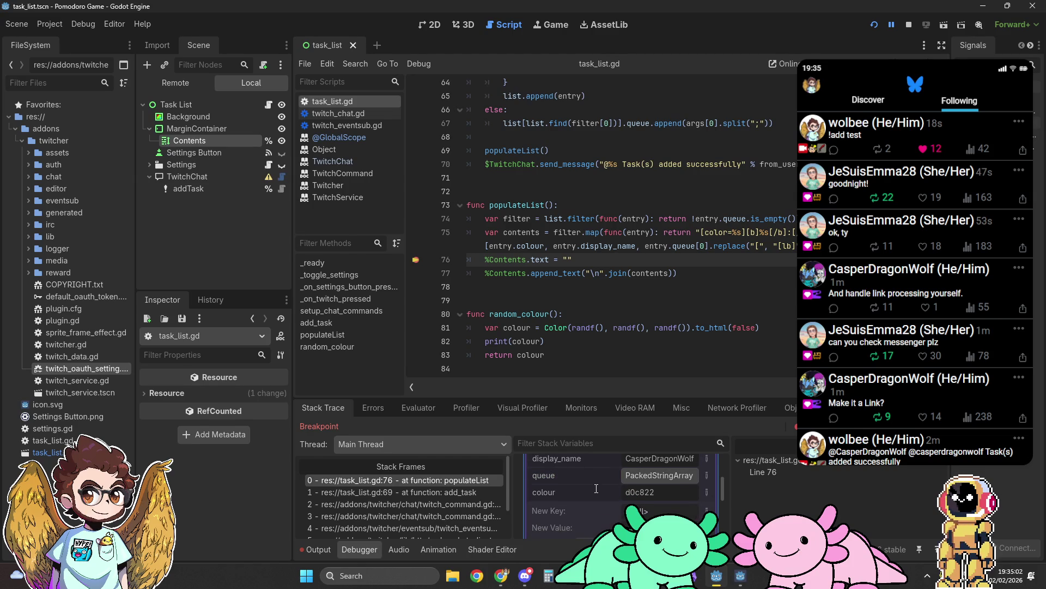
{"action": "scroll", "coordinate": [664, 481], "scroll_direction": "up", "scroll_amount": 2}
{"action": "left_click", "coordinate": [654, 500]}
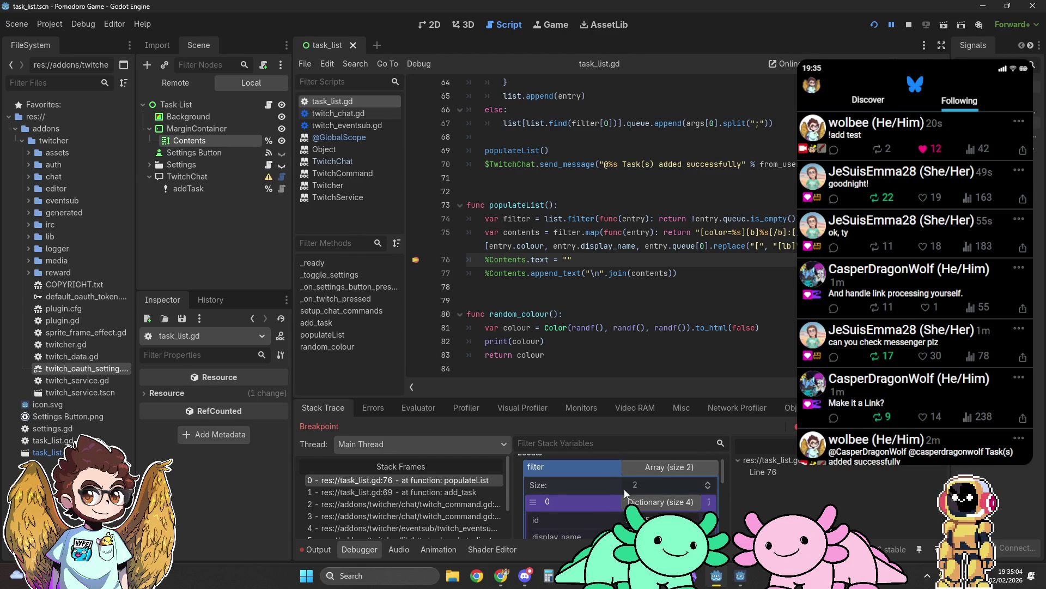
{"action": "left_click", "coordinate": [642, 493]}
{"action": "scroll", "coordinate": [583, 493], "scroll_direction": "down", "scroll_amount": 3}
{"action": "scroll", "coordinate": [633, 491], "scroll_direction": "up", "scroll_amount": 2}
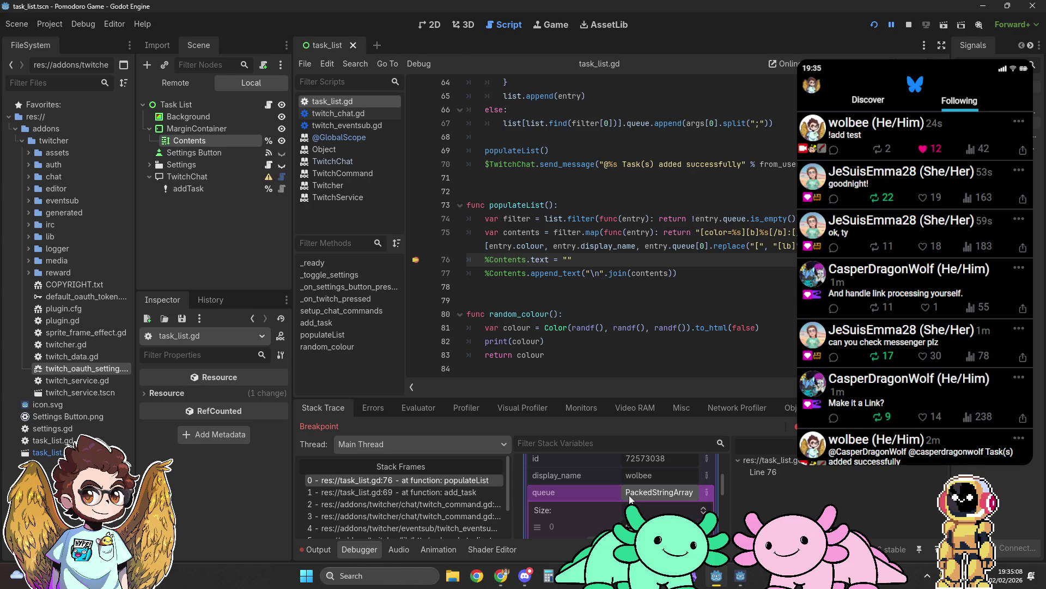
{"action": "left_click", "coordinate": [630, 490]}
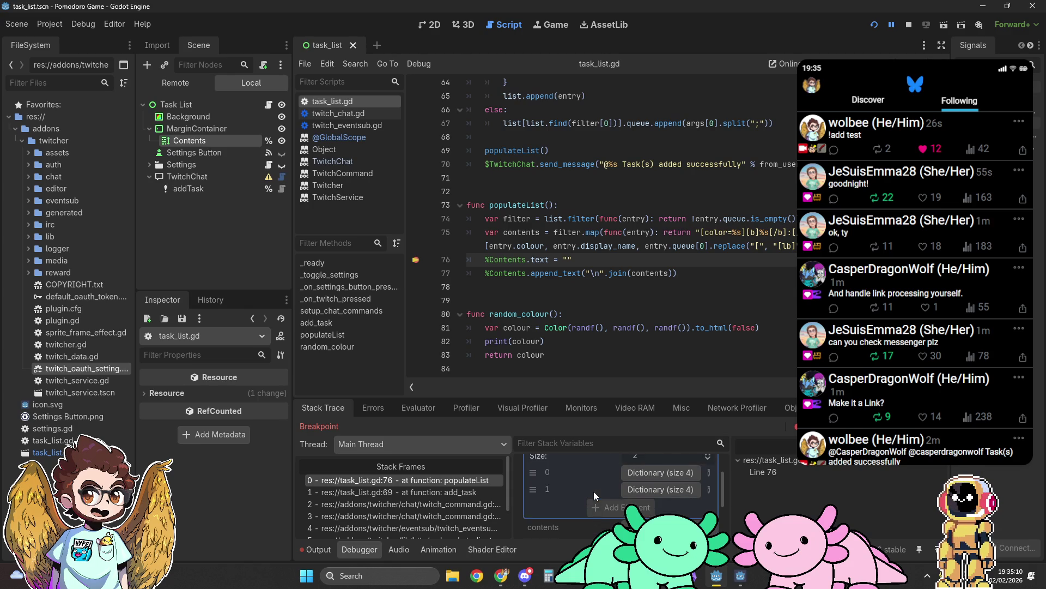
{"action": "scroll", "coordinate": [594, 492], "scroll_direction": "up", "scroll_amount": 2}
{"action": "left_click", "coordinate": [648, 482]}
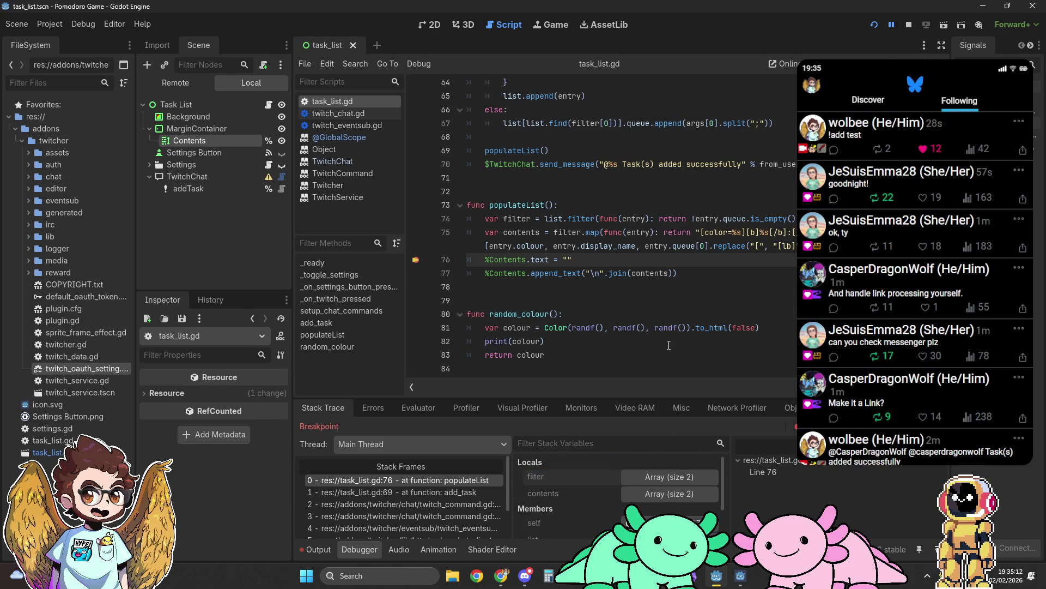
Resume the paused game from the debugger, continuing past the from_json error
{"action": "left_click", "coordinate": [740, 578]}
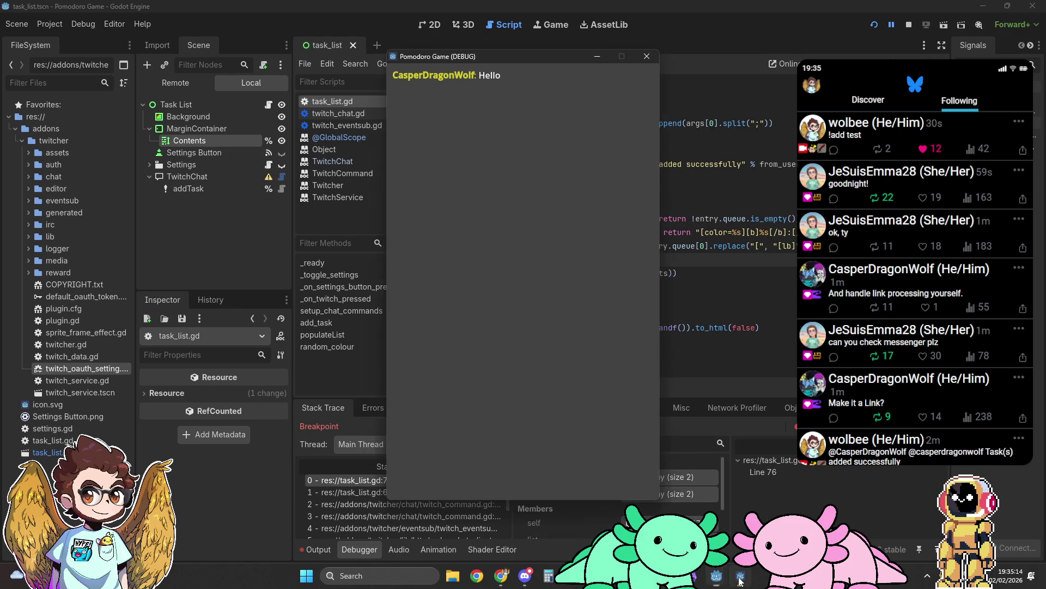
{"action": "left_click", "coordinate": [740, 579]}
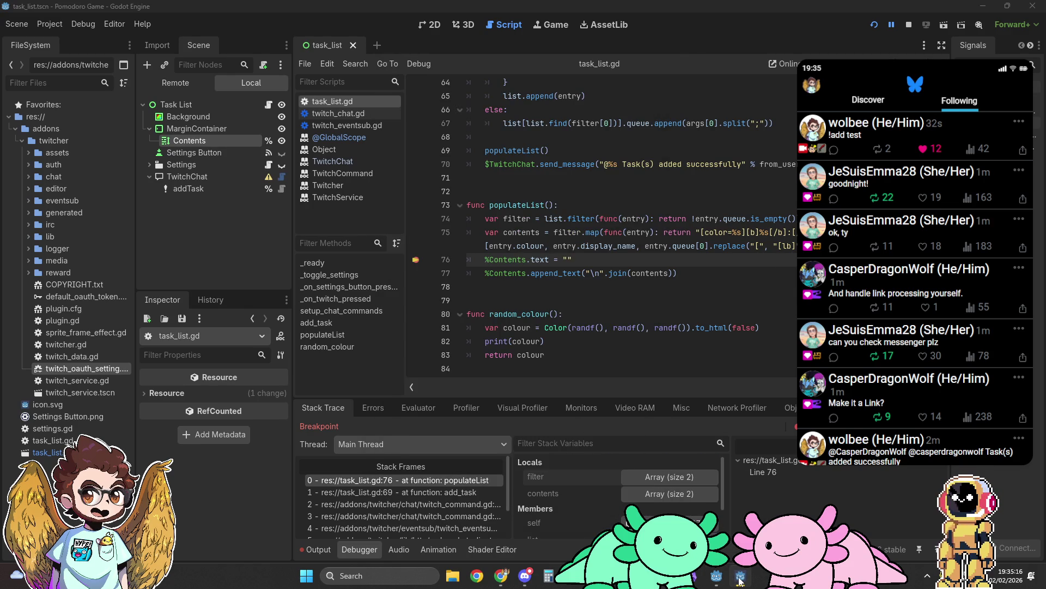
{"action": "left_click", "coordinate": [944, 428]}
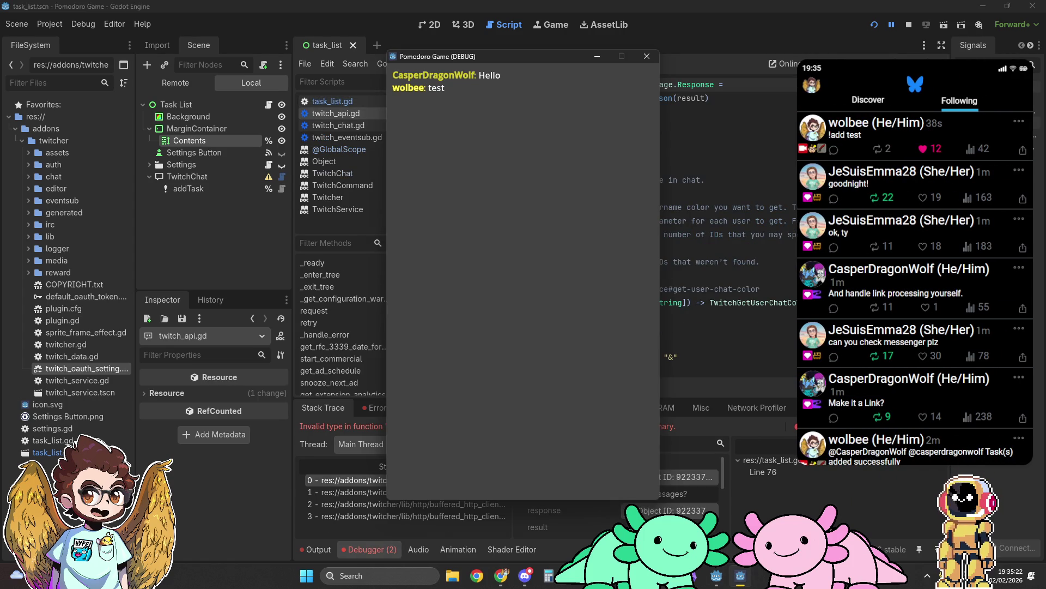
{"action": "left_click", "coordinate": [996, 458]}
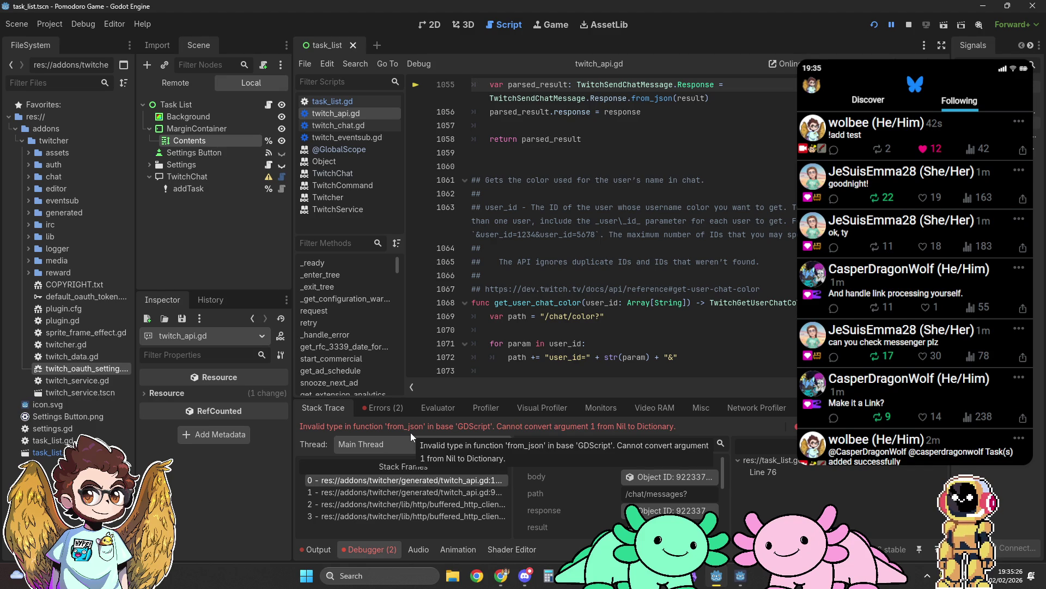
{"action": "scroll", "coordinate": [682, 220], "scroll_direction": "up", "scroll_amount": 2}
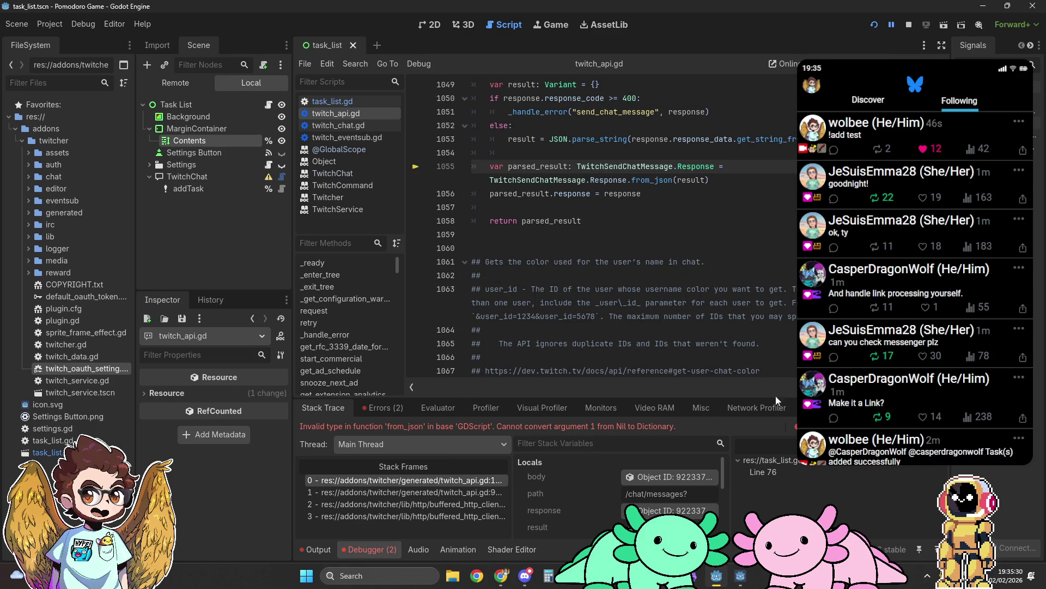
{"action": "left_click", "coordinate": [943, 428]}
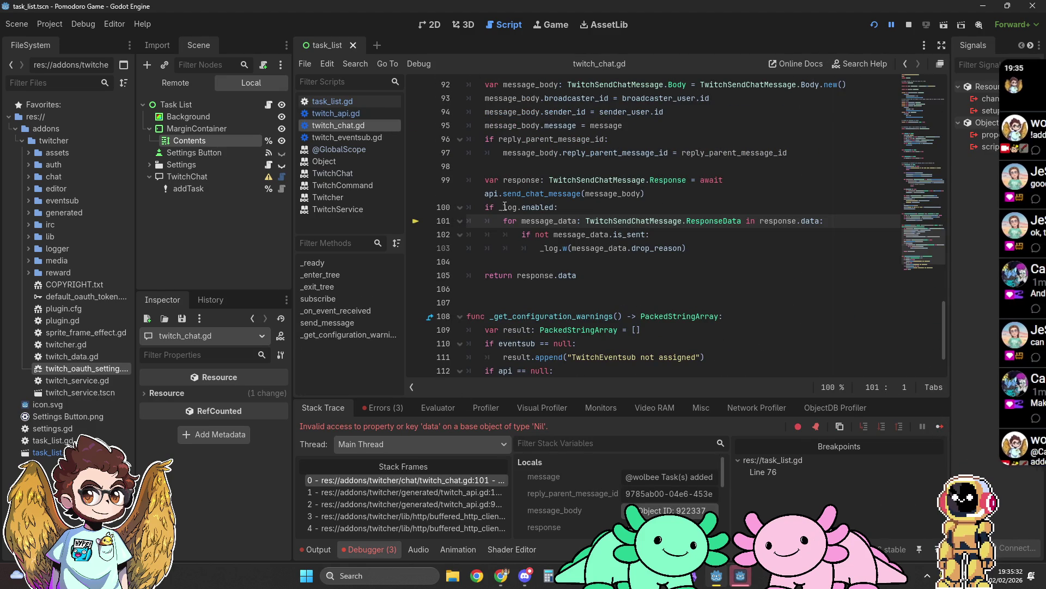
Close twitch_chat.gd, review the debugger Errors list, and continue running the game
{"action": "right_click", "coordinate": [373, 125]}
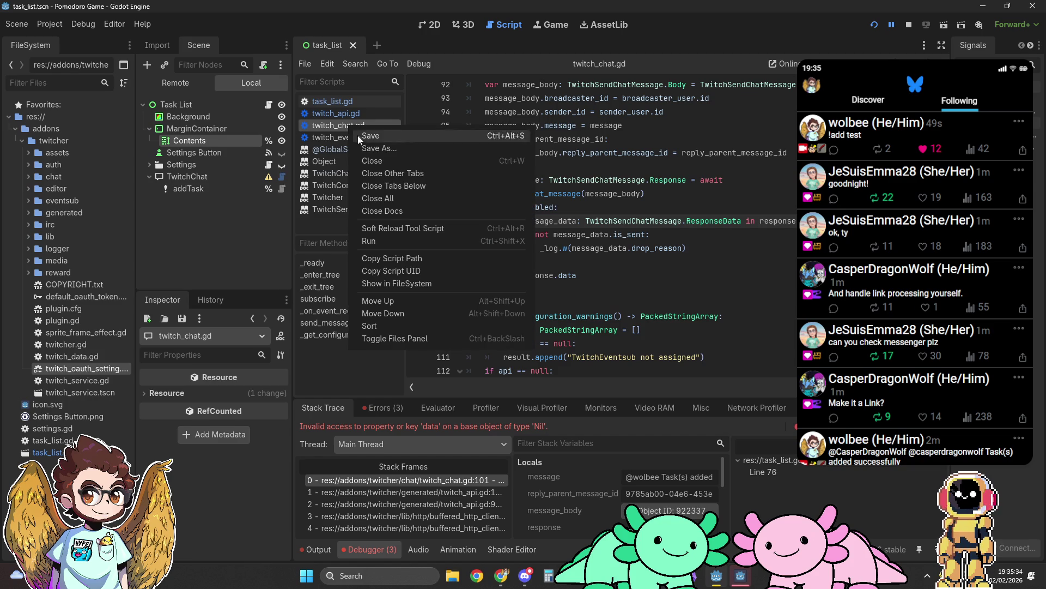
{"action": "left_click", "coordinate": [400, 165]}
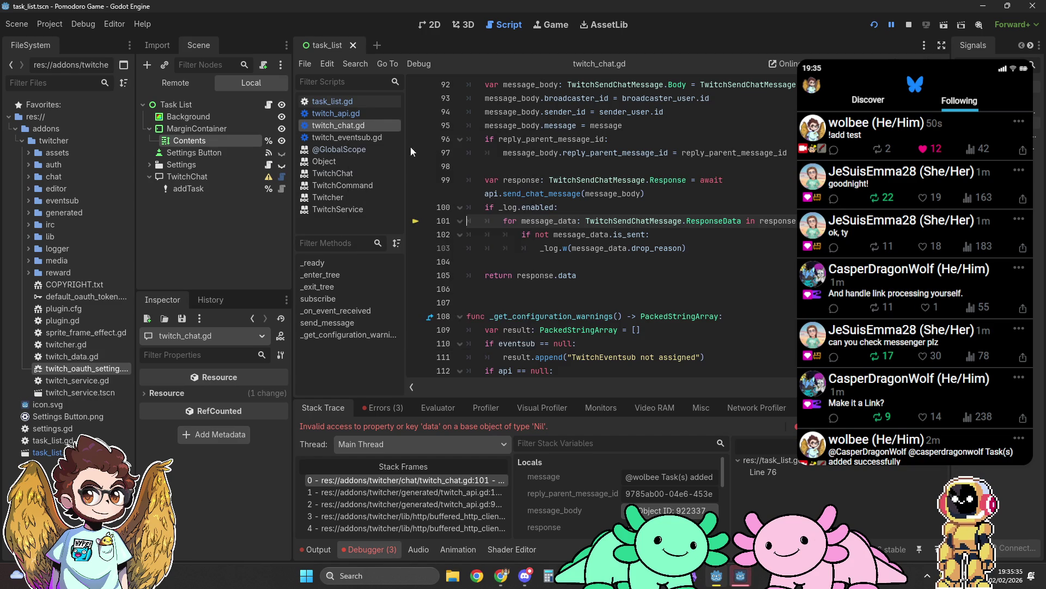
{"action": "left_click", "coordinate": [355, 102]}
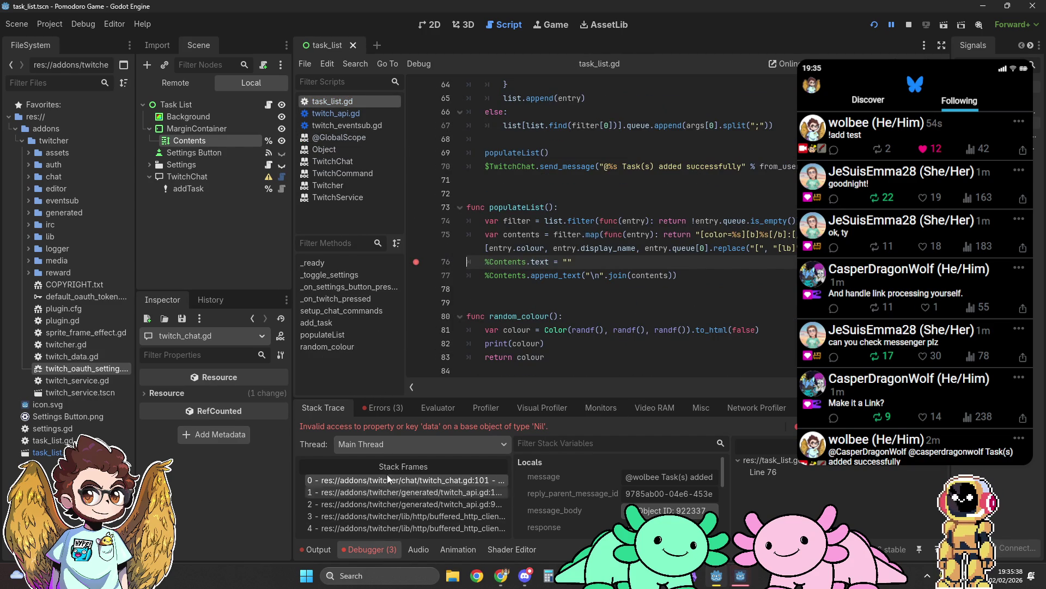
{"action": "left_click", "coordinate": [395, 413]}
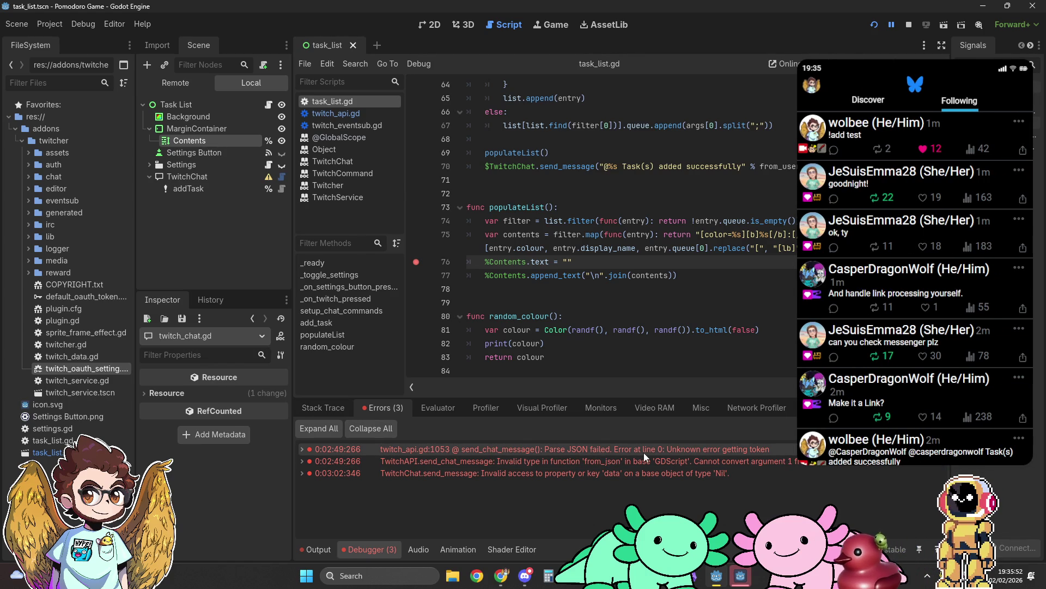
{"action": "mouse_move", "coordinate": [643, 453]}
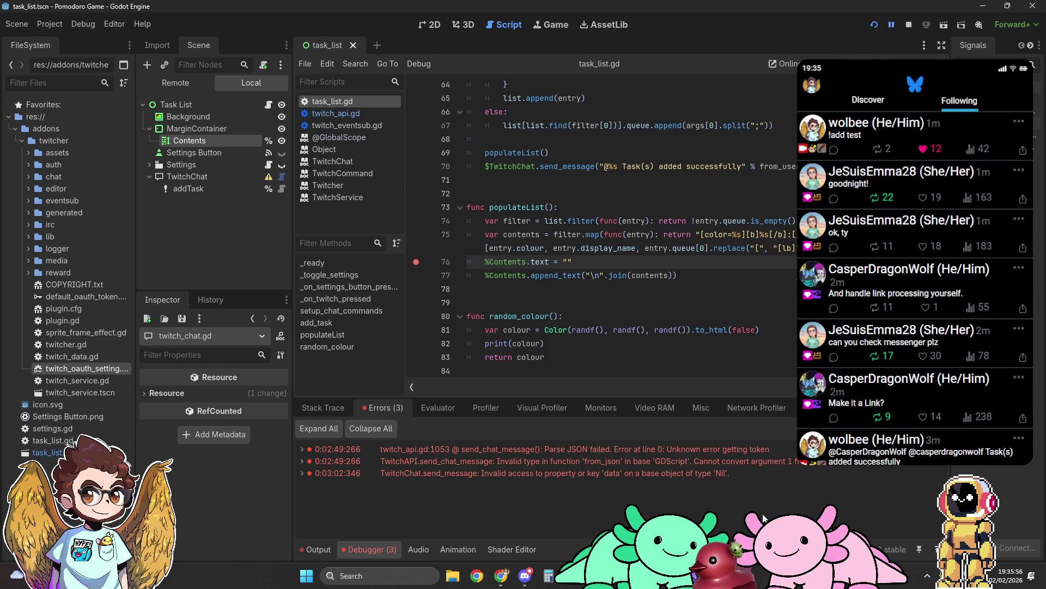
{"action": "left_click", "coordinate": [331, 413]}
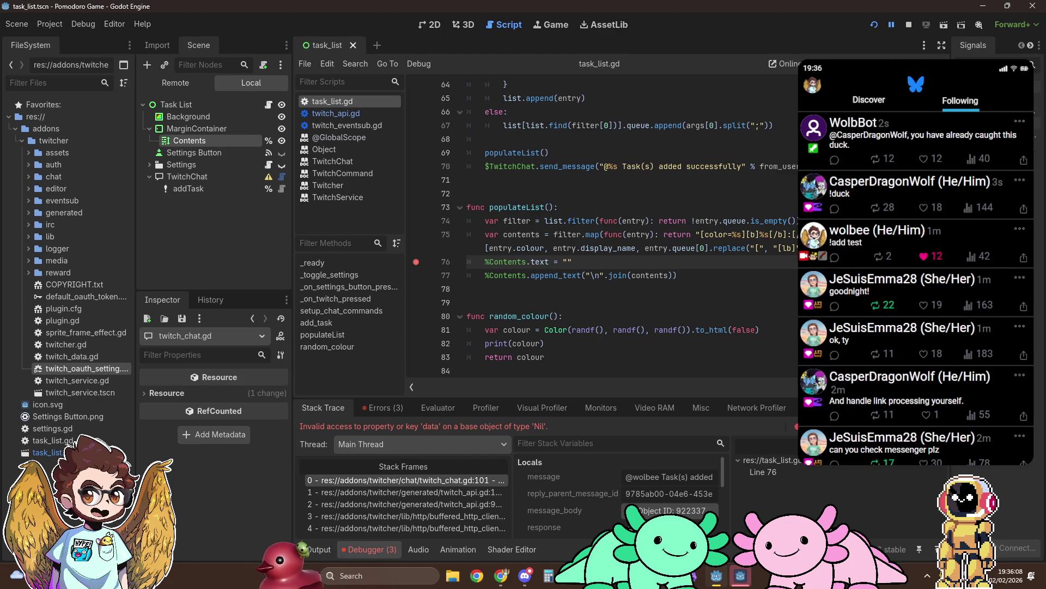
{"action": "left_click", "coordinate": [922, 426]}
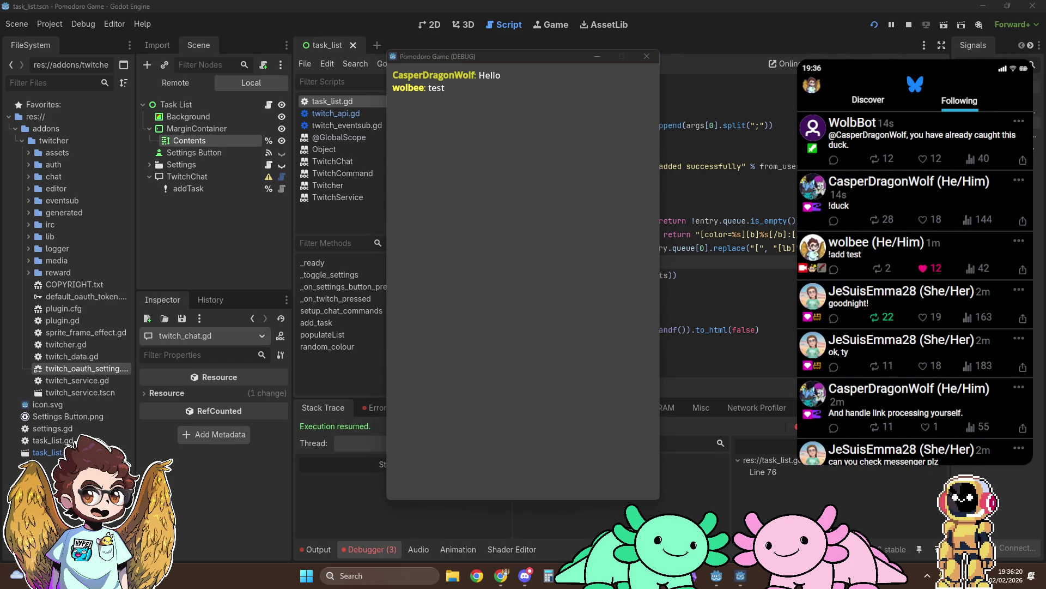
{"action": "left_click", "coordinate": [465, 287]}
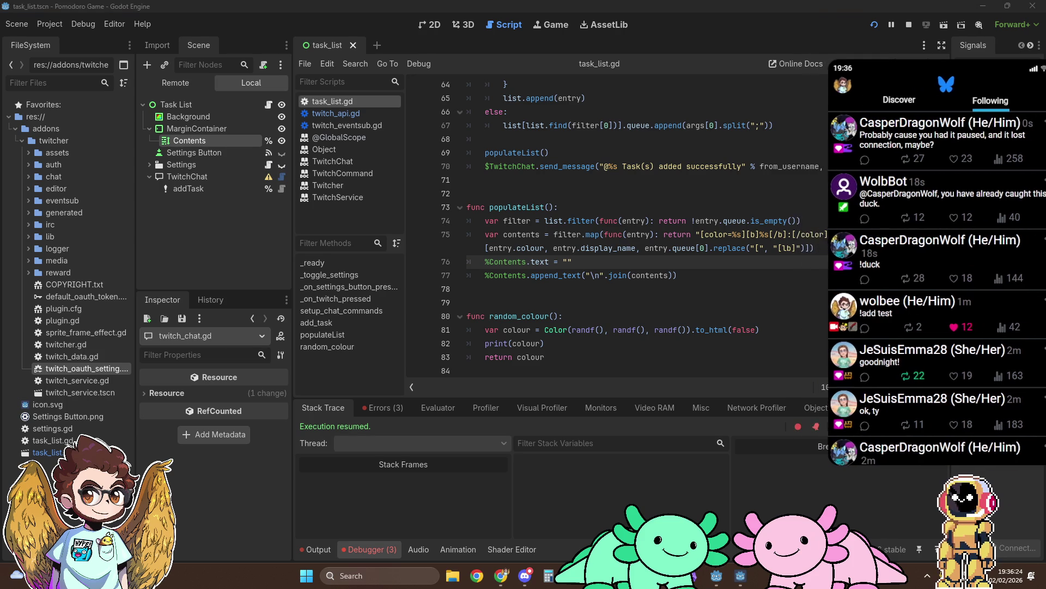
Stop the running game and open String.split()'s documentation from line 62's tooltip
{"action": "key", "text": "alt+Tab"}
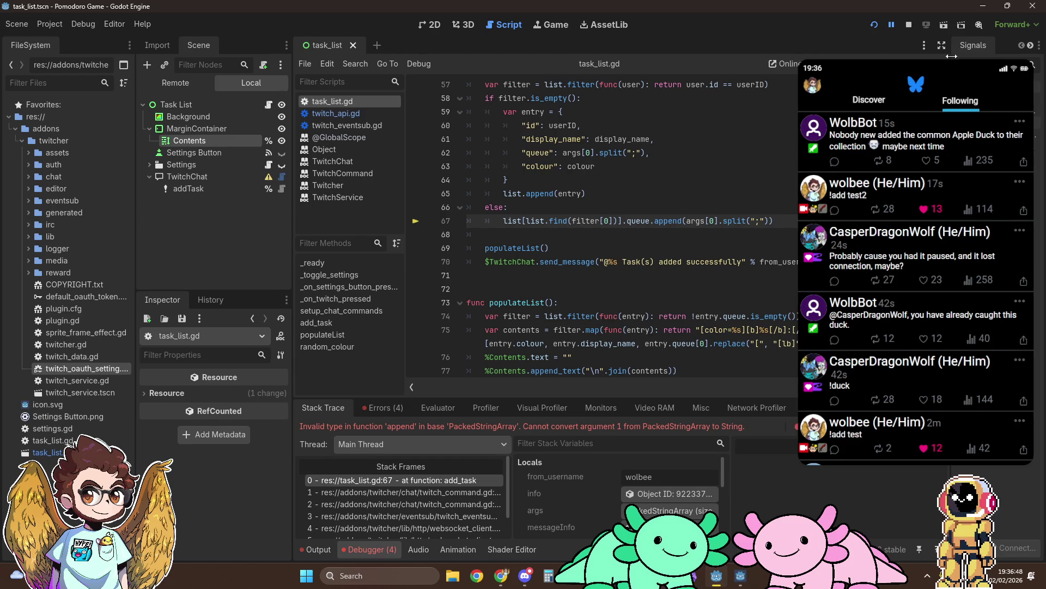
{"action": "left_click", "coordinate": [907, 24]}
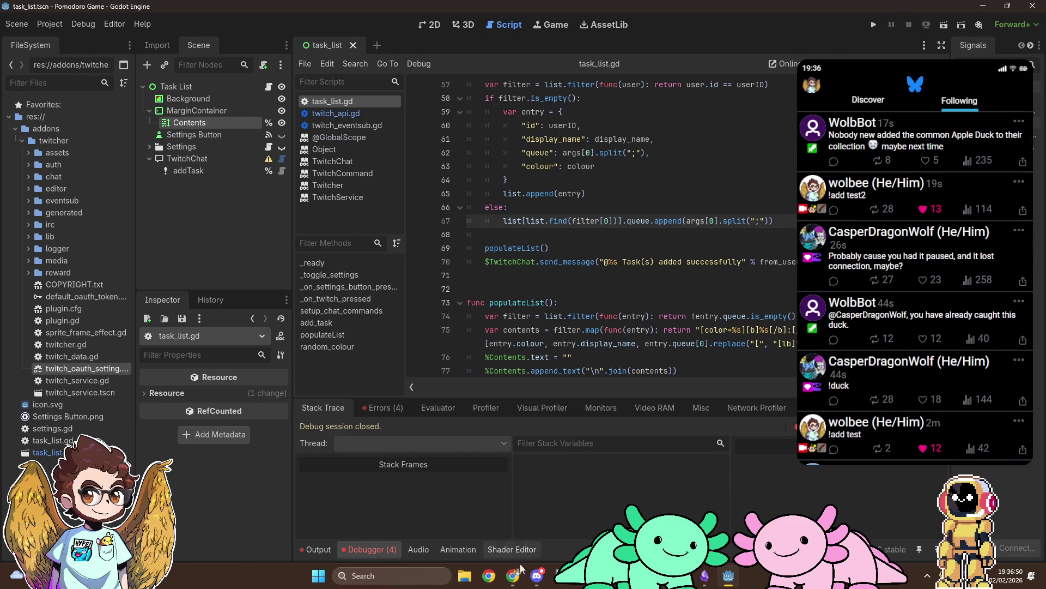
{"action": "scroll", "coordinate": [636, 233], "scroll_direction": "up", "scroll_amount": 3}
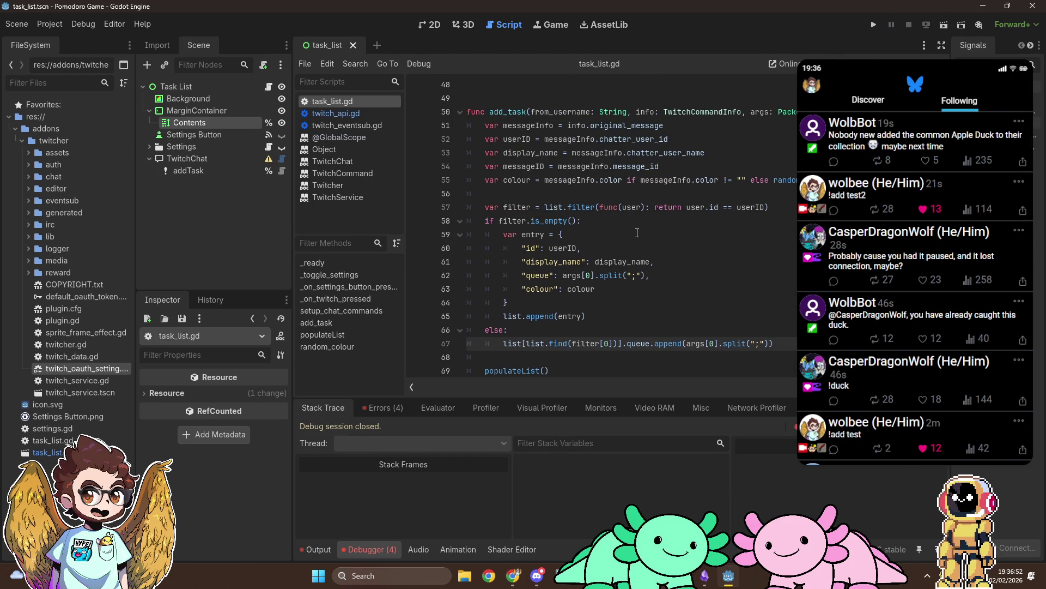
{"action": "mouse_move", "coordinate": [611, 279]}
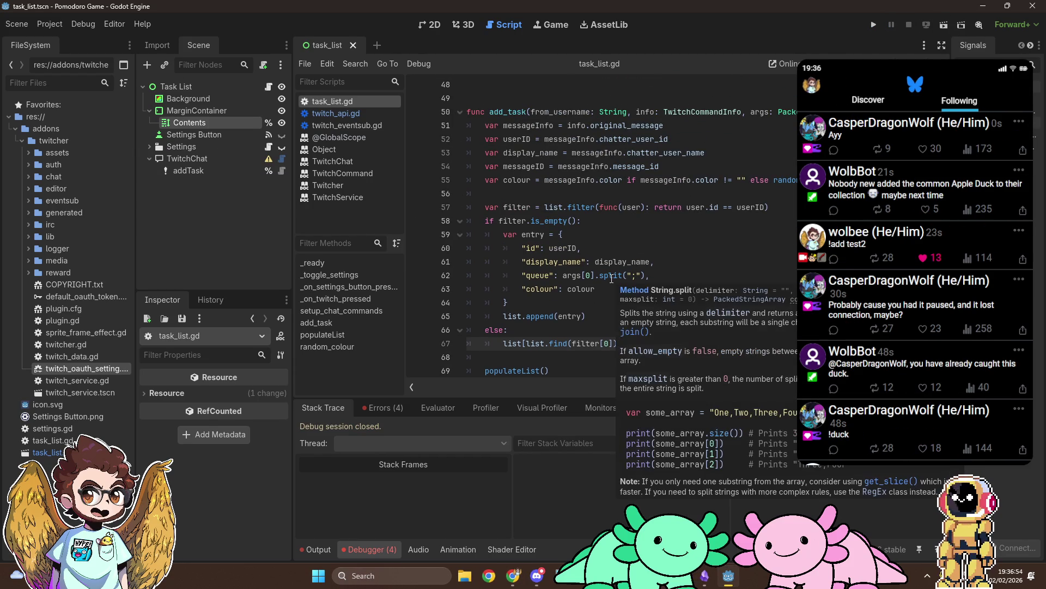
{"action": "left_click", "coordinate": [611, 279], "text": "ctrl"}
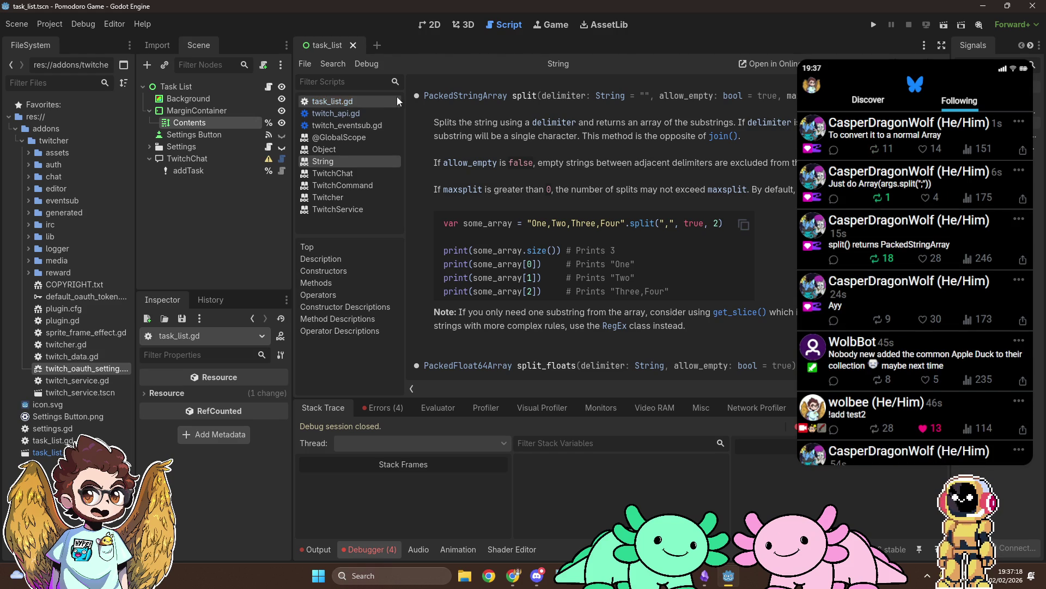
{"action": "left_click", "coordinate": [374, 104]}
Change line 62 to "queue": Array(args[0].split(";"))
{"action": "left_click", "coordinate": [563, 275]}
{"action": "type", "text": "Array(args[0].split(\";"}
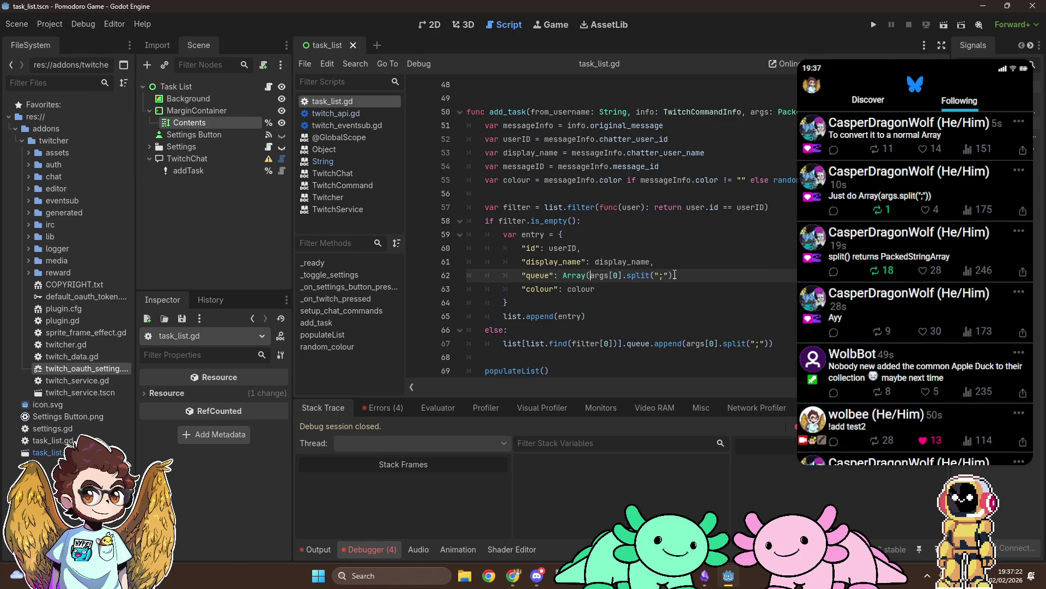
{"action": "left_click", "coordinate": [675, 276]}
{"action": "type", "text": ")"}
{"action": "left_click", "coordinate": [724, 273]}
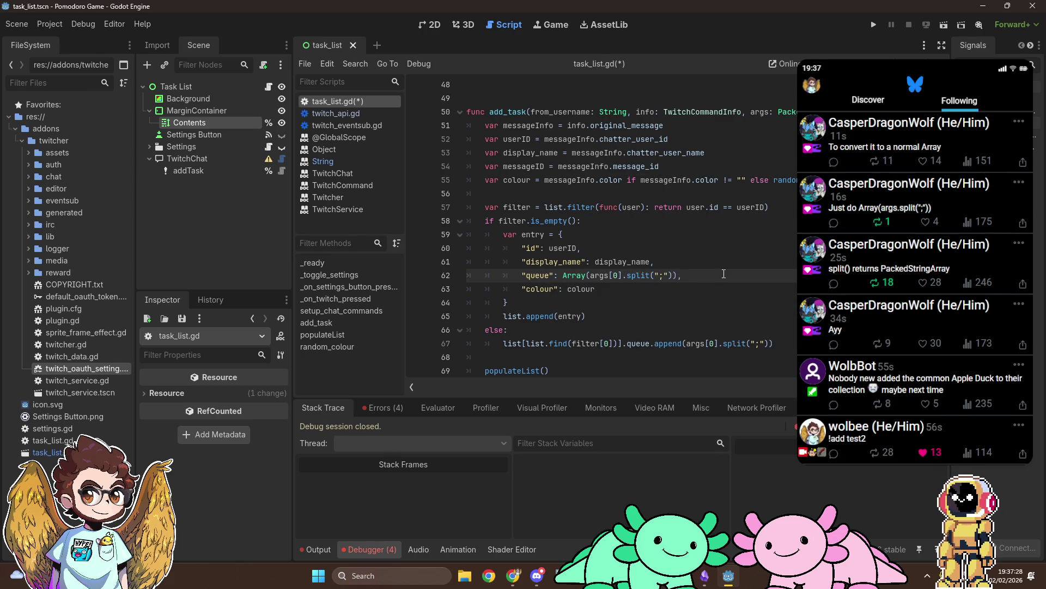
{"action": "scroll", "coordinate": [724, 274], "scroll_direction": "down", "scroll_amount": 2}
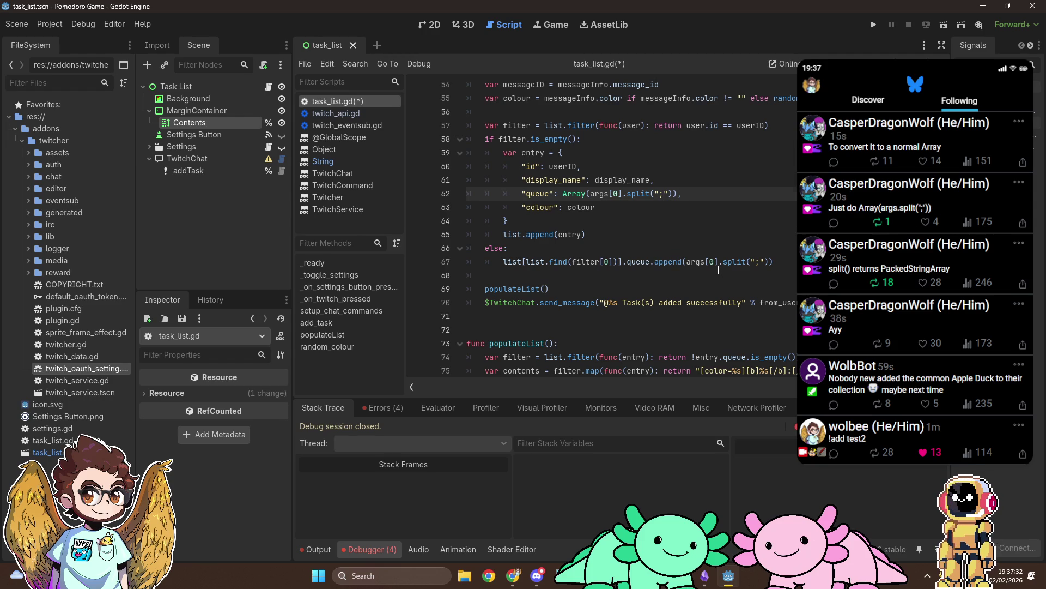
{"action": "scroll", "coordinate": [718, 270], "scroll_direction": "up", "scroll_amount": 1}
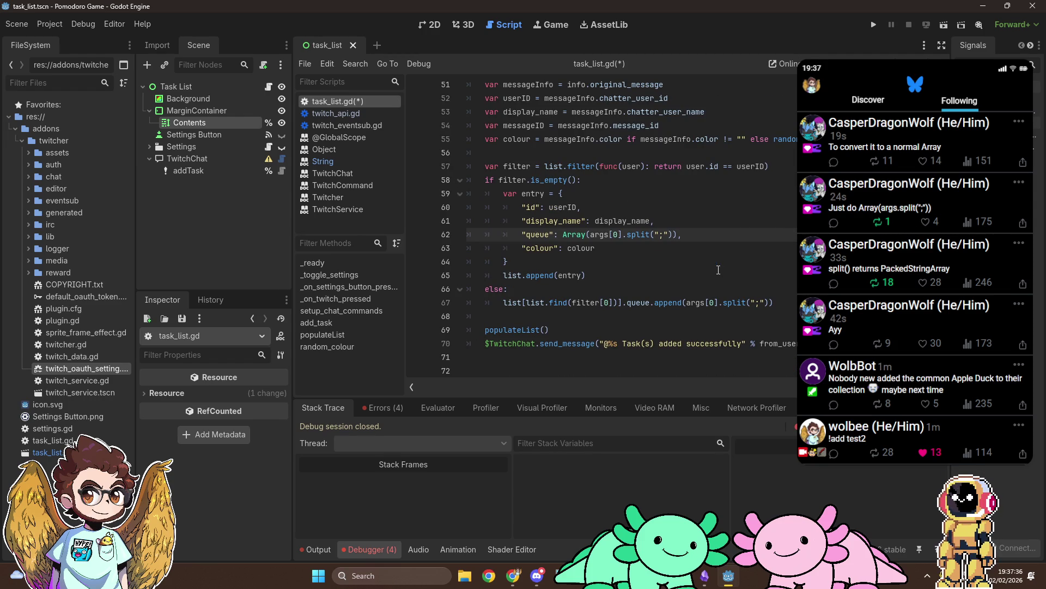
{"action": "scroll", "coordinate": [718, 270], "scroll_direction": "down", "scroll_amount": 4}
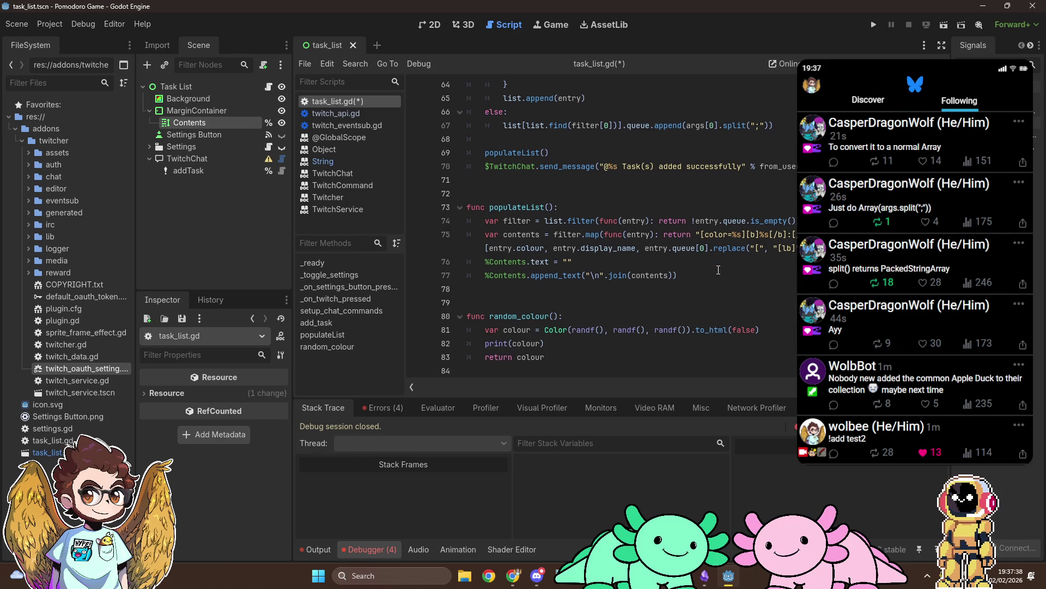
{"action": "scroll", "coordinate": [701, 260], "scroll_direction": "up", "scroll_amount": 7}
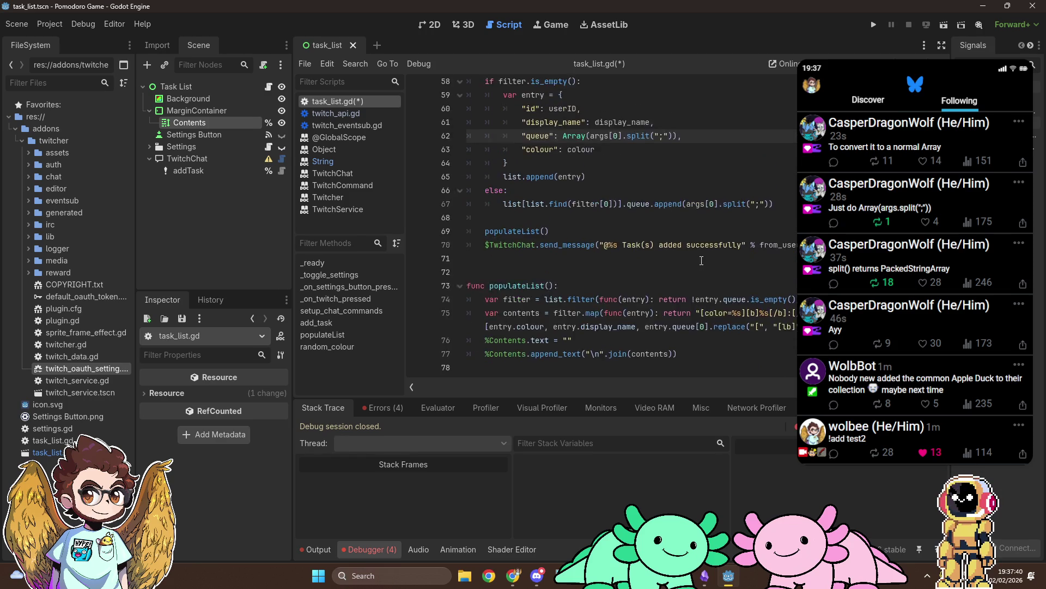
Replace random_colour() on line 55 with the copied Color expression and delete the function
{"action": "scroll", "coordinate": [701, 260], "scroll_direction": "down", "scroll_amount": 1}
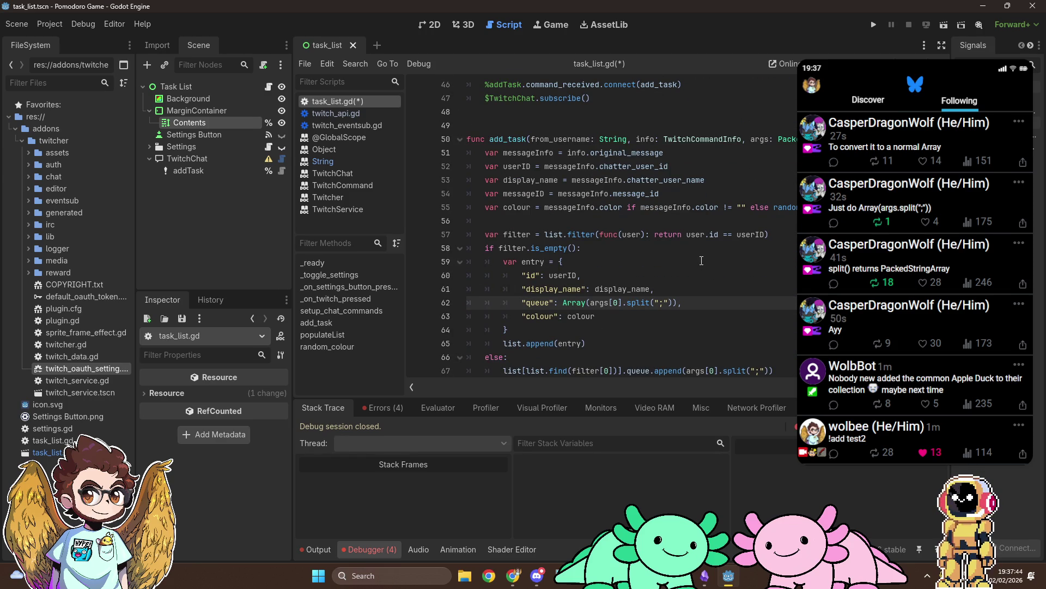
{"action": "scroll", "coordinate": [701, 261], "scroll_direction": "down", "scroll_amount": 6}
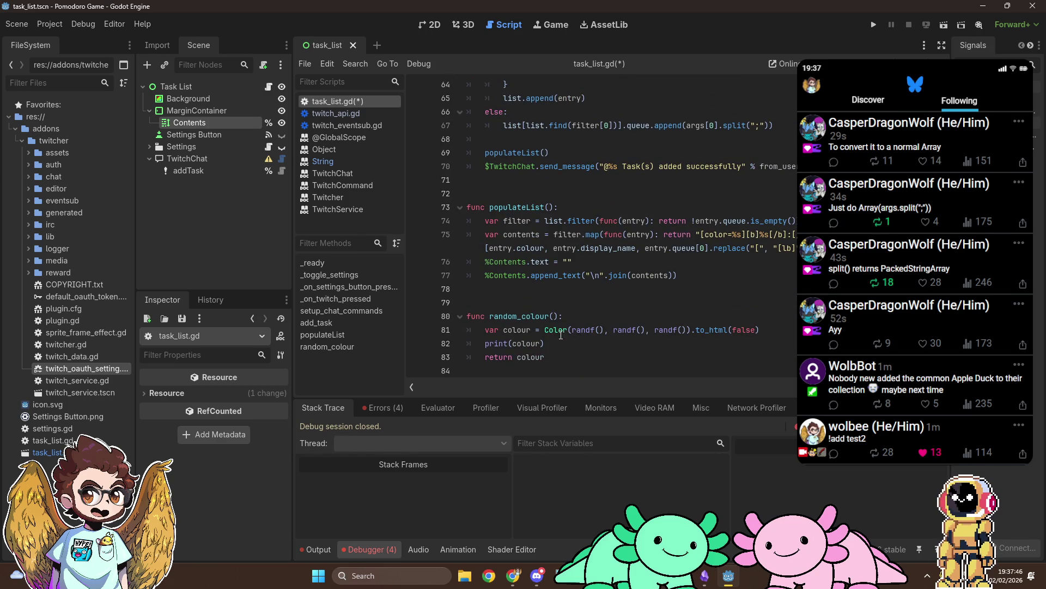
{"action": "left_click_drag", "start_coordinate": [544, 330], "coordinate": [771, 331]}
{"action": "key", "text": "ctrl+c"}
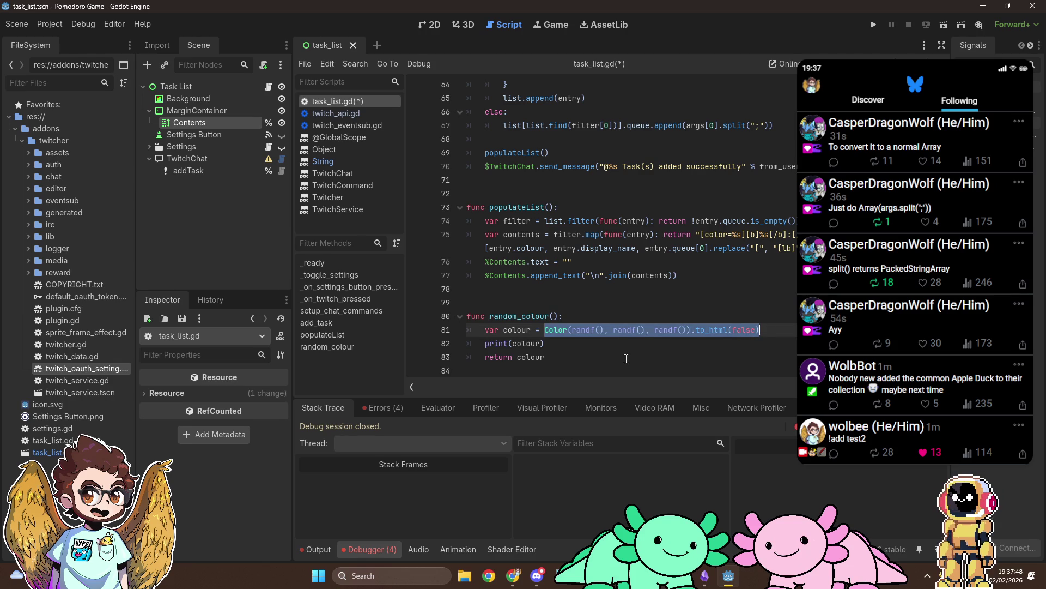
{"action": "scroll", "coordinate": [637, 327], "scroll_direction": "up", "scroll_amount": 6}
{"action": "left_click", "coordinate": [774, 209]}
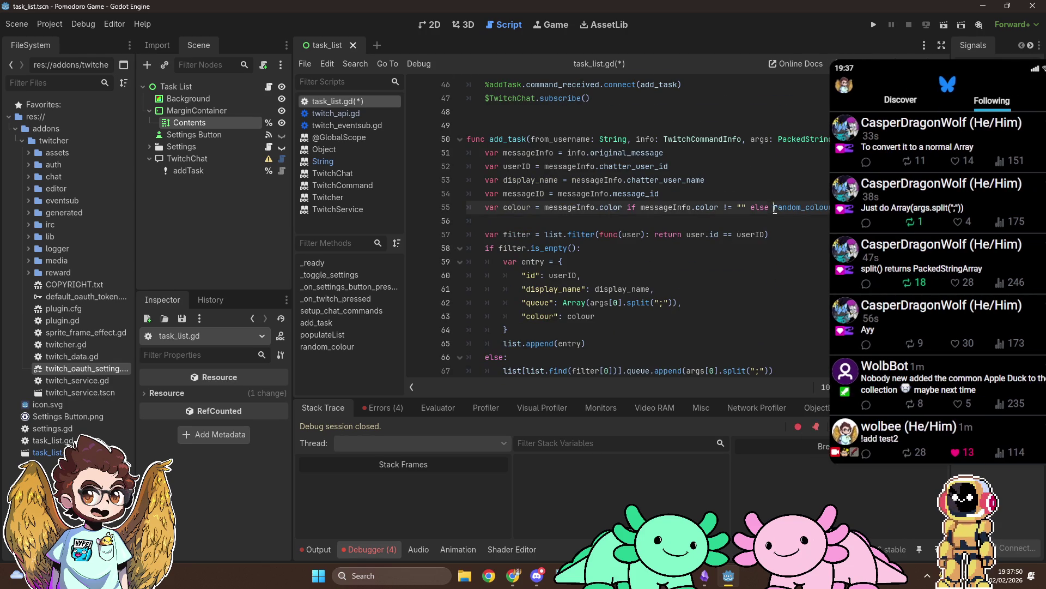
{"action": "key", "text": "ctrl+v"}
{"action": "scroll", "coordinate": [653, 264], "scroll_direction": "down", "scroll_amount": 6}
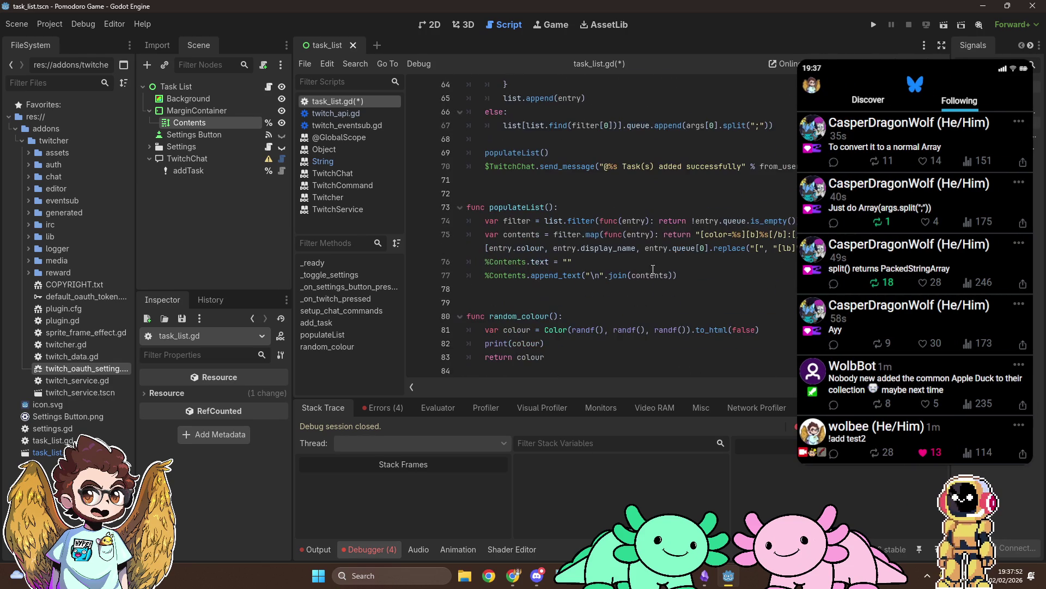
{"action": "mouse_move", "coordinate": [627, 358]}
{"action": "left_mouse_down"}
{"action": "mouse_move", "coordinate": [644, 311]}
{"action": "mouse_move", "coordinate": [706, 284]}
{"action": "left_mouse_up"}
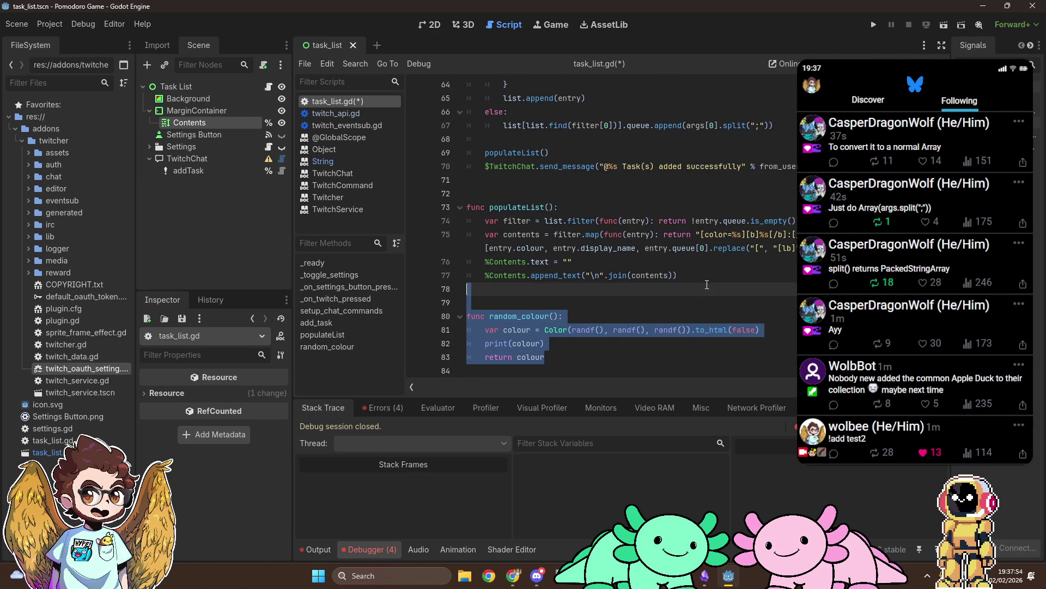
{"action": "key", "text": "BackSpace"}
Open the Editor Settings window
{"action": "scroll", "coordinate": [708, 286], "scroll_direction": "up", "scroll_amount": 7}
{"action": "scroll", "coordinate": [710, 286], "scroll_direction": "down", "scroll_amount": 1}
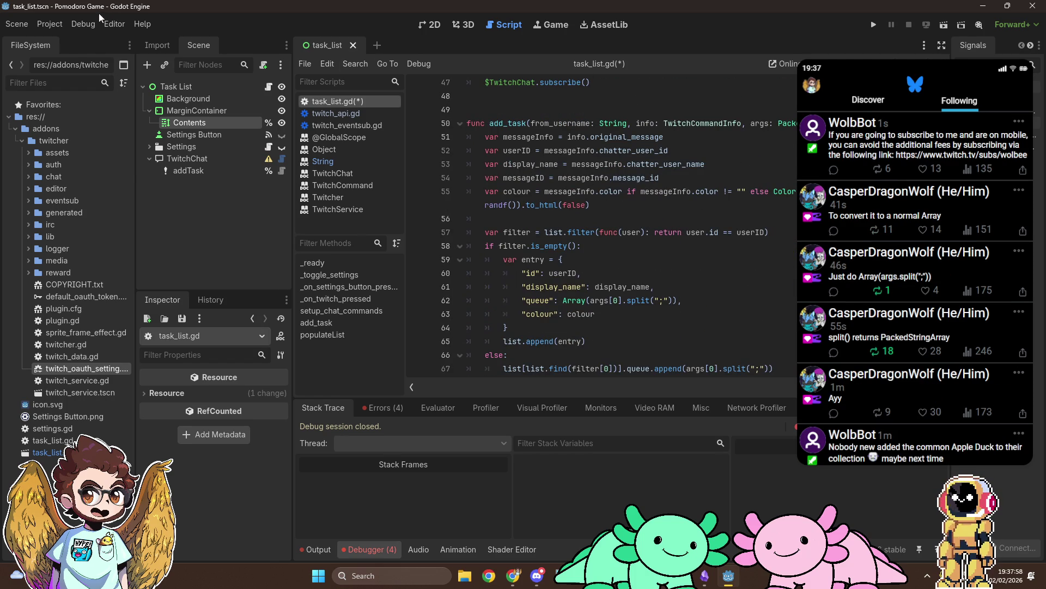
{"action": "left_click", "coordinate": [113, 24]}
{"action": "left_click", "coordinate": [143, 41]}
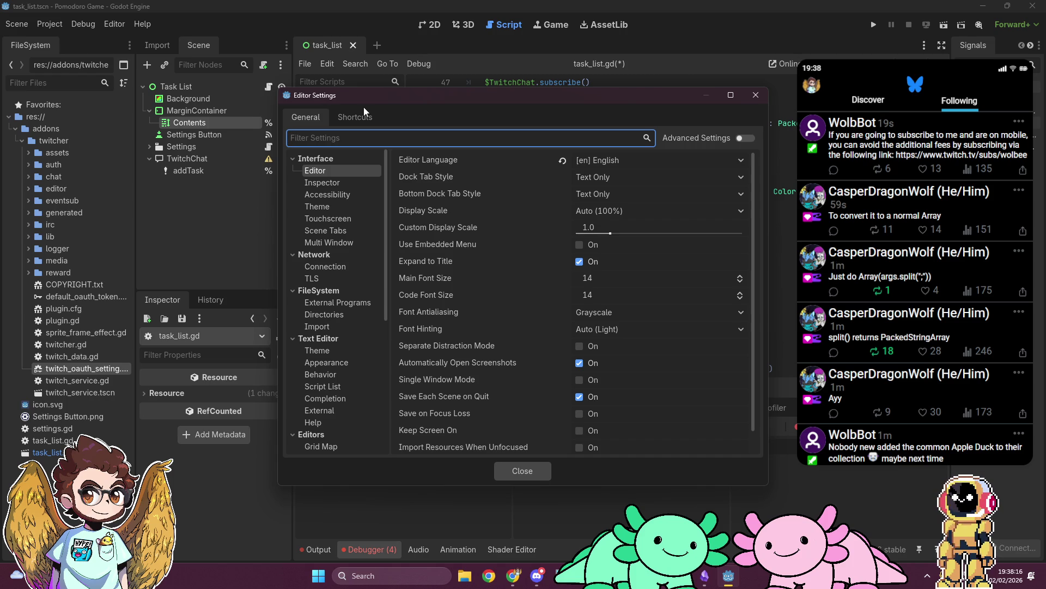
Browse the Interface categories: Theme, Inspector, Accessibility, Scene Tabs and Multi Window
{"action": "scroll", "coordinate": [406, 293], "scroll_direction": "down", "scroll_amount": 1}
{"action": "scroll", "coordinate": [406, 293], "scroll_direction": "up", "scroll_amount": 1}
{"action": "mouse_move", "coordinate": [387, 282]}
{"action": "left_mouse_down"}
{"action": "mouse_move", "coordinate": [391, 425]}
{"action": "mouse_move", "coordinate": [382, 249]}
{"action": "left_mouse_up"}
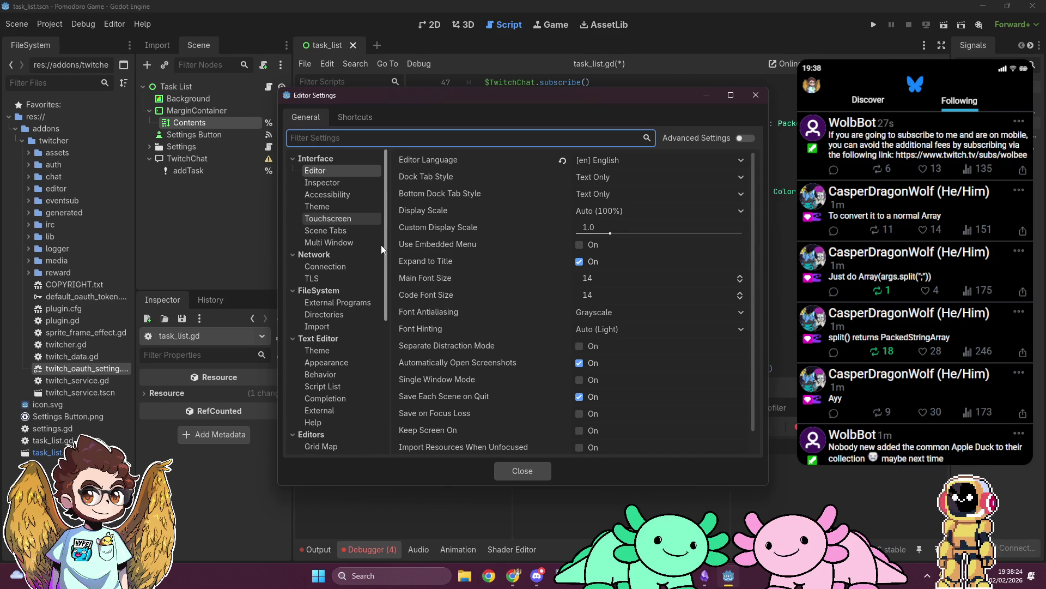
{"action": "left_click", "coordinate": [353, 212]}
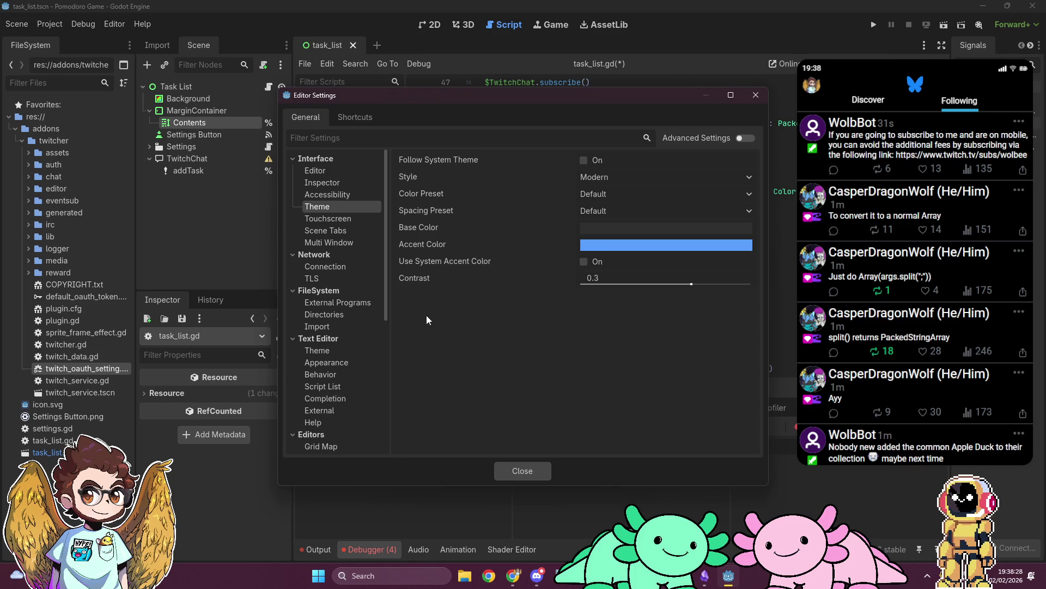
{"action": "left_click", "coordinate": [343, 183]}
{"action": "left_click", "coordinate": [348, 196]}
{"action": "left_click", "coordinate": [349, 207]}
{"action": "left_click", "coordinate": [353, 230]}
{"action": "left_click", "coordinate": [356, 244]}
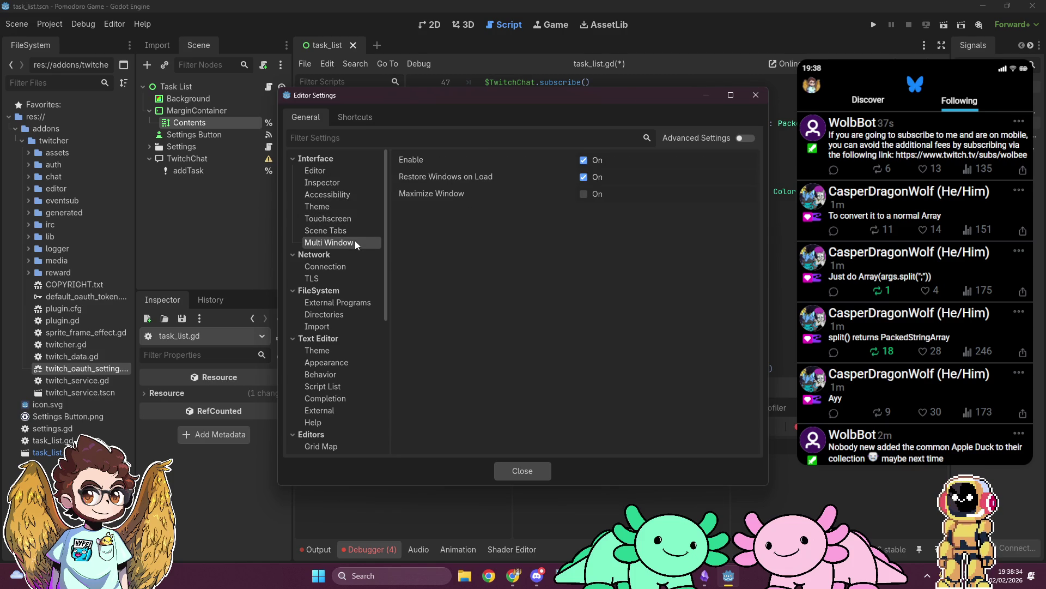
Look over the Text Editor Theme and Appearance settings
{"action": "left_click", "coordinate": [360, 352]}
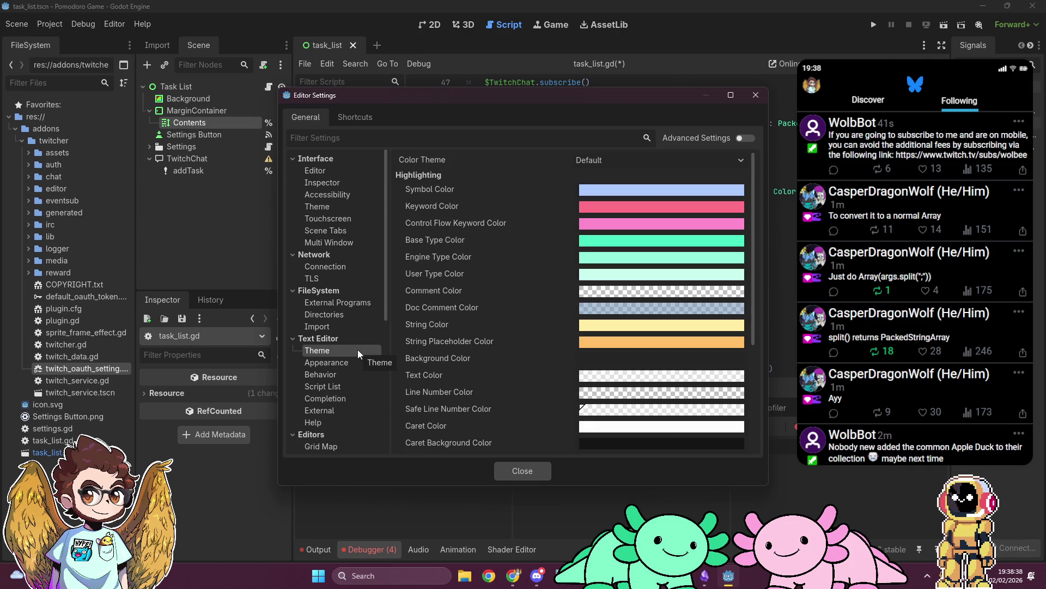
{"action": "scroll", "coordinate": [412, 308], "scroll_direction": "down", "scroll_amount": 5}
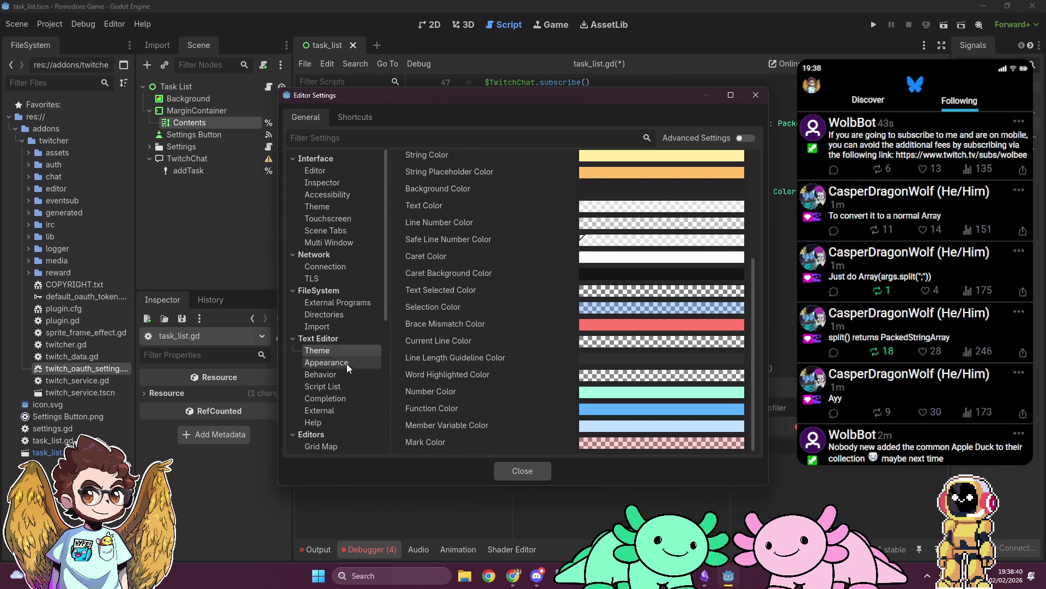
{"action": "left_click", "coordinate": [352, 363]}
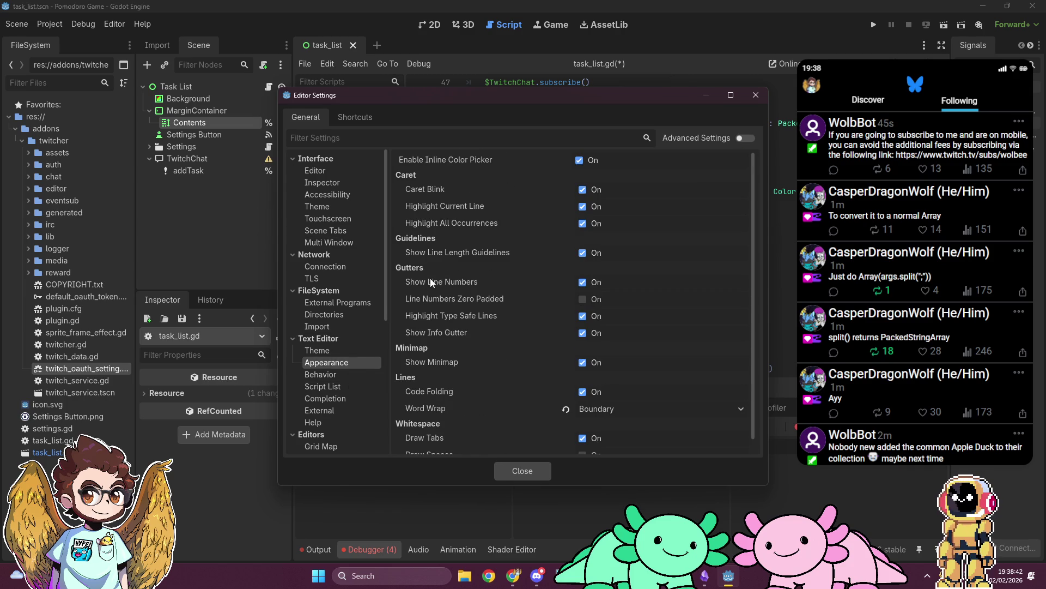
{"action": "scroll", "coordinate": [346, 379], "scroll_direction": "down", "scroll_amount": 5}
{"action": "scroll", "coordinate": [349, 384], "scroll_direction": "up", "scroll_amount": 5}
Return to Interface > Editor, collapsing and re-expanding the Interface category
{"action": "left_click", "coordinate": [350, 171]}
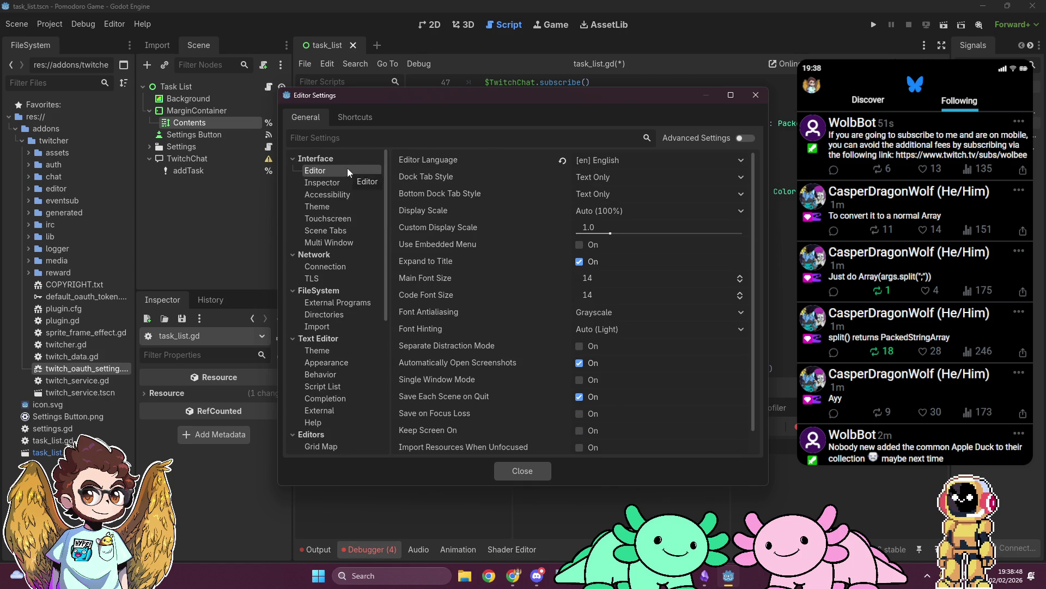
{"action": "double_click", "coordinate": [351, 163]}
{"action": "double_click", "coordinate": [352, 163]}
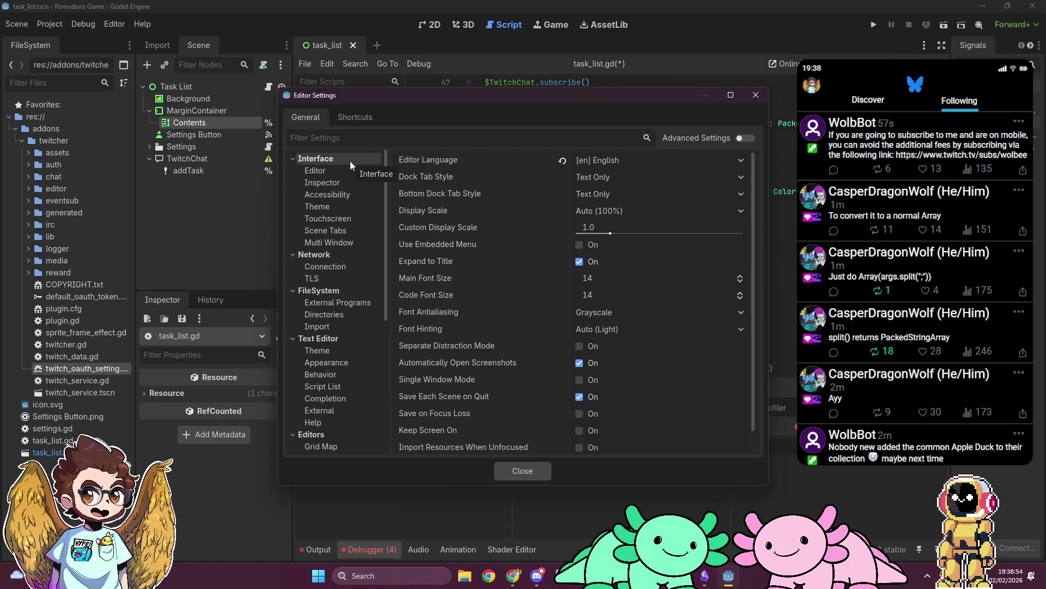
{"action": "scroll", "coordinate": [452, 284], "scroll_direction": "down", "scroll_amount": 1}
{"action": "scroll", "coordinate": [451, 283], "scroll_direction": "up", "scroll_amount": 1}
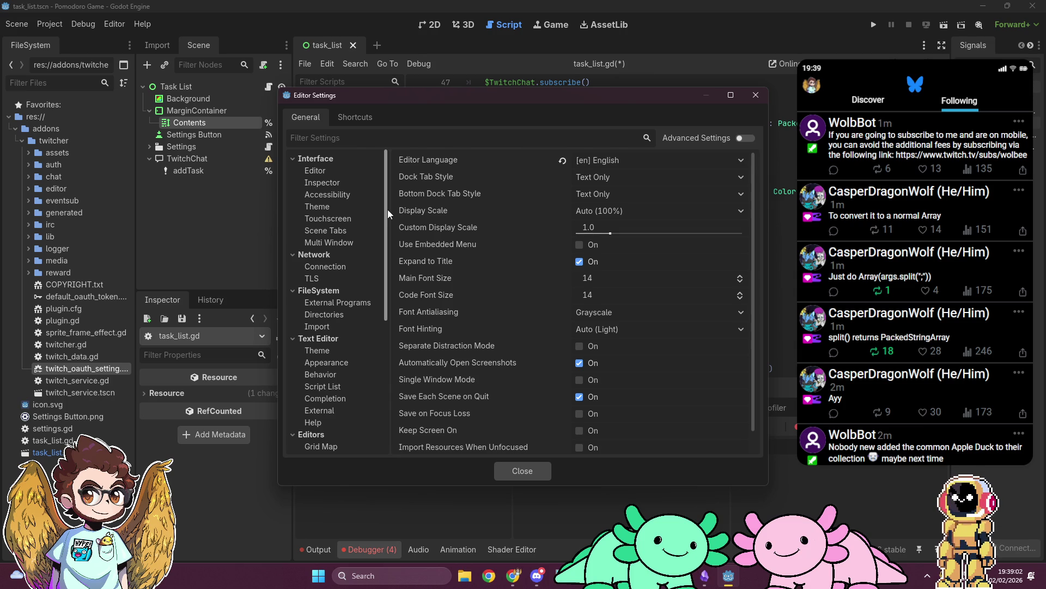
Step through Text Editor Theme, Appearance and Behavior, then focus the Filter Settings field
{"action": "left_click", "coordinate": [355, 352]}
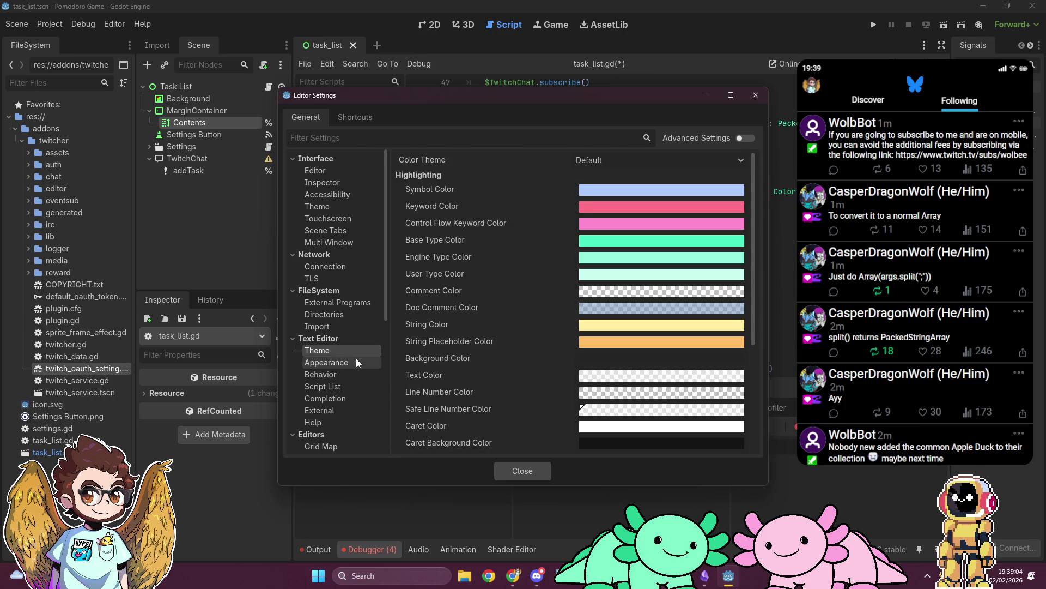
{"action": "left_click", "coordinate": [356, 362]}
{"action": "left_click", "coordinate": [355, 375]}
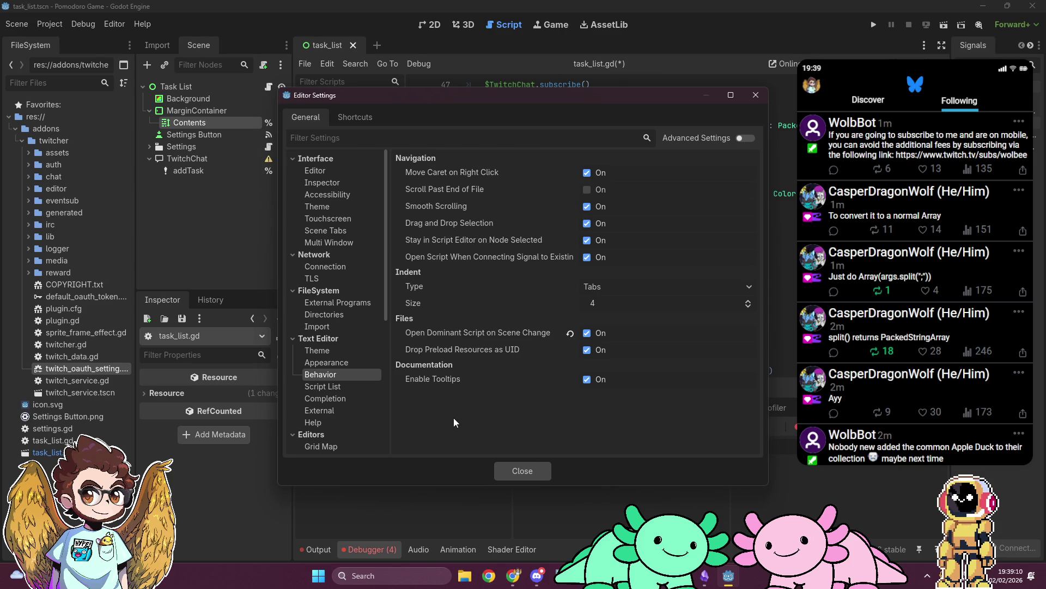
{"action": "left_click", "coordinate": [406, 134]}
Filter the settings by 'font', view the Editor section's font options, then clear the filter
{"action": "type", "text": "font"}
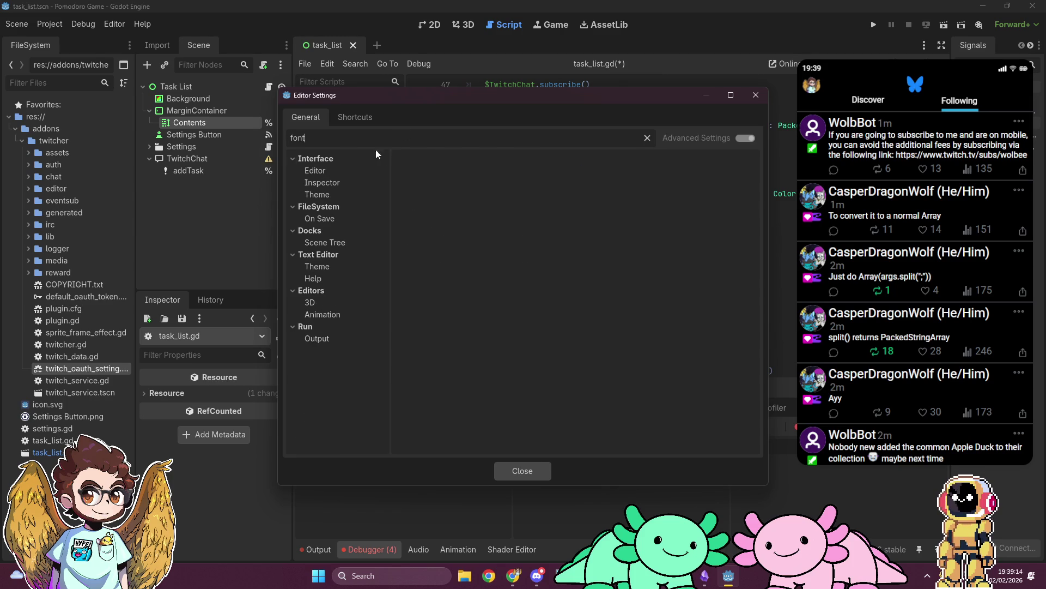
{"action": "left_click", "coordinate": [317, 171]}
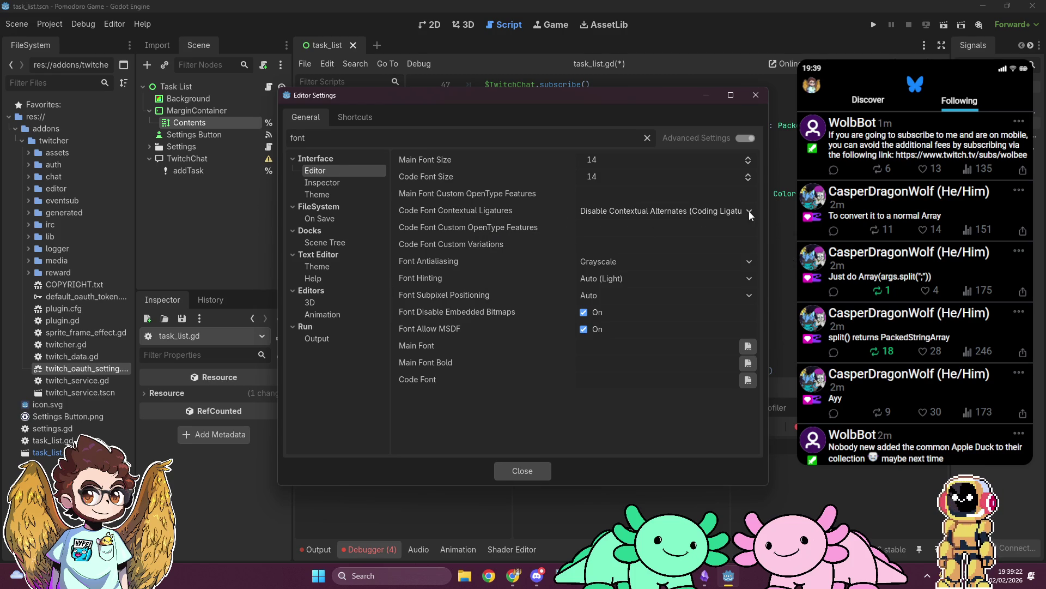
{"action": "double_click", "coordinate": [358, 134]}
{"action": "key", "text": "BackSpace"}
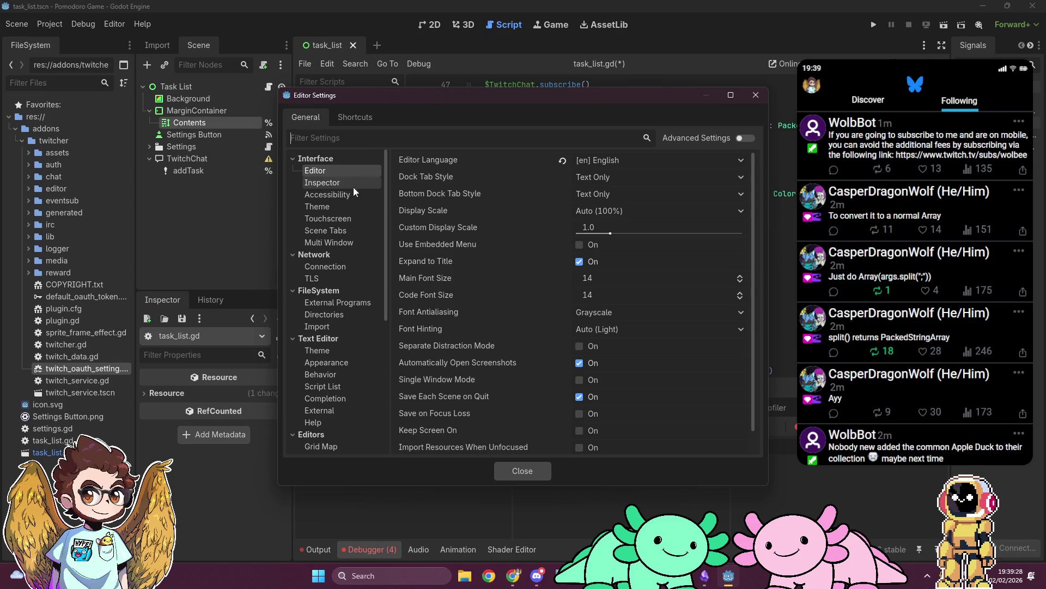
Turn on Advanced Settings, review the font options, then switch to Chrome
{"action": "scroll", "coordinate": [456, 300], "scroll_direction": "down", "scroll_amount": 1}
{"action": "scroll", "coordinate": [456, 301], "scroll_direction": "up", "scroll_amount": 1}
{"action": "left_click", "coordinate": [743, 139]}
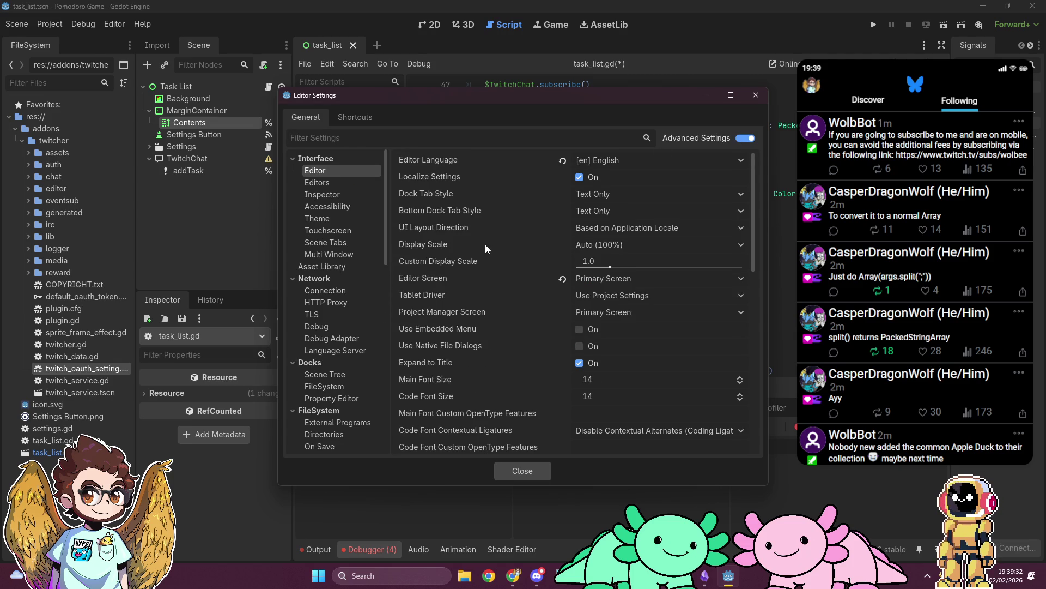
{"action": "scroll", "coordinate": [485, 244], "scroll_direction": "down", "scroll_amount": 3}
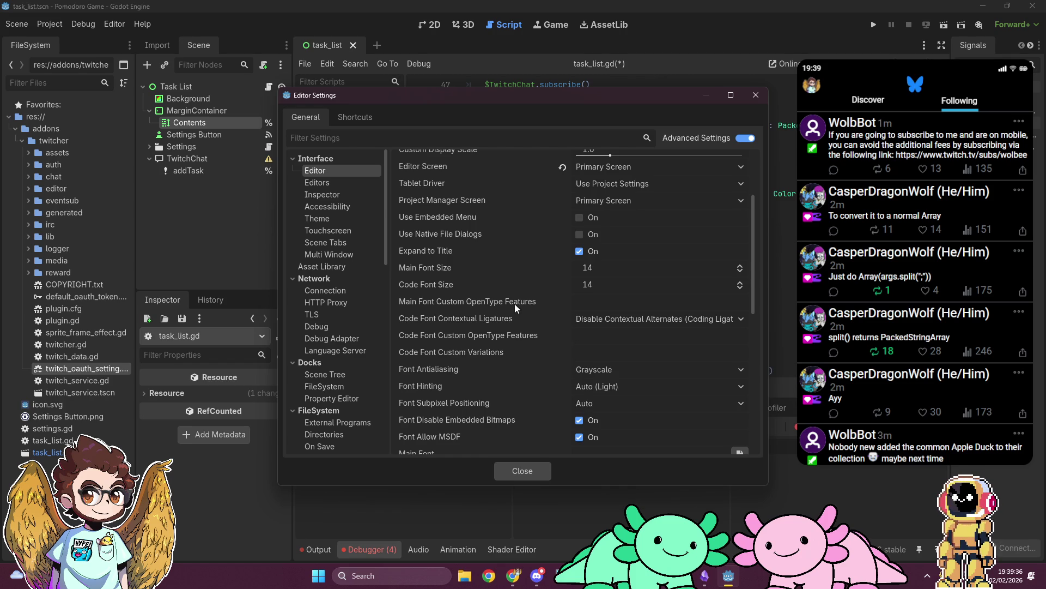
{"action": "mouse_move", "coordinate": [515, 304]}
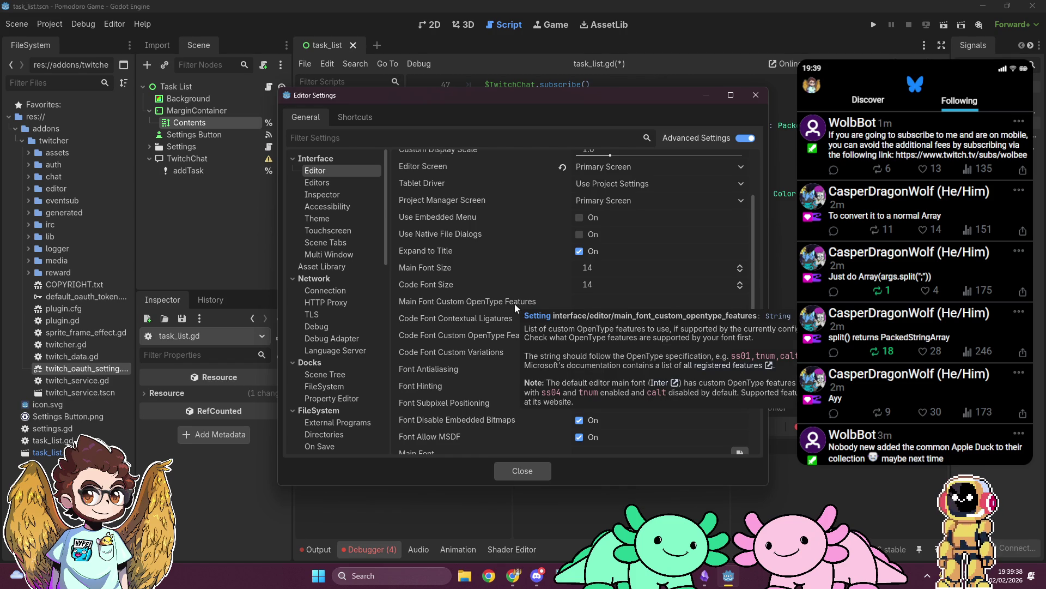
{"action": "mouse_move", "coordinate": [462, 315]}
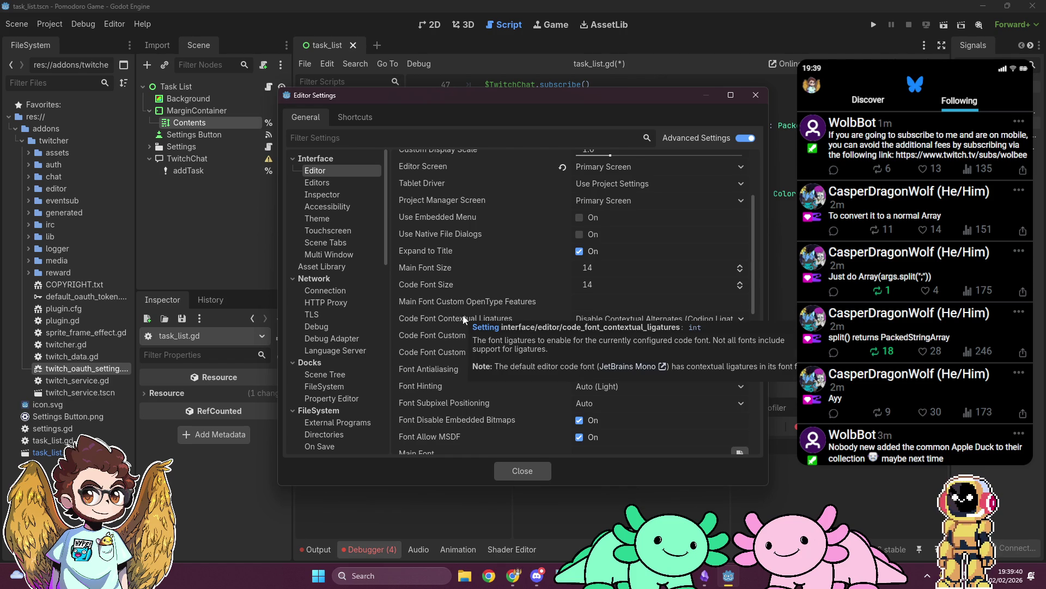
{"action": "mouse_move", "coordinate": [449, 335]}
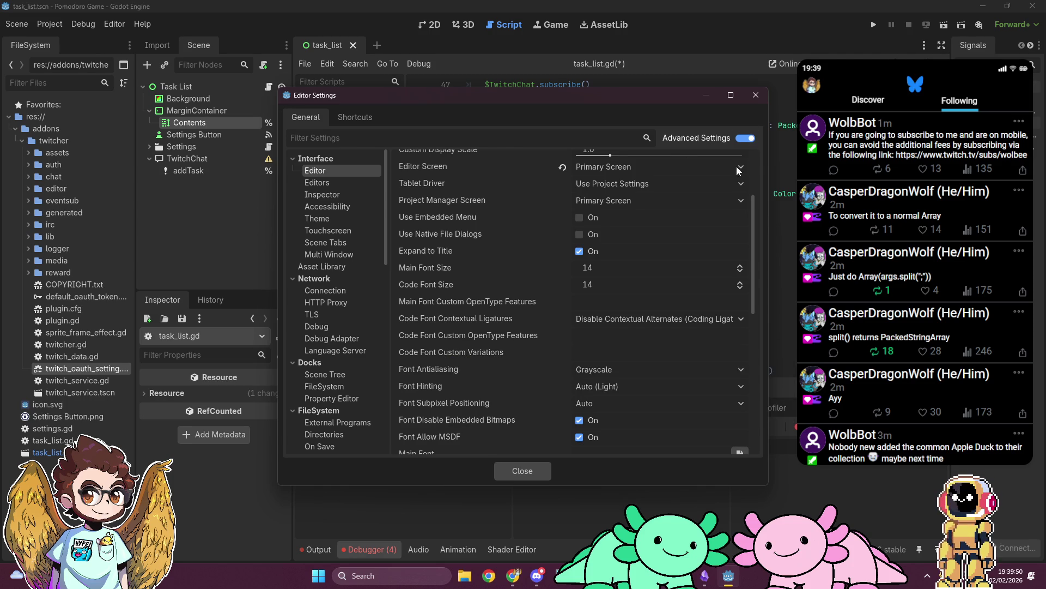
{"action": "mouse_move", "coordinate": [527, 561]}
{"action": "left_click", "coordinate": [554, 527]}
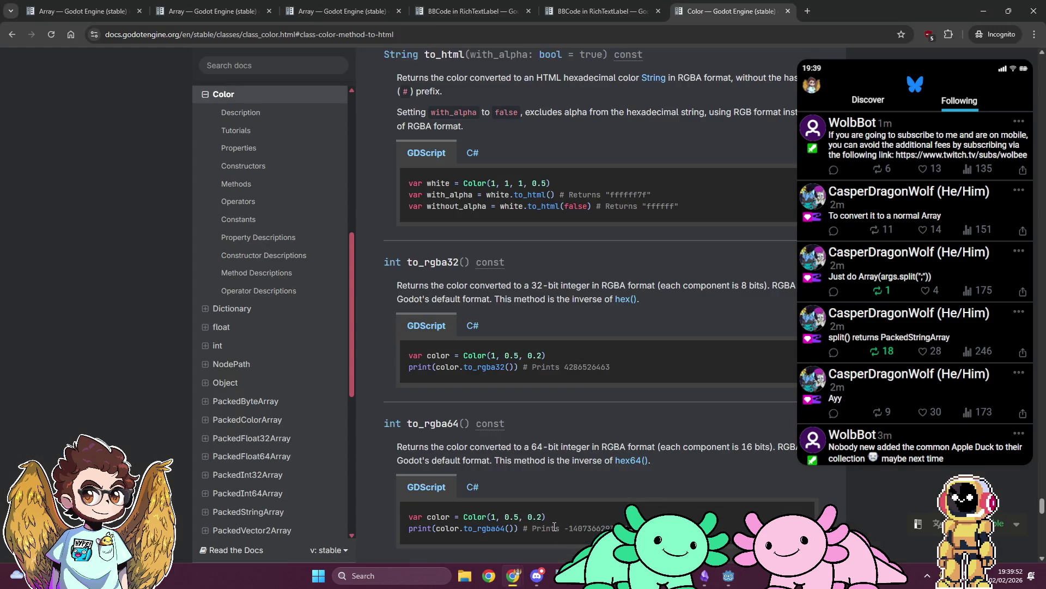
In a new incognito tab, search for 'godot 4.6 change fontcode editor'
{"action": "key", "text": "ctrl+t"}
{"action": "type", "text": "godot 4.6"}
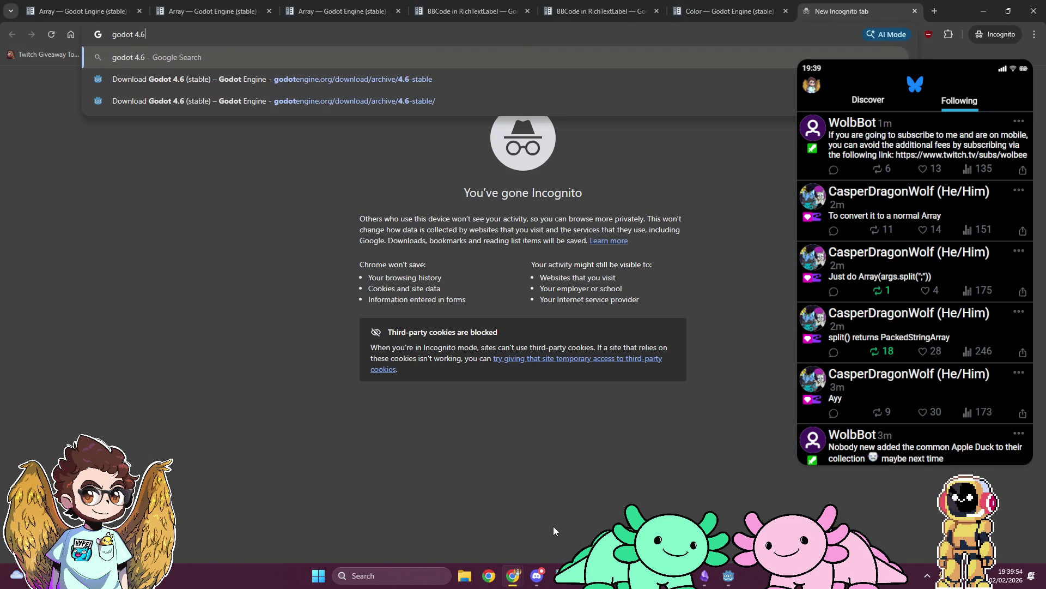
{"action": "type", "text": " change font"}
{"action": "type", "text": "code editor"}
{"action": "key", "text": "Return"}
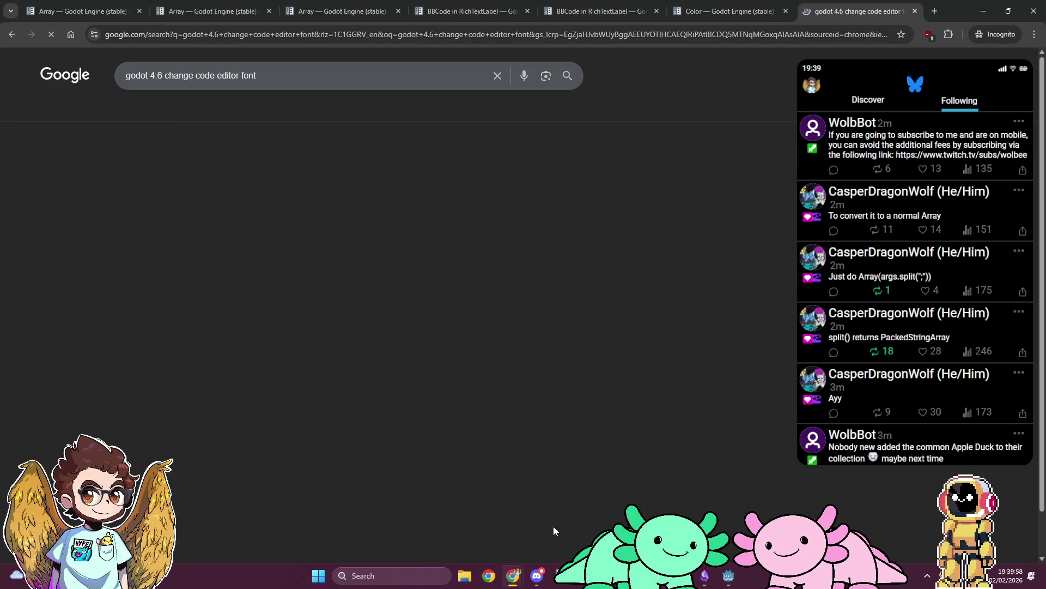
{"action": "scroll", "coordinate": [499, 295], "scroll_direction": "down", "scroll_amount": 5}
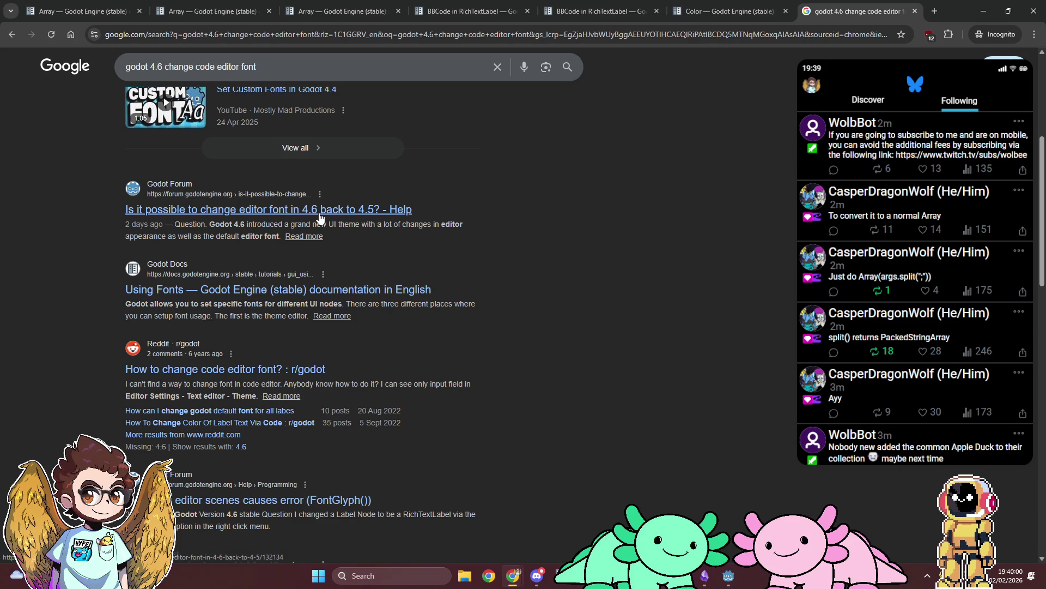
Read the forum thread on changing the editor font and glance at the Using Fonts docs
{"action": "left_click", "coordinate": [320, 214]}
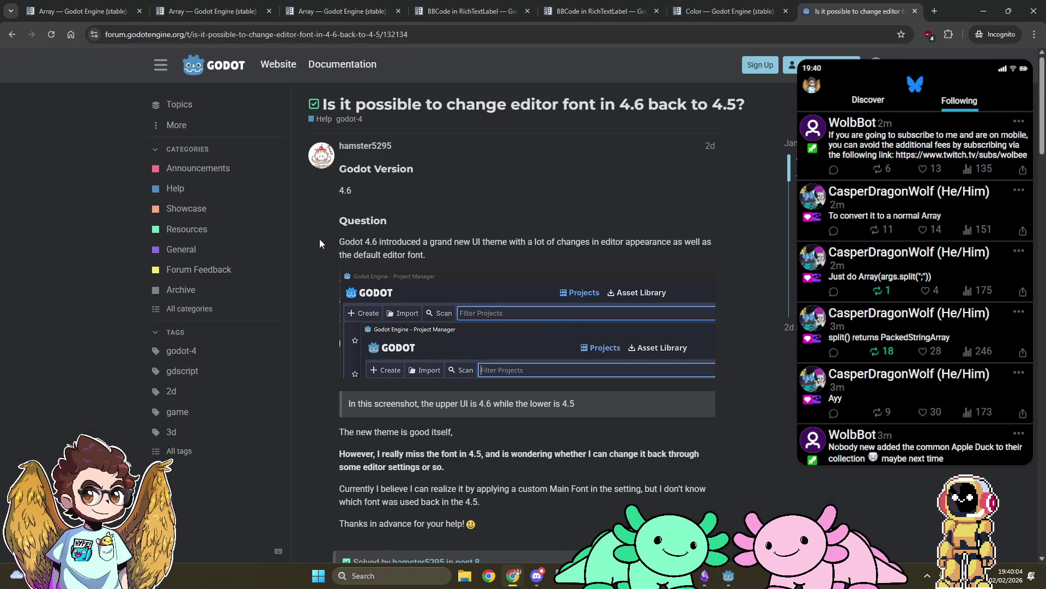
{"action": "scroll", "coordinate": [319, 239], "scroll_direction": "down", "scroll_amount": 7}
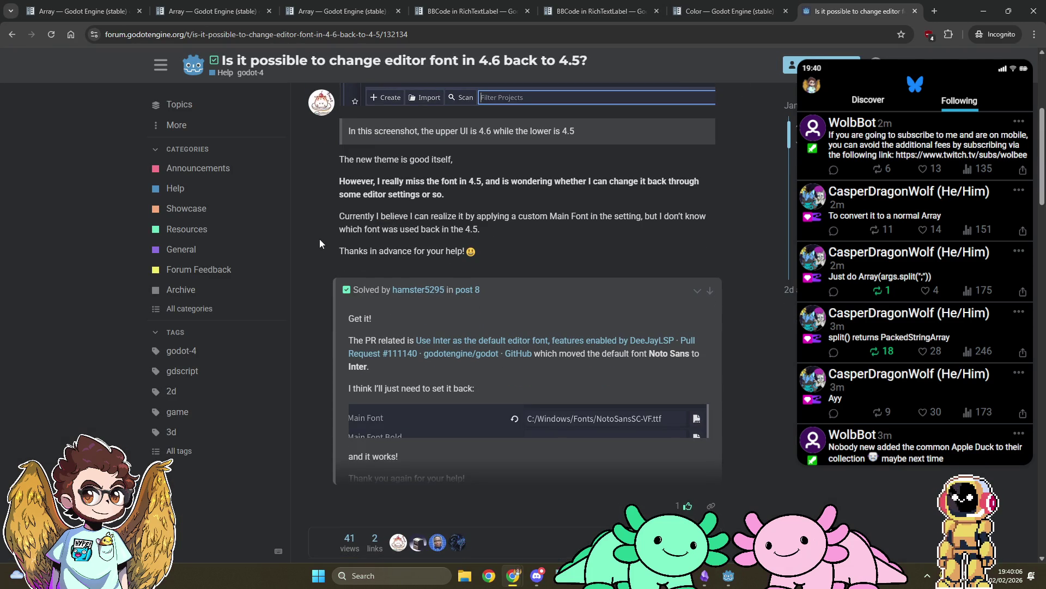
{"action": "scroll", "coordinate": [319, 239], "scroll_direction": "down", "scroll_amount": 4}
{"action": "scroll", "coordinate": [320, 239], "scroll_direction": "down", "scroll_amount": 5}
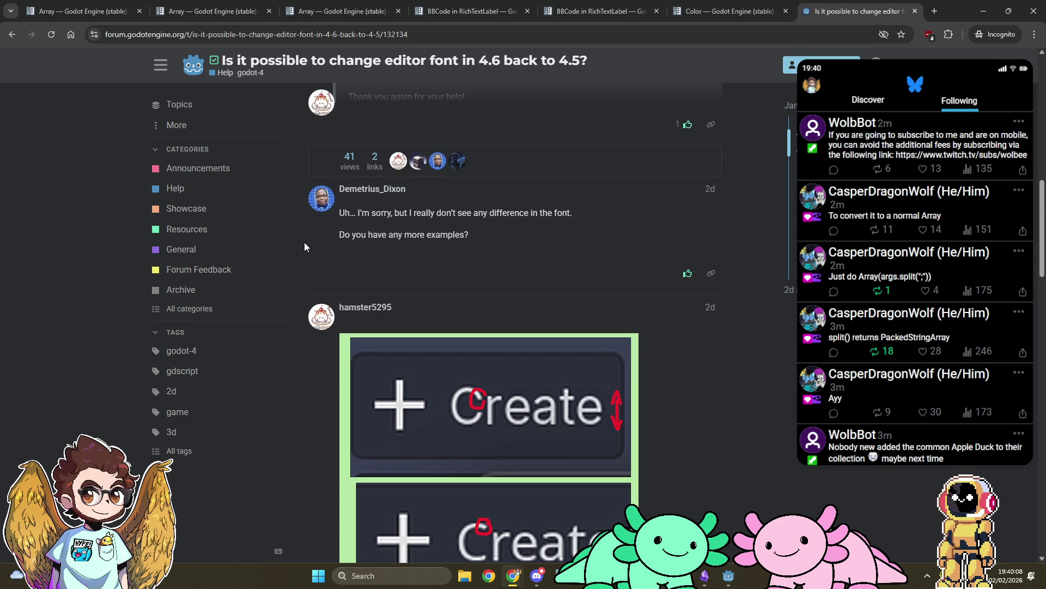
{"action": "scroll", "coordinate": [303, 243], "scroll_direction": "down", "scroll_amount": 6}
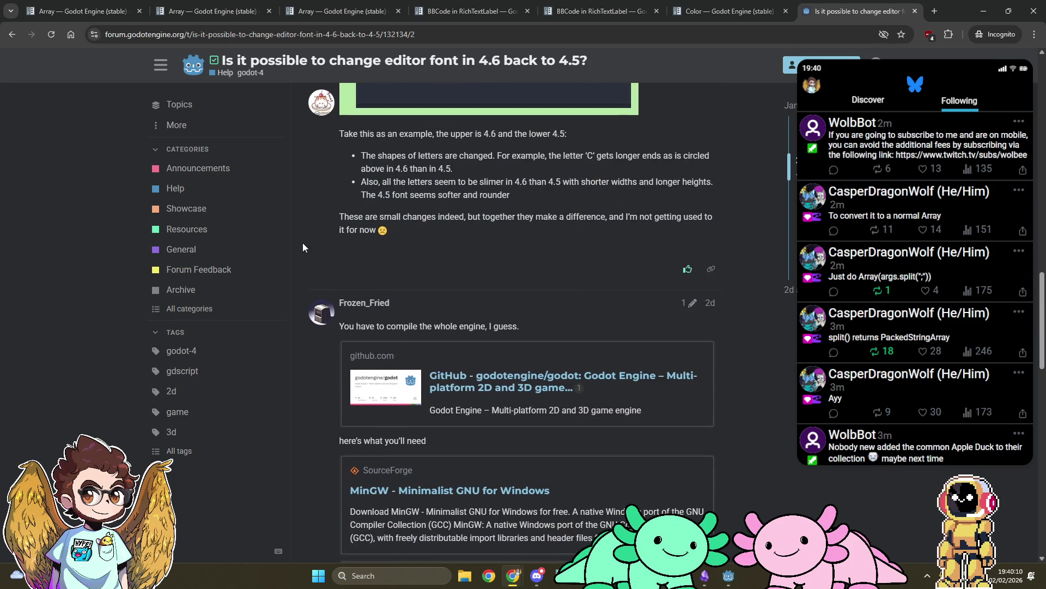
{"action": "key", "text": "alt+Left"}
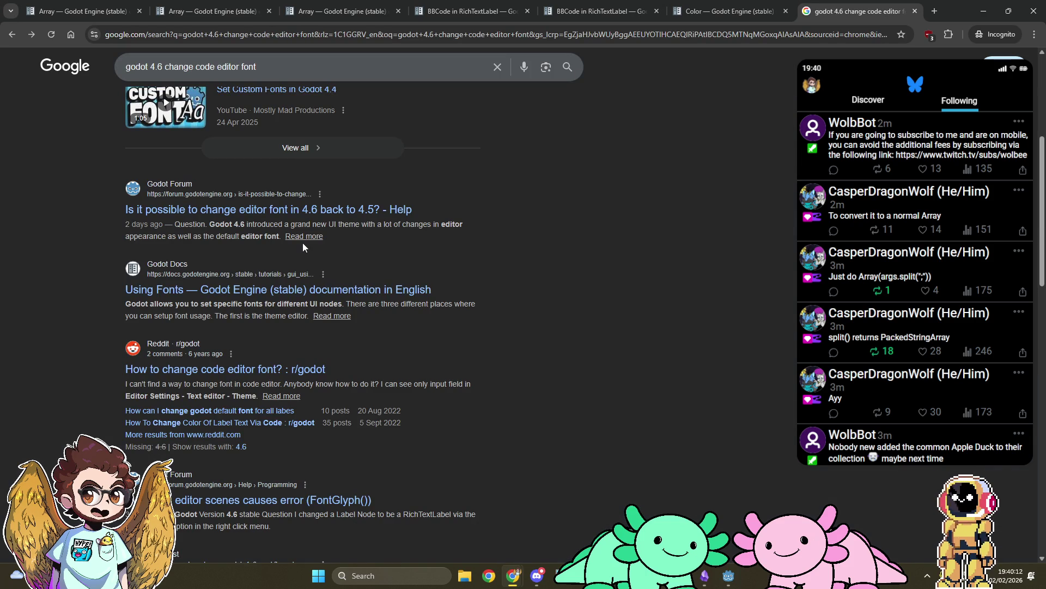
{"action": "left_click", "coordinate": [313, 291]}
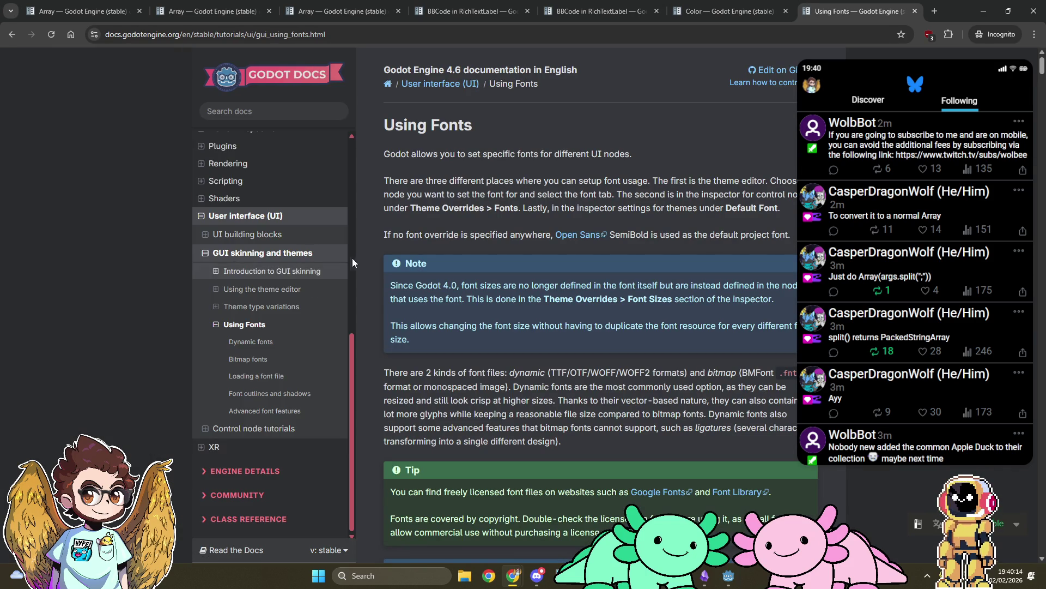
{"action": "key", "text": "alt+Left"}
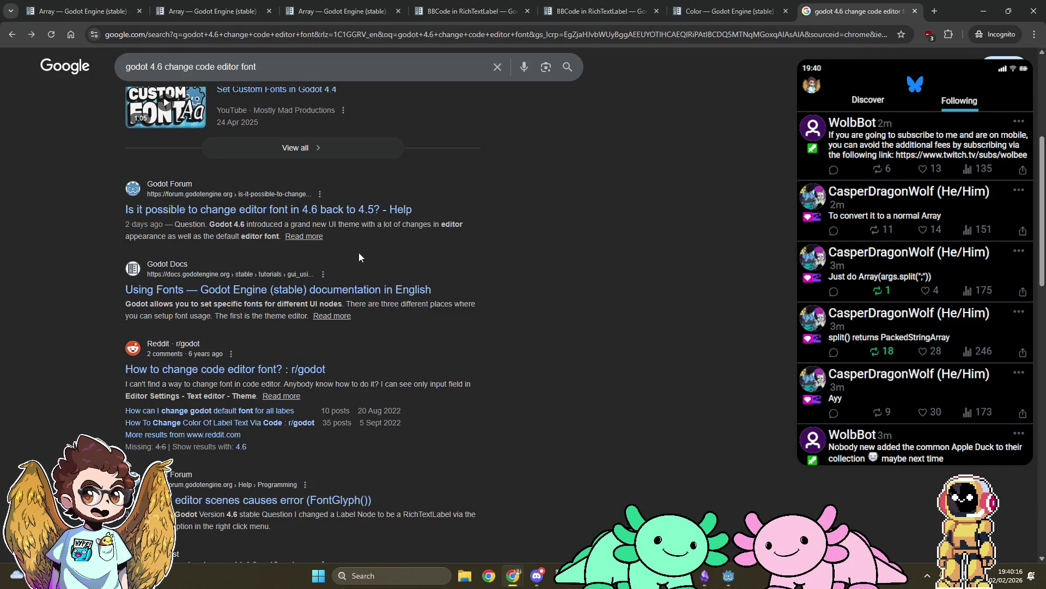
Open the Reddit code editor font thread, expand all hidden replies, and return to Godot
{"action": "left_click", "coordinate": [271, 370]}
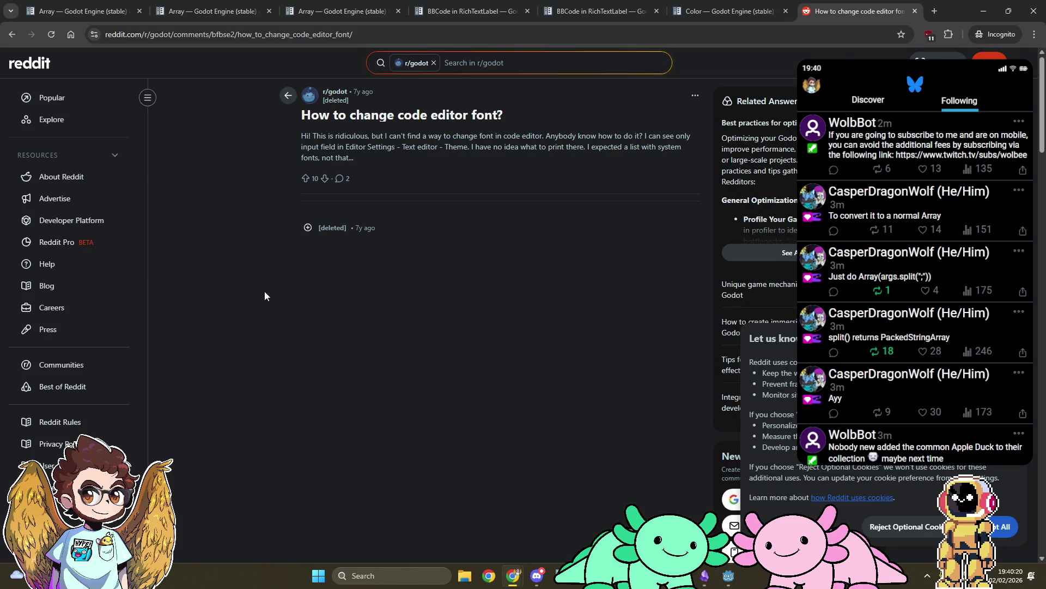
{"action": "left_click", "coordinate": [308, 228]}
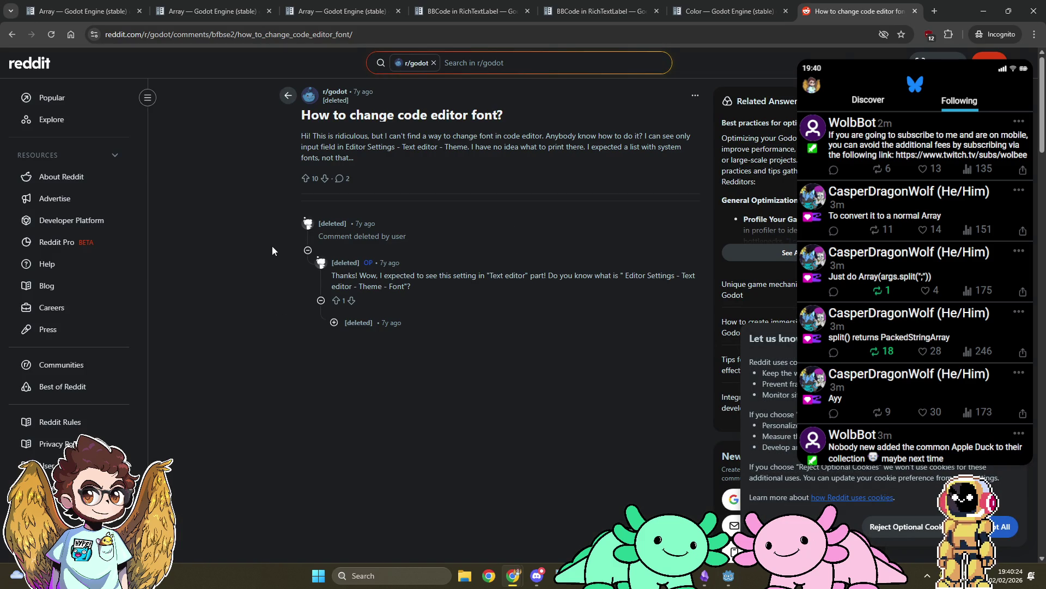
{"action": "left_click", "coordinate": [334, 322]}
{"action": "left_click", "coordinate": [388, 350]}
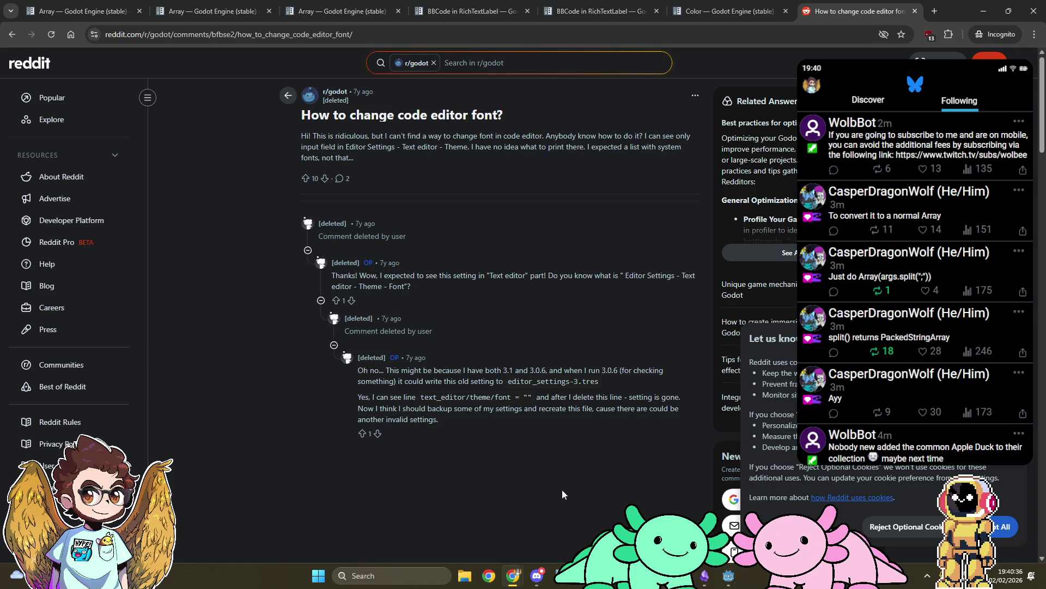
{"action": "left_click", "coordinate": [728, 575]}
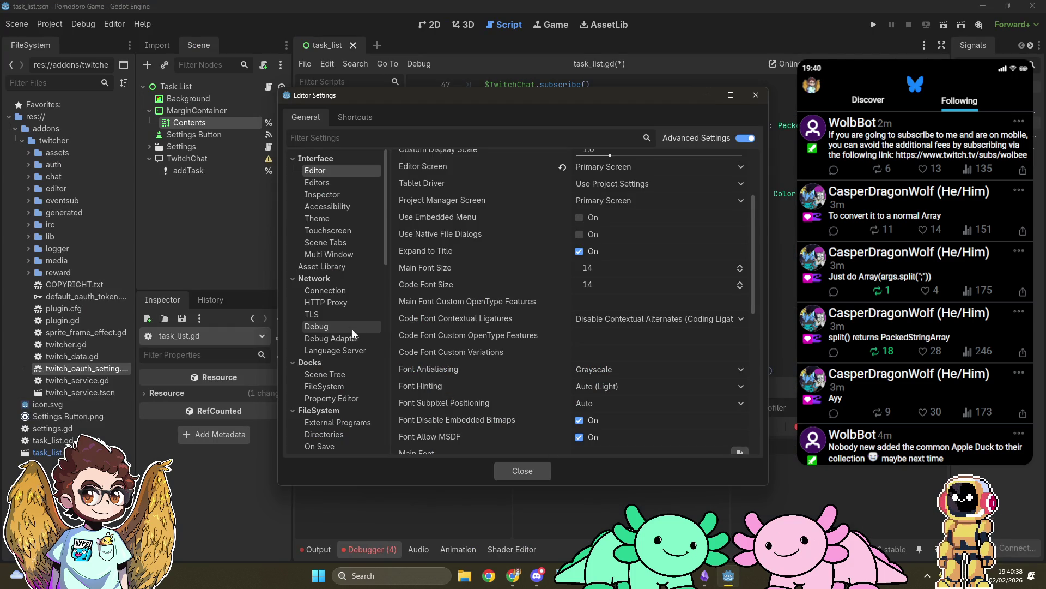
Check the Text Editor > Theme colour settings for a font option, then go back to Chrome
{"action": "scroll", "coordinate": [351, 335], "scroll_direction": "down", "scroll_amount": 8}
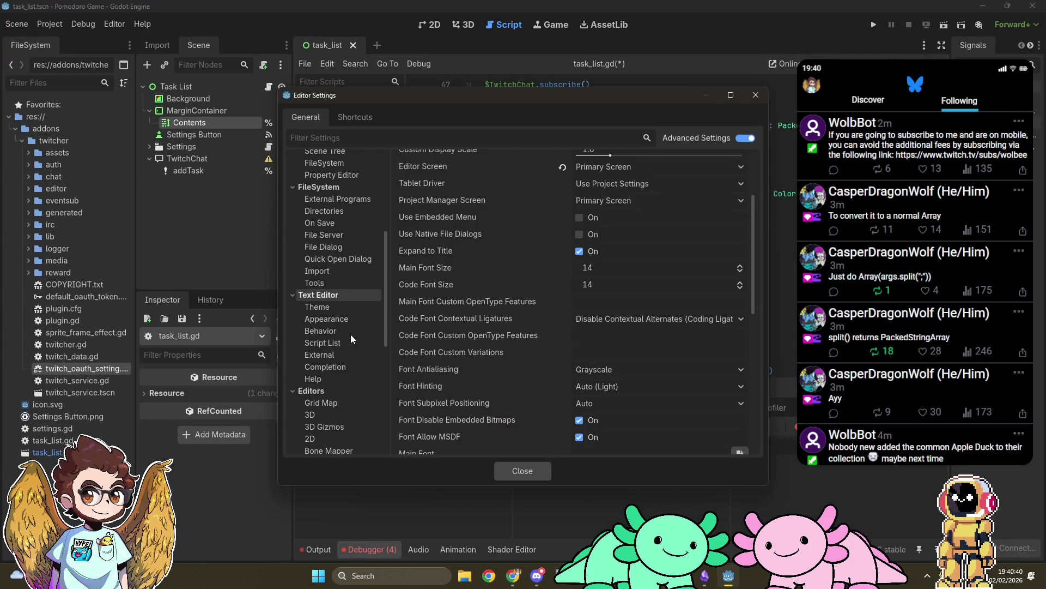
{"action": "left_click", "coordinate": [348, 309]}
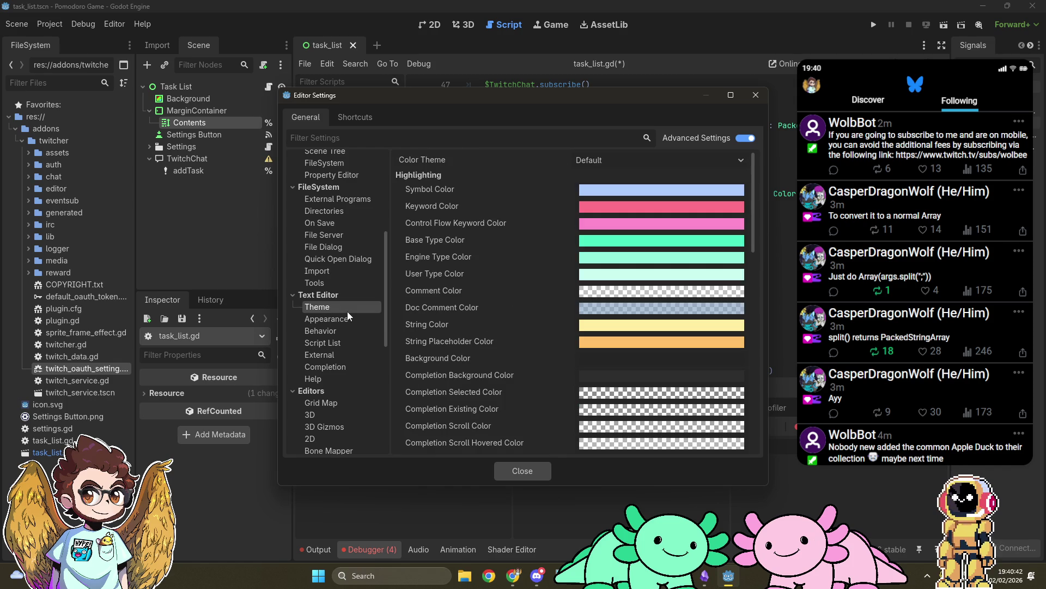
{"action": "scroll", "coordinate": [488, 224], "scroll_direction": "down", "scroll_amount": 10}
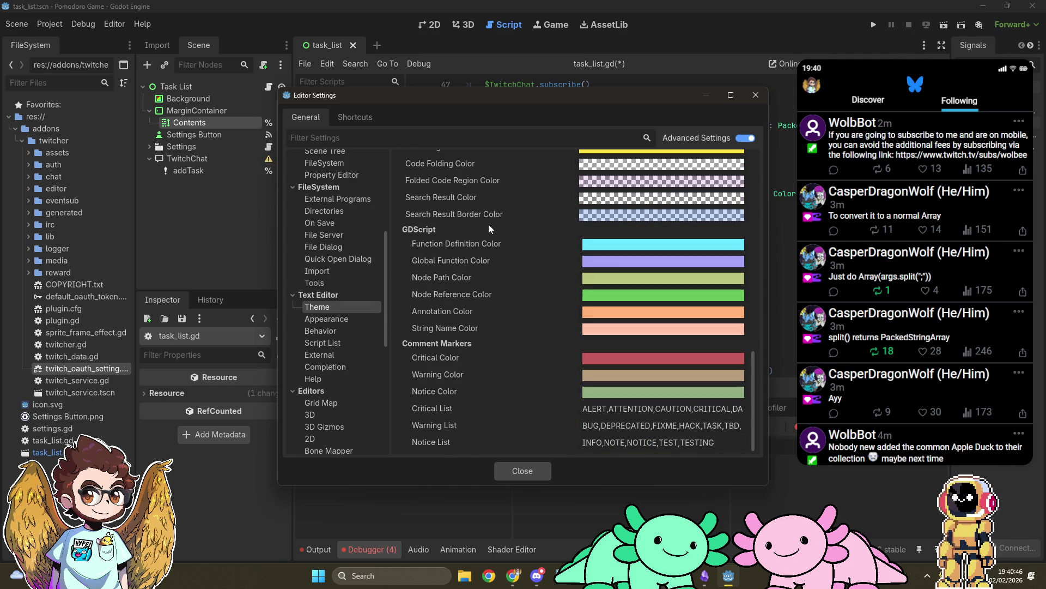
{"action": "scroll", "coordinate": [489, 224], "scroll_direction": "up", "scroll_amount": 10}
{"action": "scroll", "coordinate": [488, 224], "scroll_direction": "up", "scroll_amount": 5}
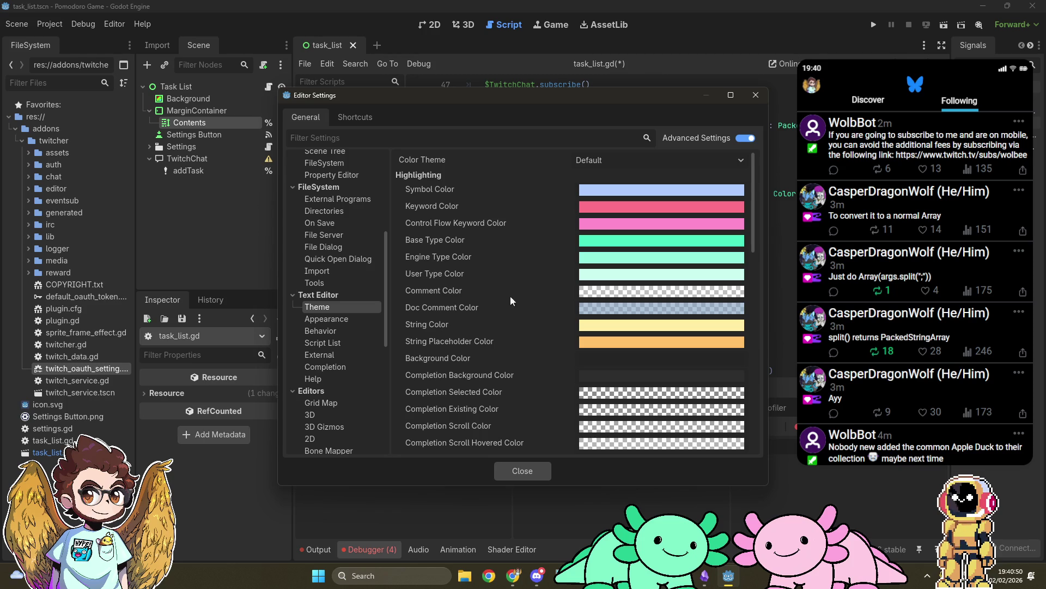
{"action": "mouse_move", "coordinate": [513, 576]}
{"action": "left_click", "coordinate": [549, 548]}
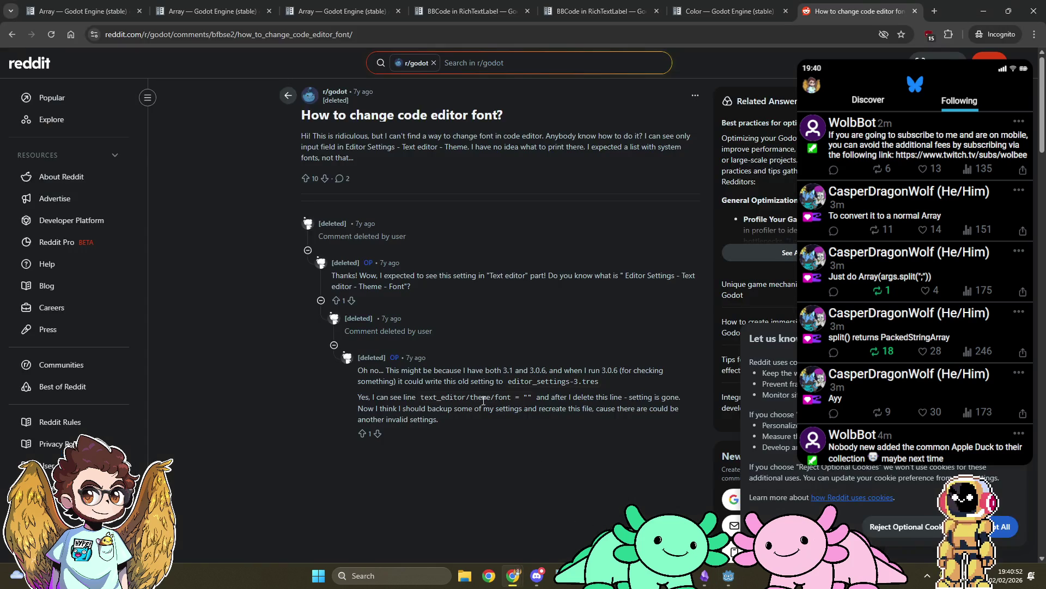
Return to the search results and rerun the search broadened to Godot 4
{"action": "key", "text": "alt+Left"}
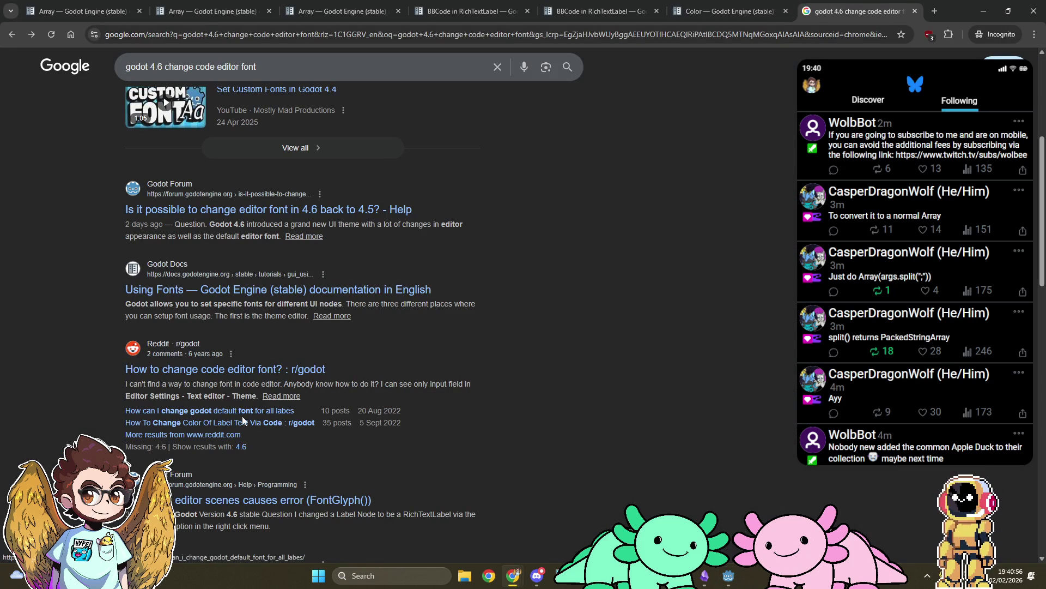
{"action": "scroll", "coordinate": [446, 423], "scroll_direction": "down", "scroll_amount": 1}
{"action": "scroll", "coordinate": [446, 423], "scroll_direction": "down", "scroll_amount": 5}
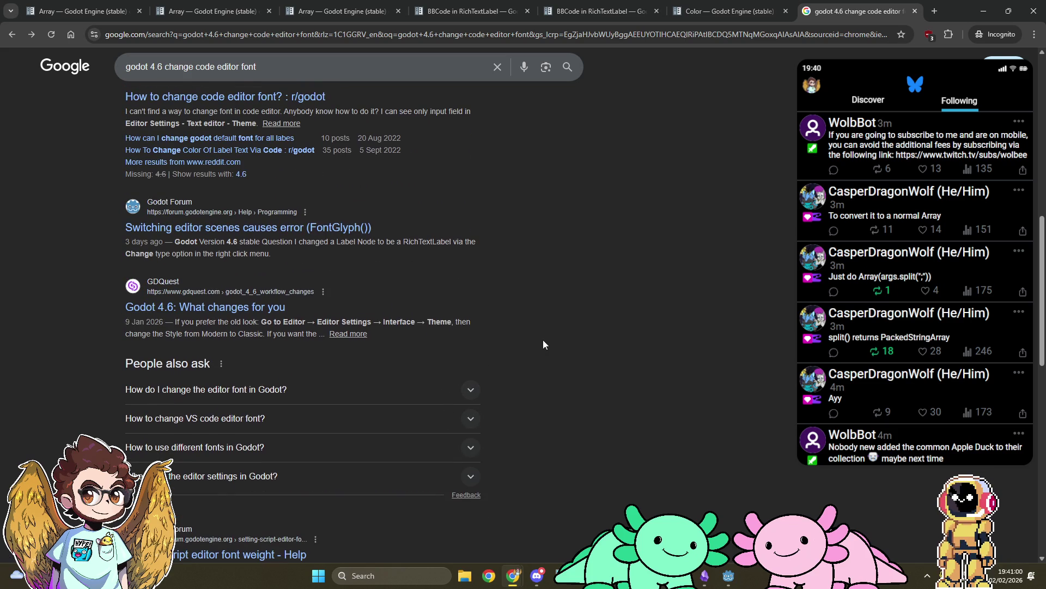
{"action": "scroll", "coordinate": [543, 339], "scroll_direction": "down", "scroll_amount": 5}
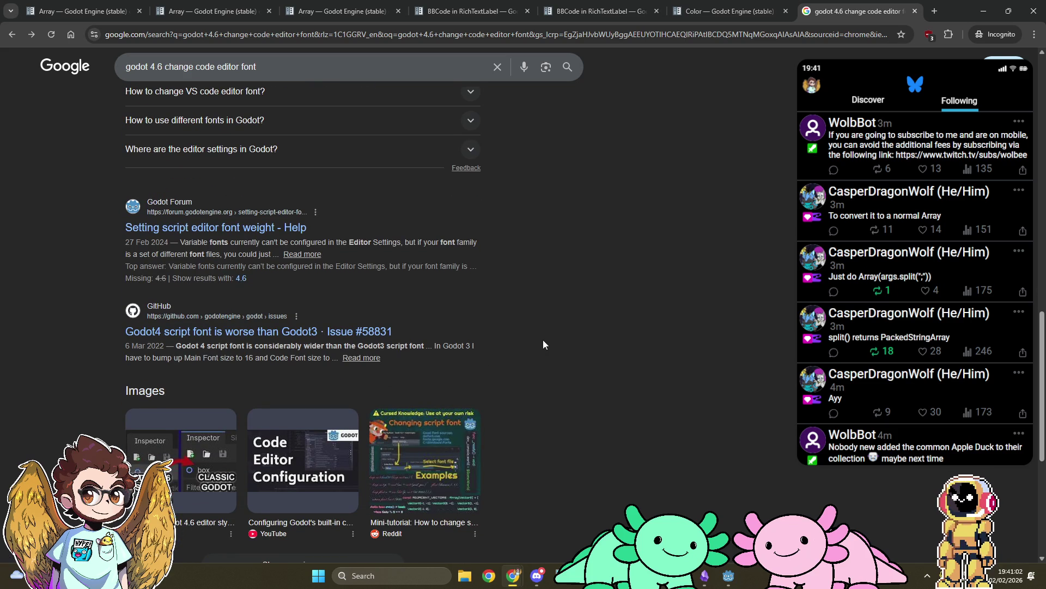
{"action": "scroll", "coordinate": [543, 340], "scroll_direction": "down", "scroll_amount": 5}
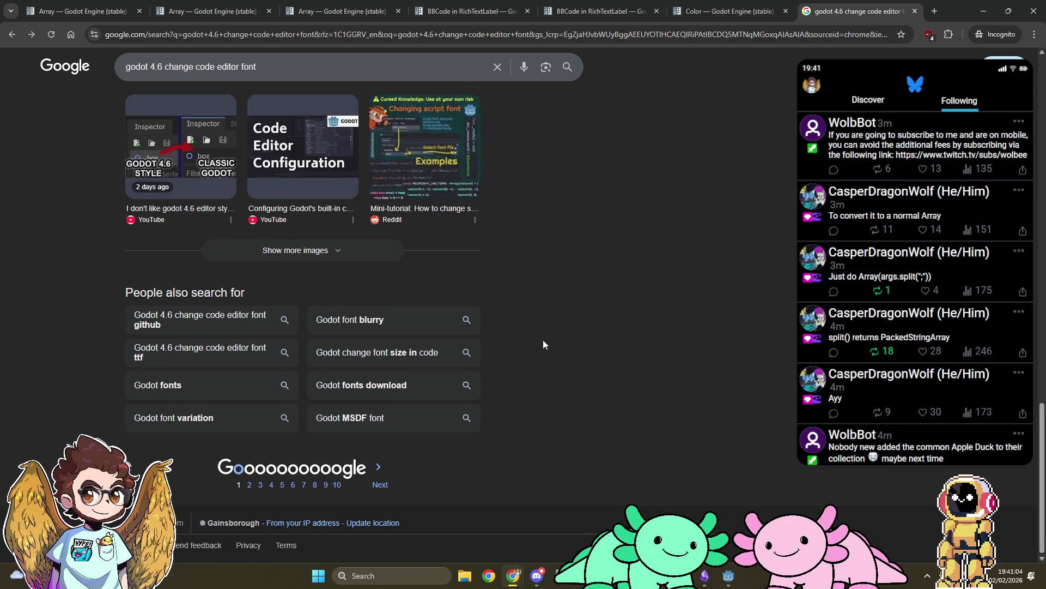
{"action": "scroll", "coordinate": [543, 340], "scroll_direction": "up", "scroll_amount": 15}
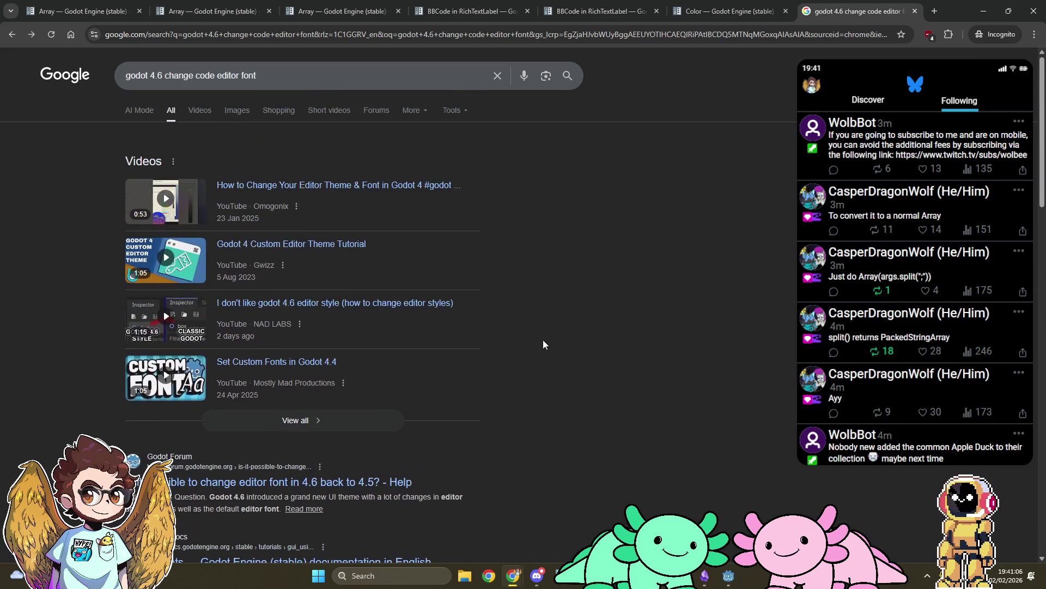
{"action": "left_click", "coordinate": [164, 79]}
{"action": "key", "text": "BackSpace"}
{"action": "key", "text": "BackSpace"}
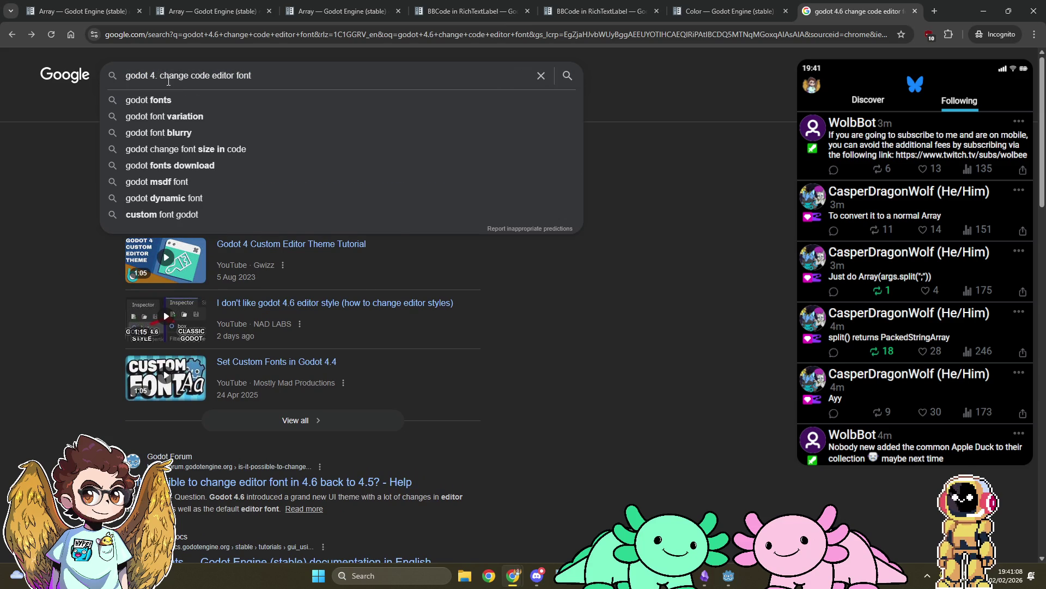
{"action": "key", "text": "Return"}
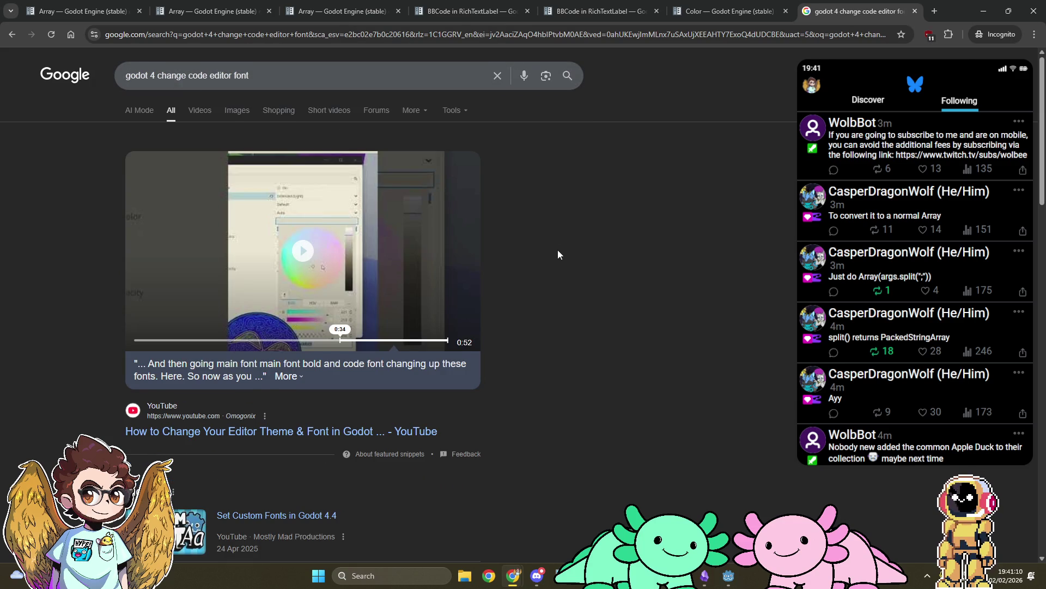
Open and close the Reddit result, then open the Godot Forum 'Option to change UI / Editor font' thread
{"action": "scroll", "coordinate": [557, 249], "scroll_direction": "down", "scroll_amount": 5}
{"action": "scroll", "coordinate": [557, 249], "scroll_direction": "down", "scroll_amount": 4}
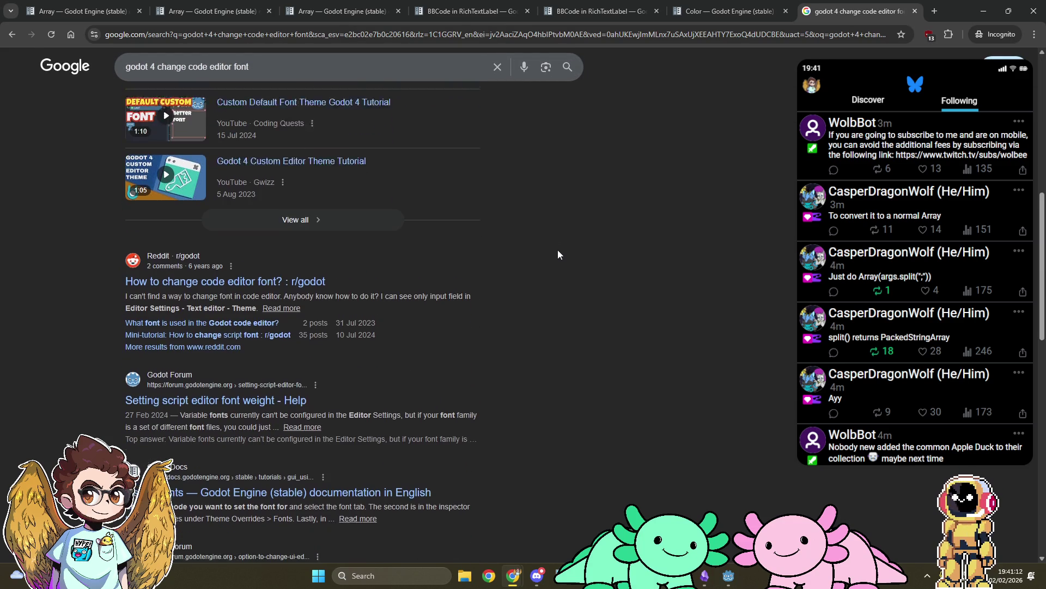
{"action": "middle_click", "coordinate": [228, 264]}
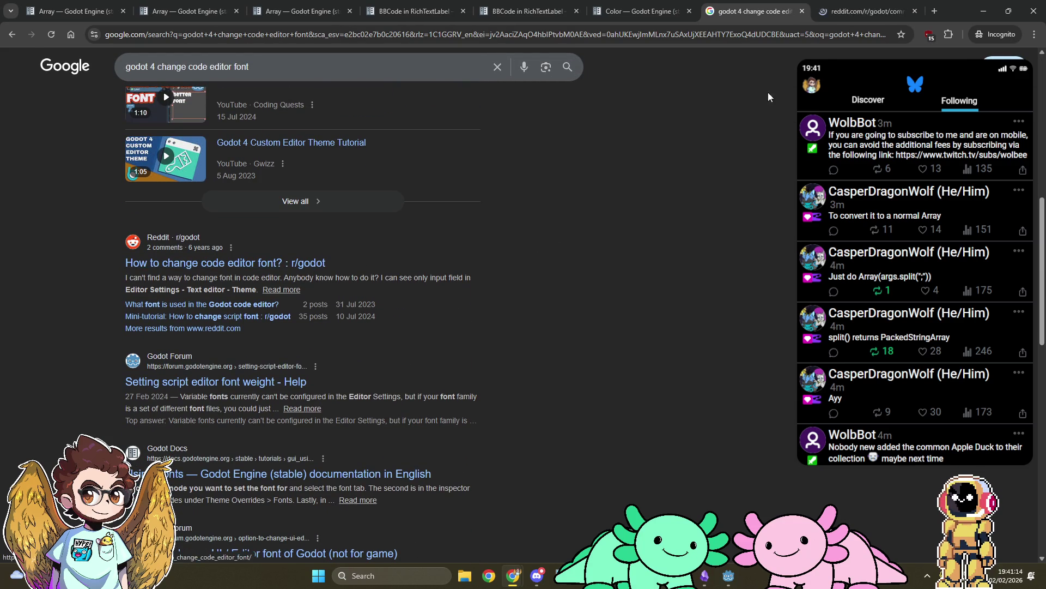
{"action": "left_click", "coordinate": [837, 6]}
{"action": "key", "text": "ctrl+w"}
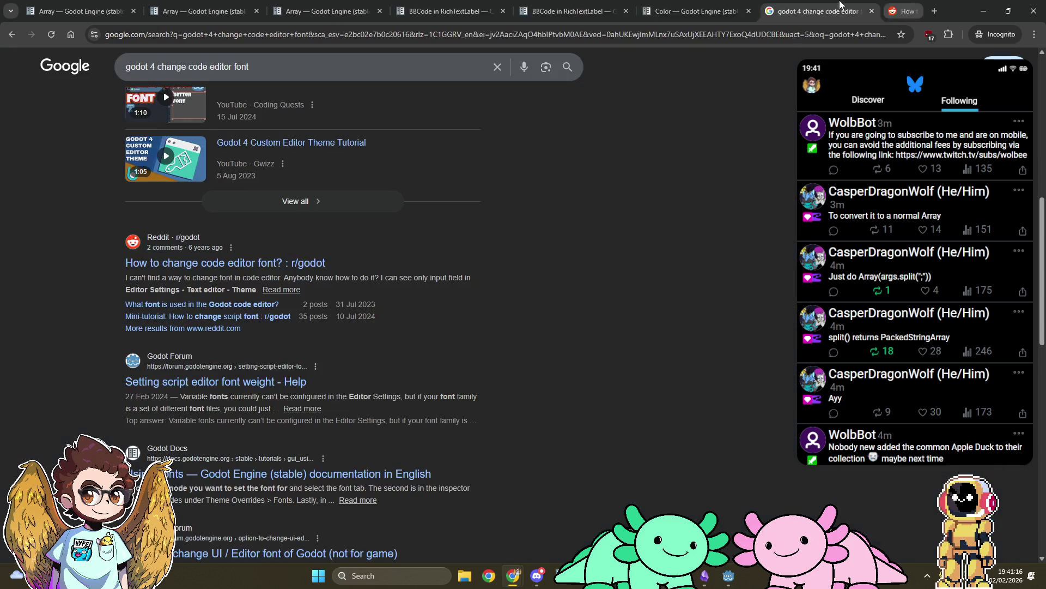
{"action": "scroll", "coordinate": [365, 326], "scroll_direction": "down", "scroll_amount": 2}
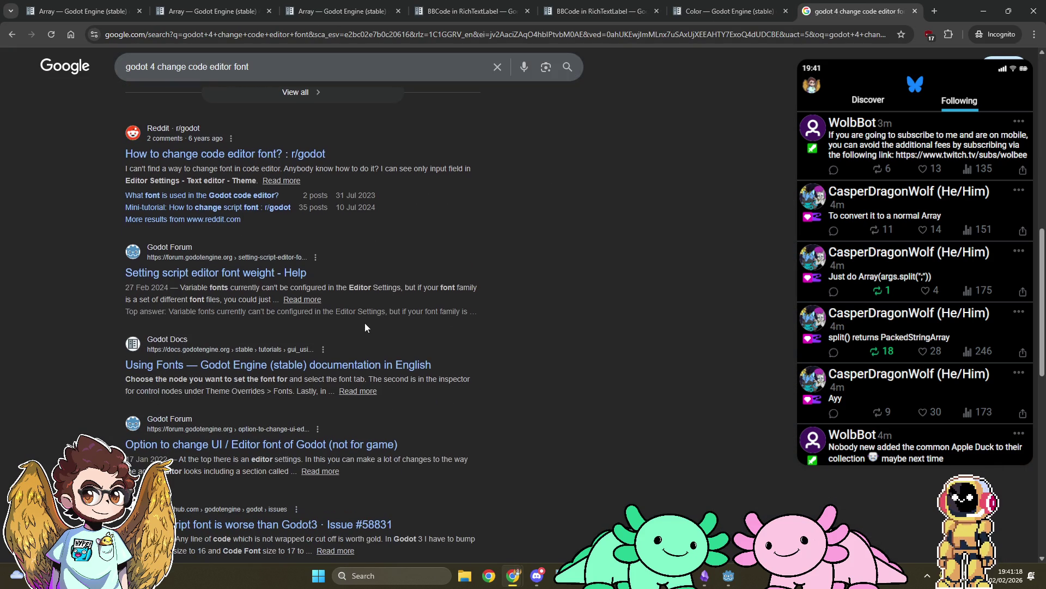
{"action": "scroll", "coordinate": [365, 326], "scroll_direction": "down", "scroll_amount": 3}
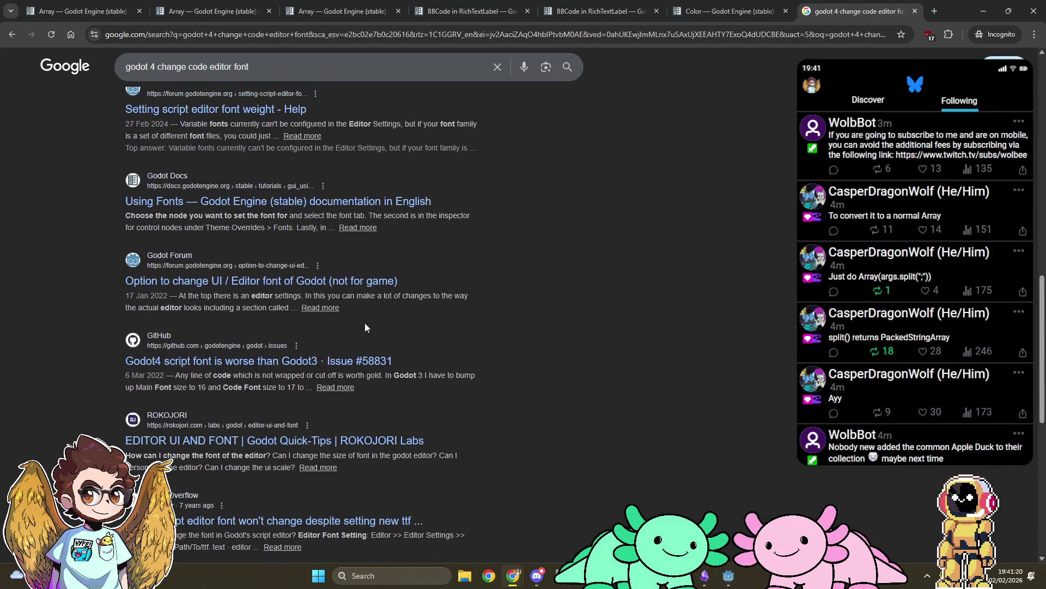
{"action": "middle_click", "coordinate": [371, 281]}
{"action": "left_click", "coordinate": [867, 11]}
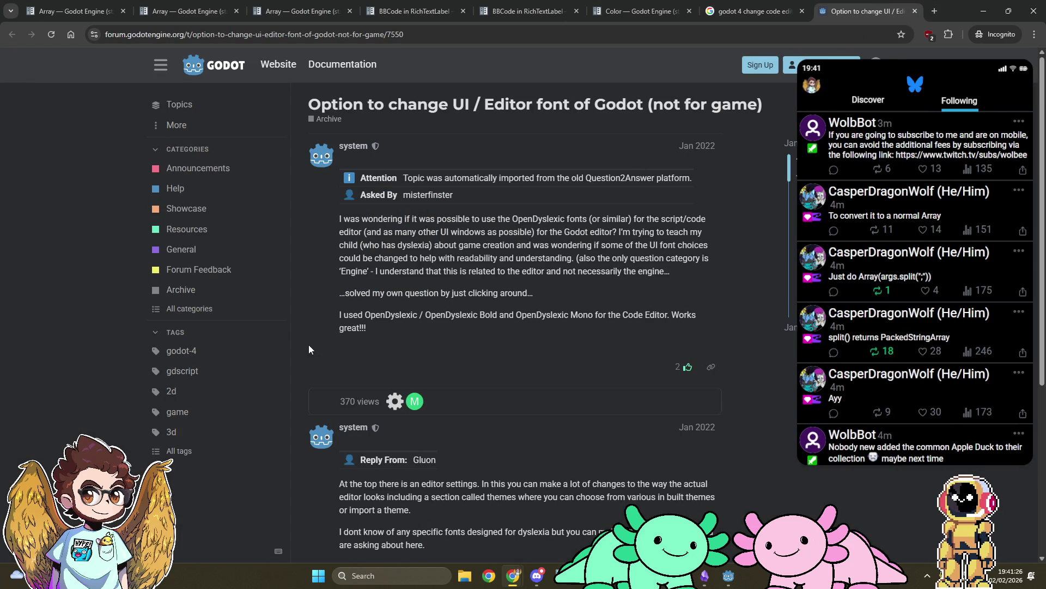
Scroll the forum thread down to its last reply, then return to Godot
{"action": "scroll", "coordinate": [309, 345], "scroll_direction": "down", "scroll_amount": 4}
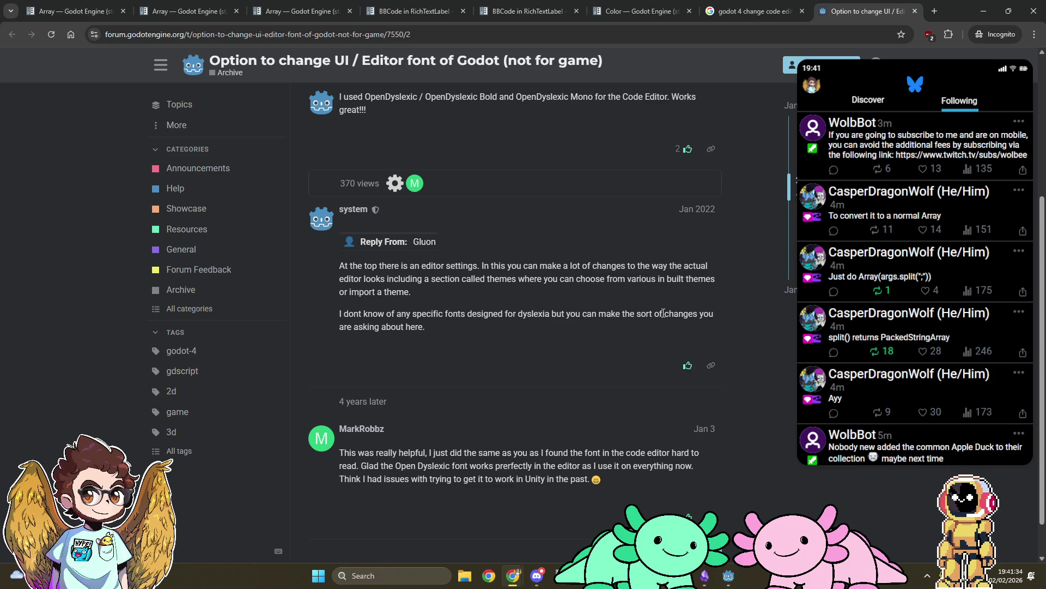
{"action": "scroll", "coordinate": [465, 326], "scroll_direction": "down", "scroll_amount": 1}
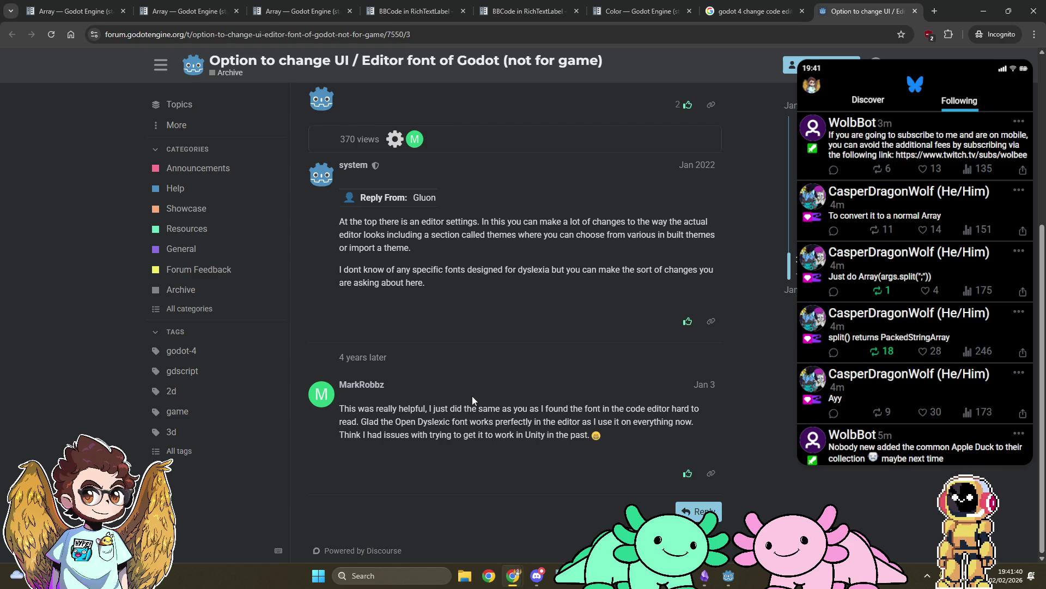
{"action": "left_click", "coordinate": [729, 575]}
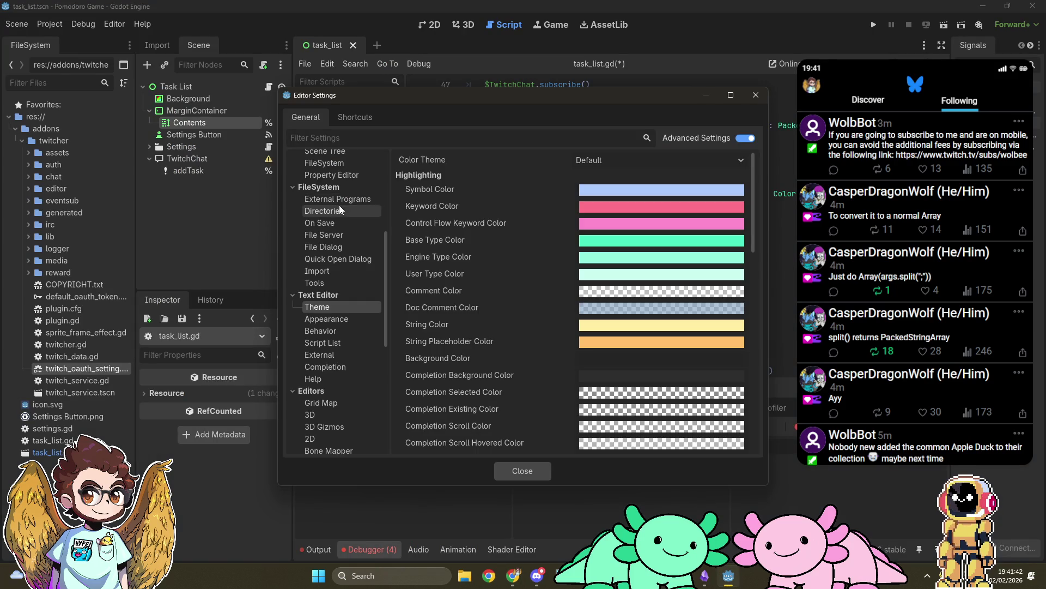
Show Interface > Editor settings and inspect main font features and code font ligatures without changes
{"action": "scroll", "coordinate": [340, 210], "scroll_direction": "up", "scroll_amount": 5}
{"action": "left_click", "coordinate": [339, 172]}
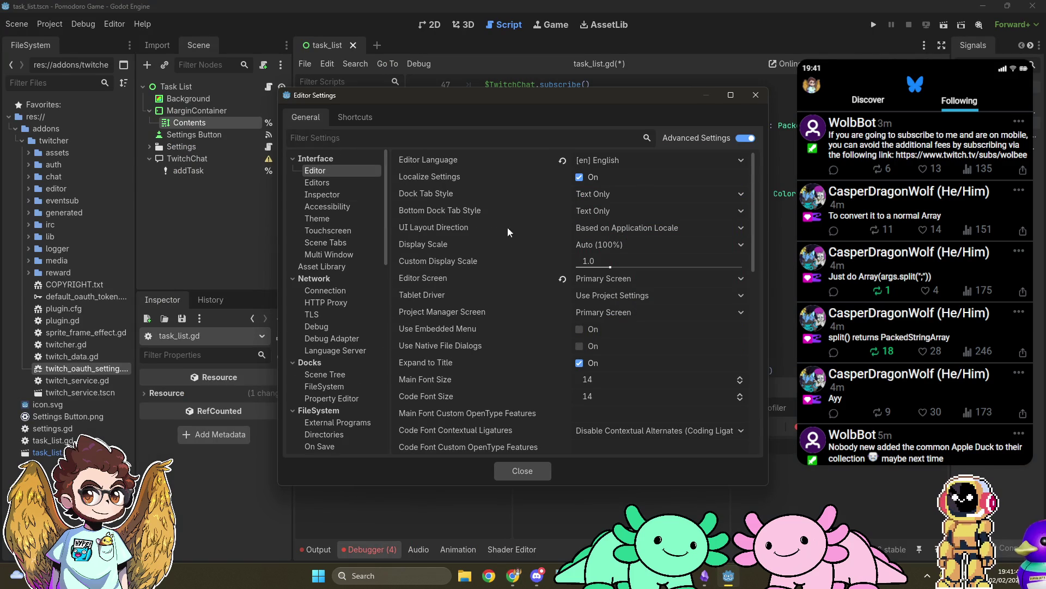
{"action": "scroll", "coordinate": [486, 274], "scroll_direction": "down", "scroll_amount": 5}
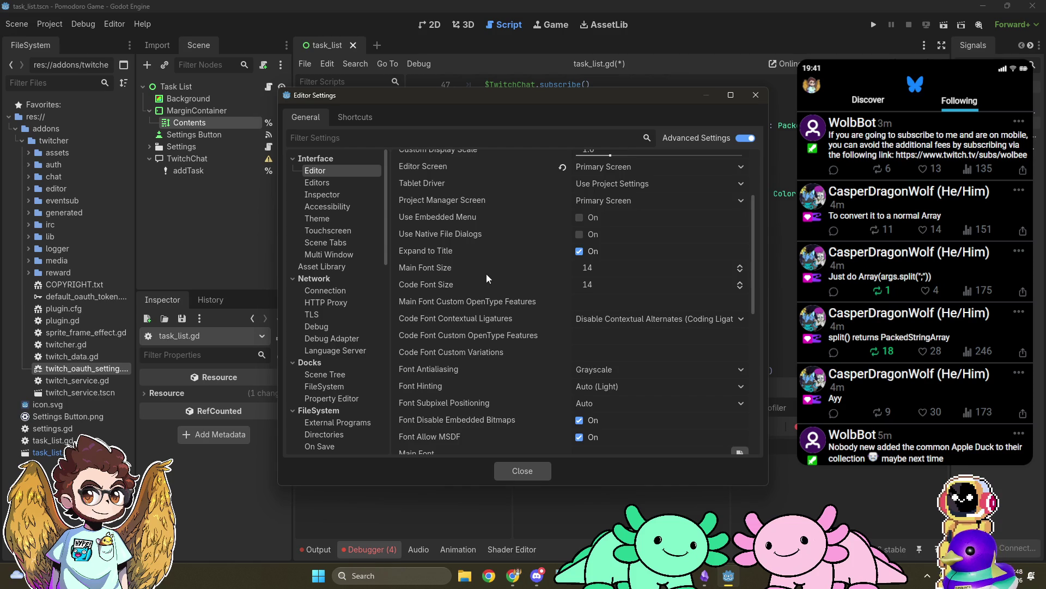
{"action": "scroll", "coordinate": [486, 274], "scroll_direction": "down", "scroll_amount": 2}
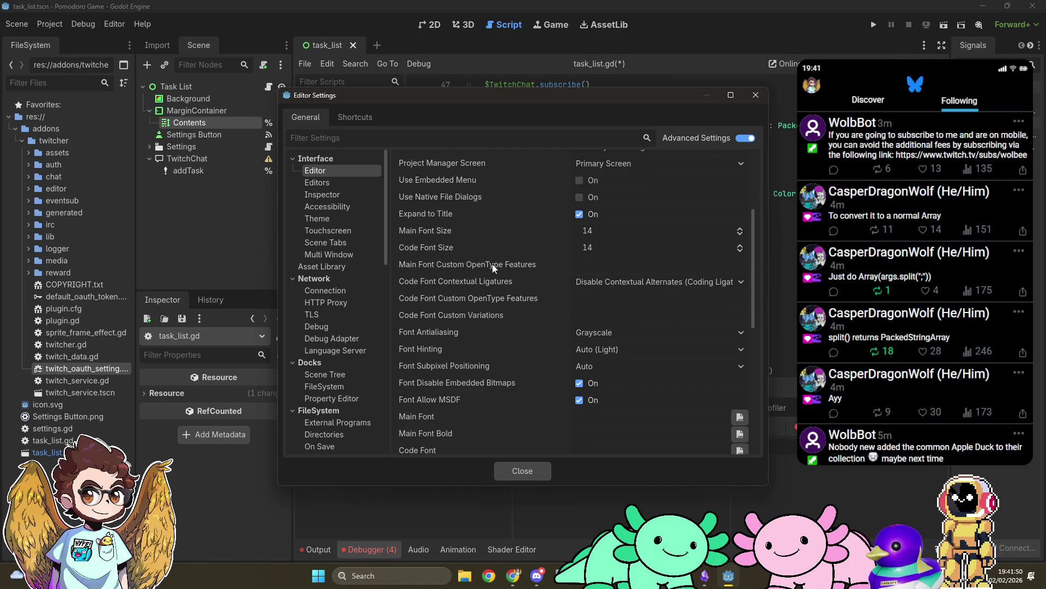
{"action": "left_click", "coordinate": [629, 269]}
{"action": "left_click", "coordinate": [615, 282]}
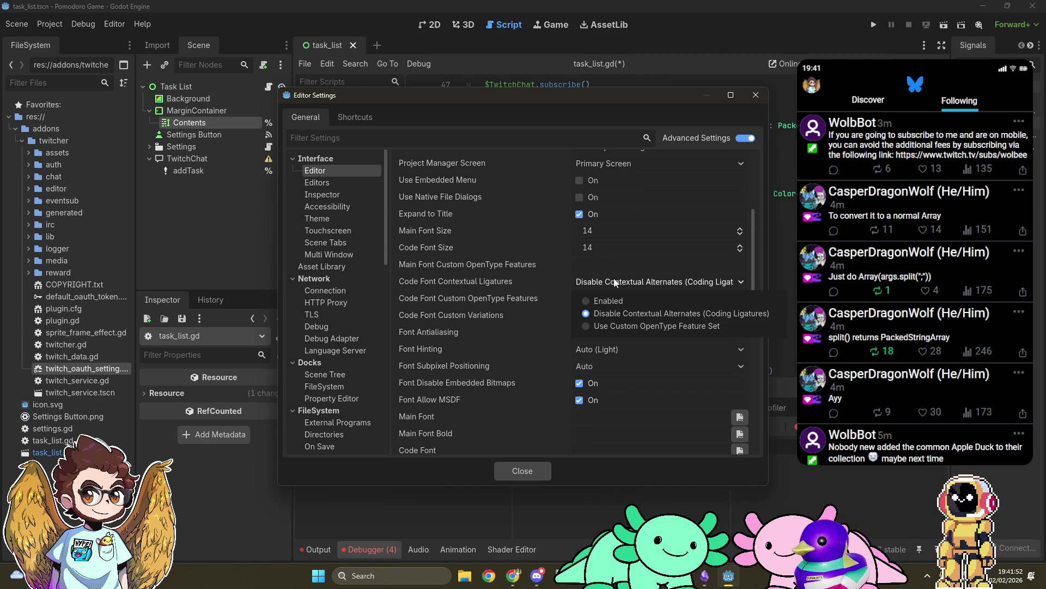
{"action": "left_click", "coordinate": [615, 282]}
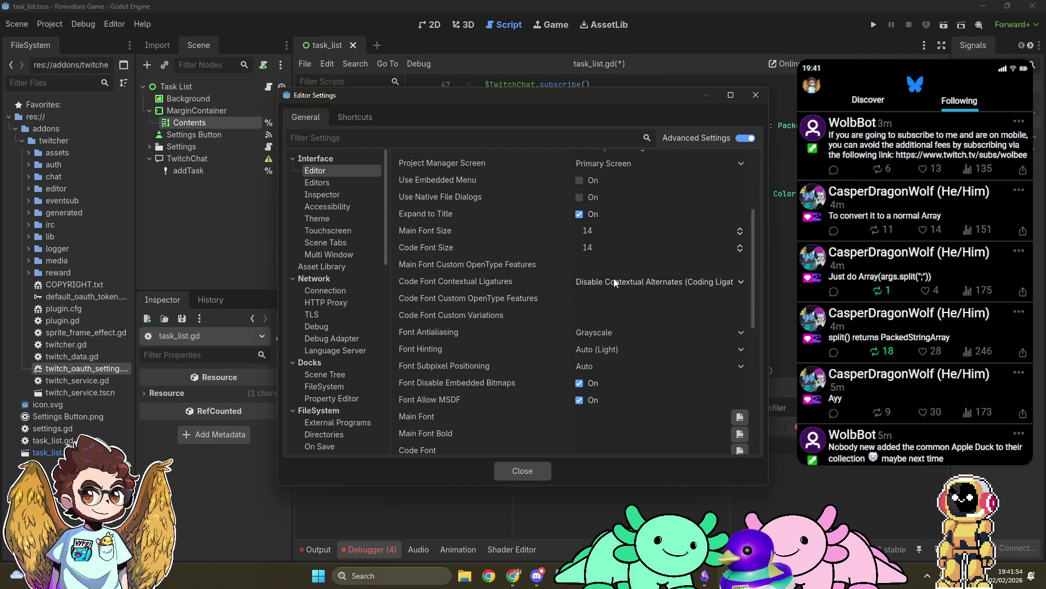
{"action": "mouse_move", "coordinate": [496, 294]}
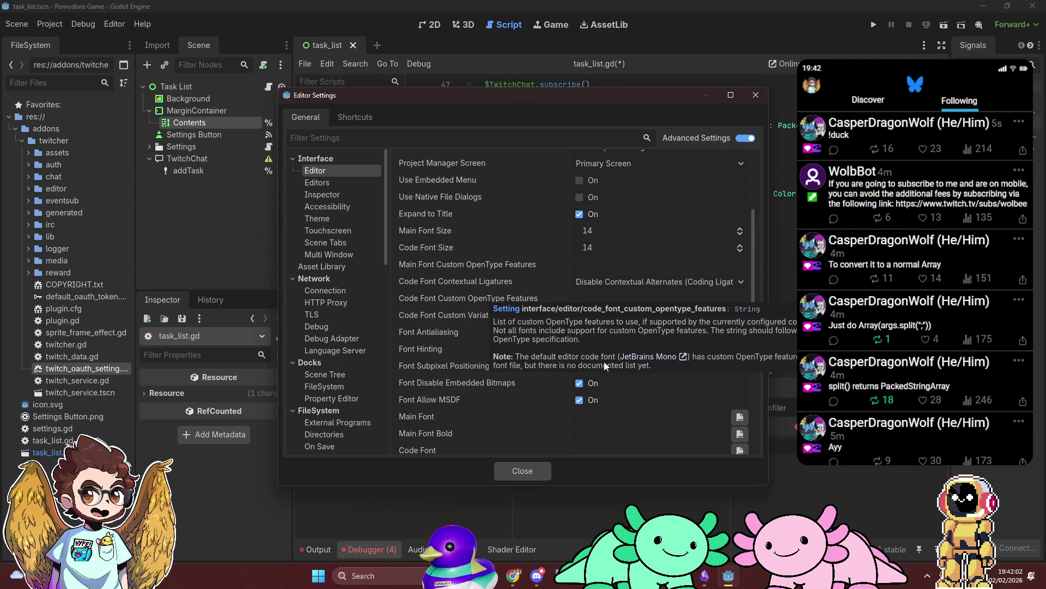
Open and cancel the Code Font file picker, leaving it unset, then search the system for font settings
{"action": "scroll", "coordinate": [654, 398], "scroll_direction": "down", "scroll_amount": 3}
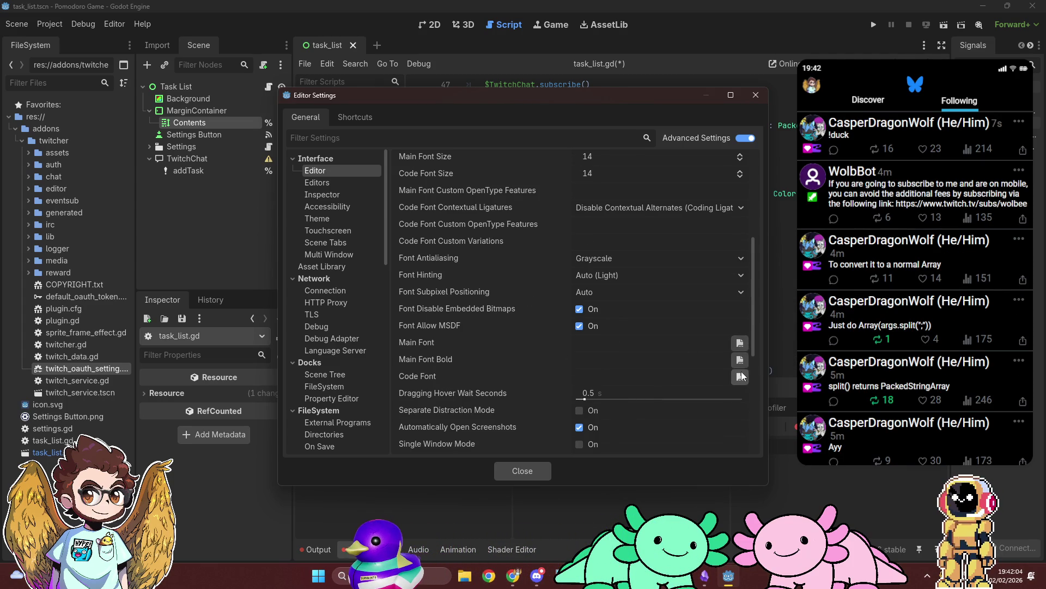
{"action": "left_click", "coordinate": [739, 374]}
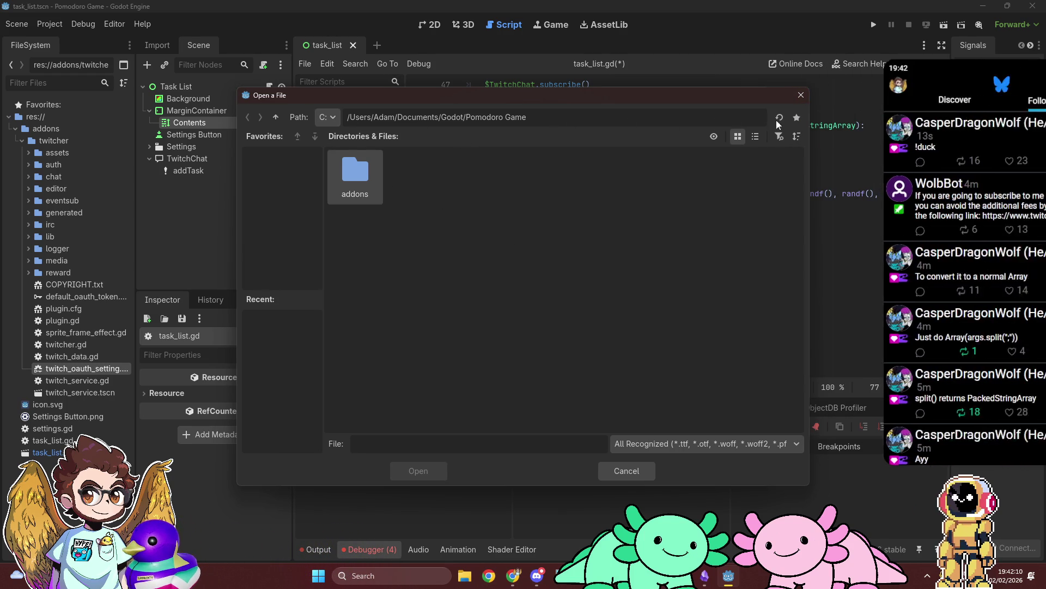
{"action": "left_click", "coordinate": [799, 95]}
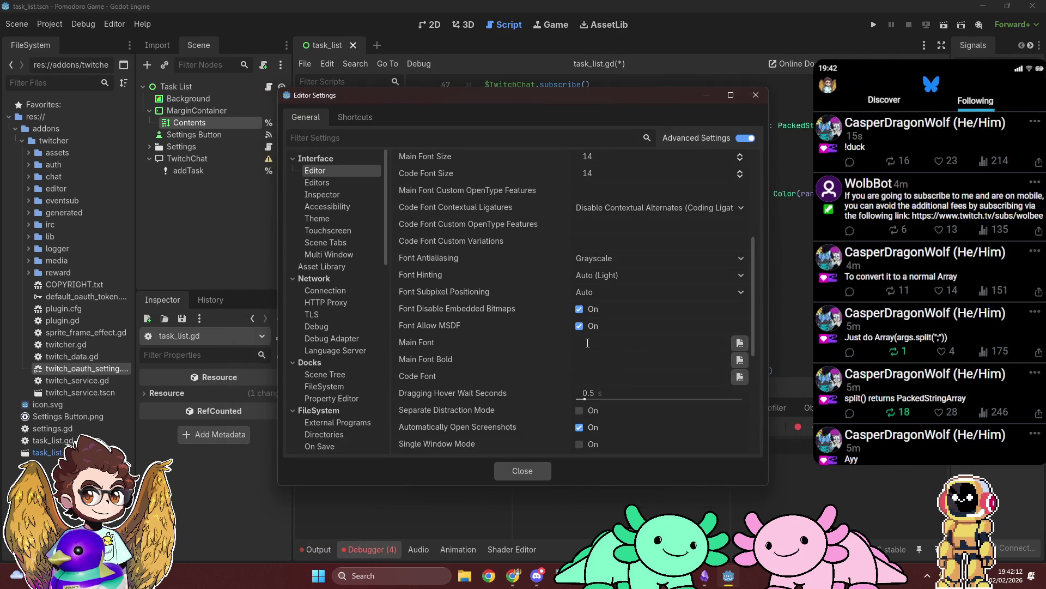
{"action": "left_click", "coordinate": [380, 577]}
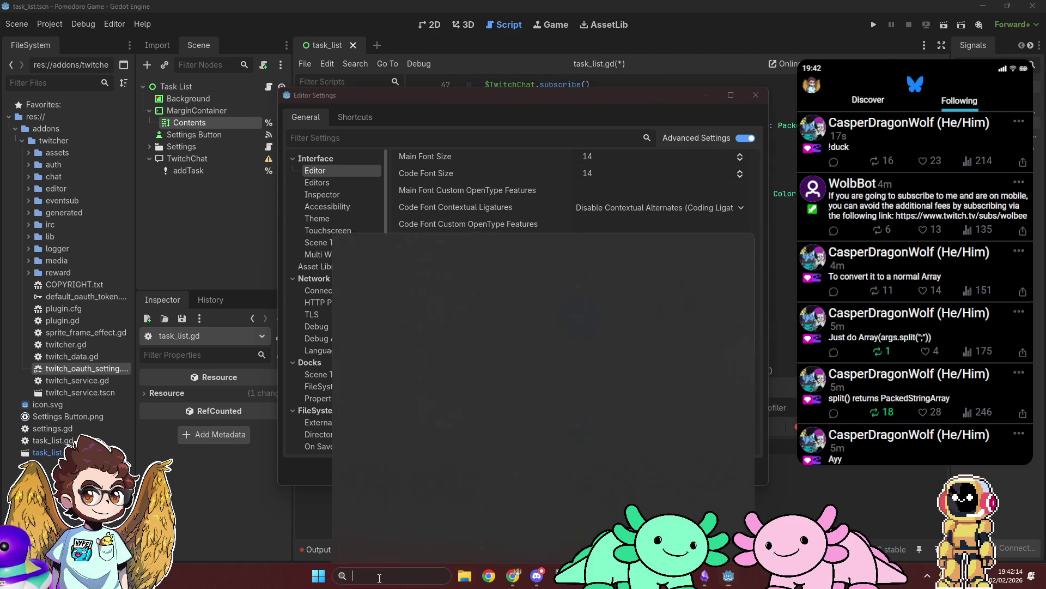
{"action": "type", "text": "fonts"}
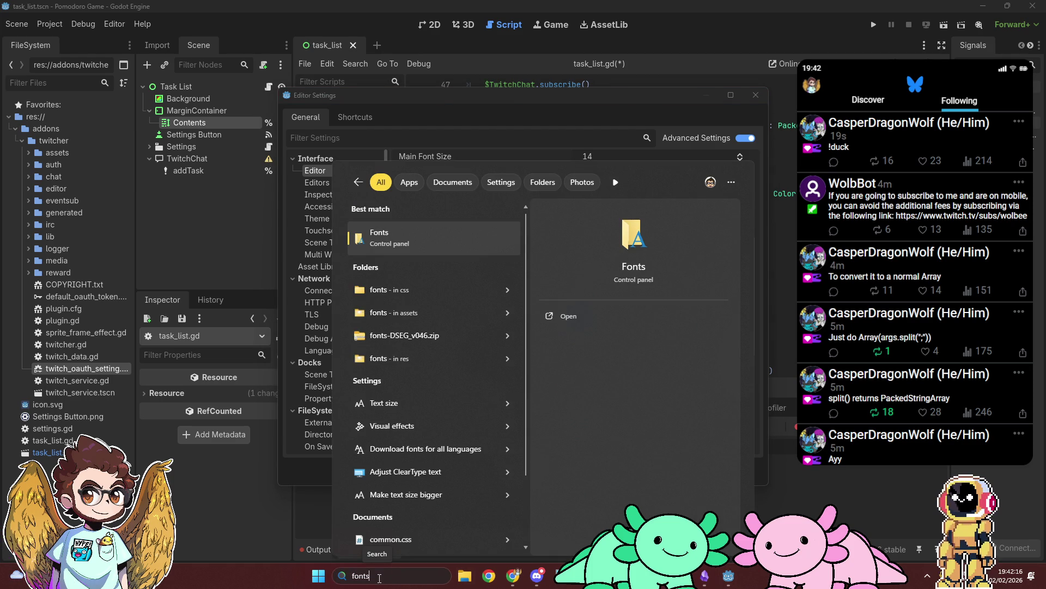
{"action": "key", "text": "Escape"}
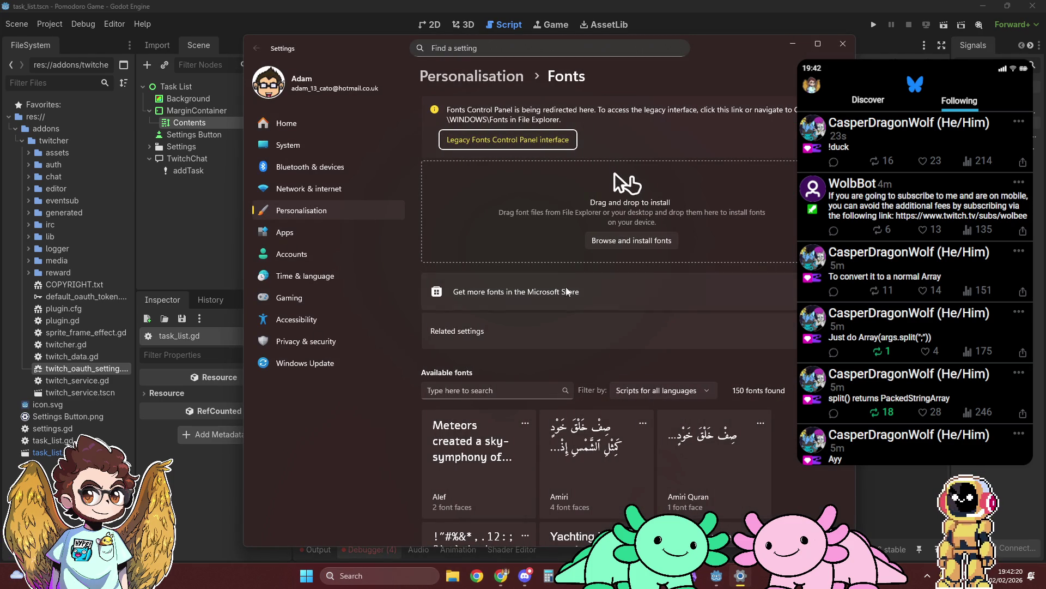
{"action": "scroll", "coordinate": [569, 309], "scroll_direction": "down", "scroll_amount": 4}
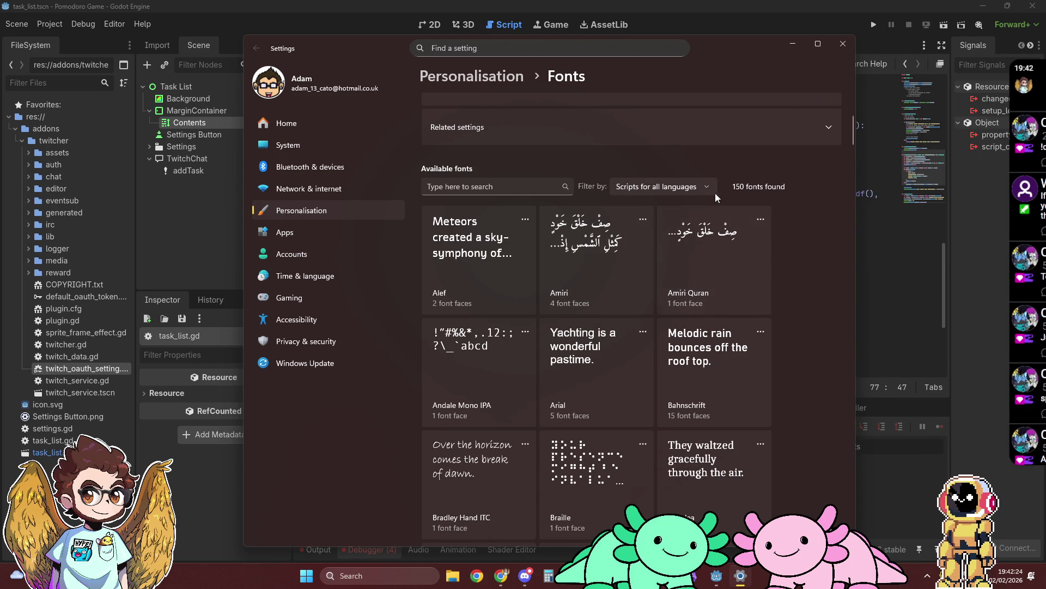
{"action": "left_click", "coordinate": [712, 191]}
{"action": "left_click", "coordinate": [785, 289]}
{"action": "scroll", "coordinate": [786, 290], "scroll_direction": "down", "scroll_amount": 10}
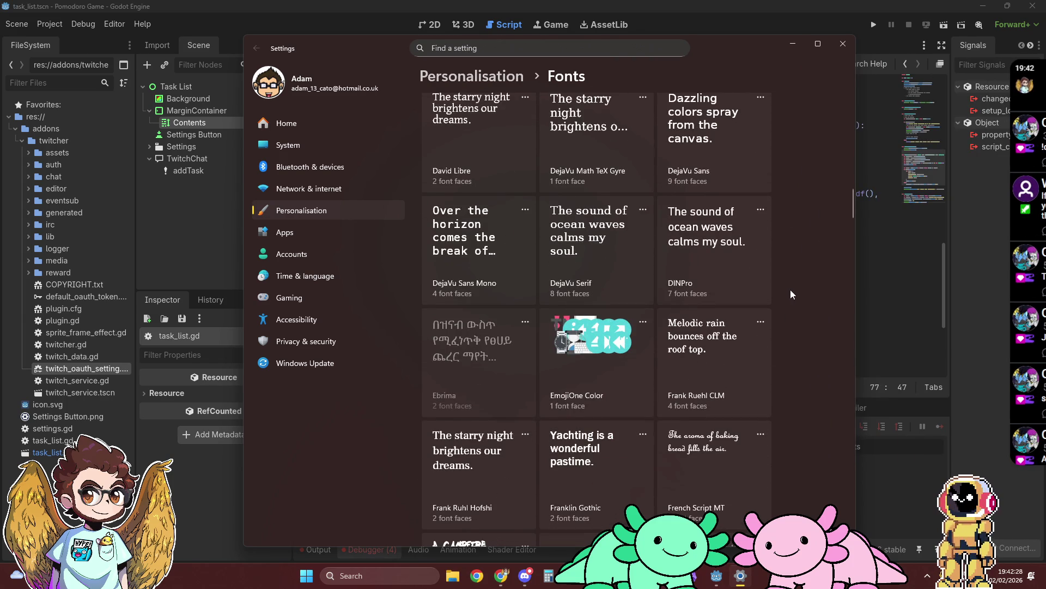
{"action": "scroll", "coordinate": [790, 290], "scroll_direction": "down", "scroll_amount": 5}
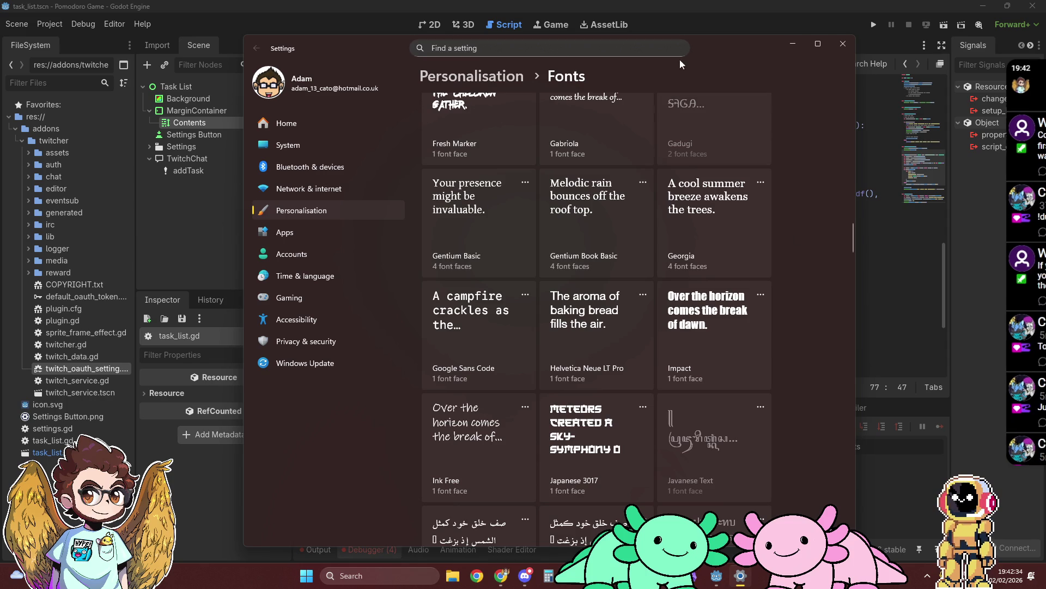
{"action": "left_click", "coordinate": [468, 344]}
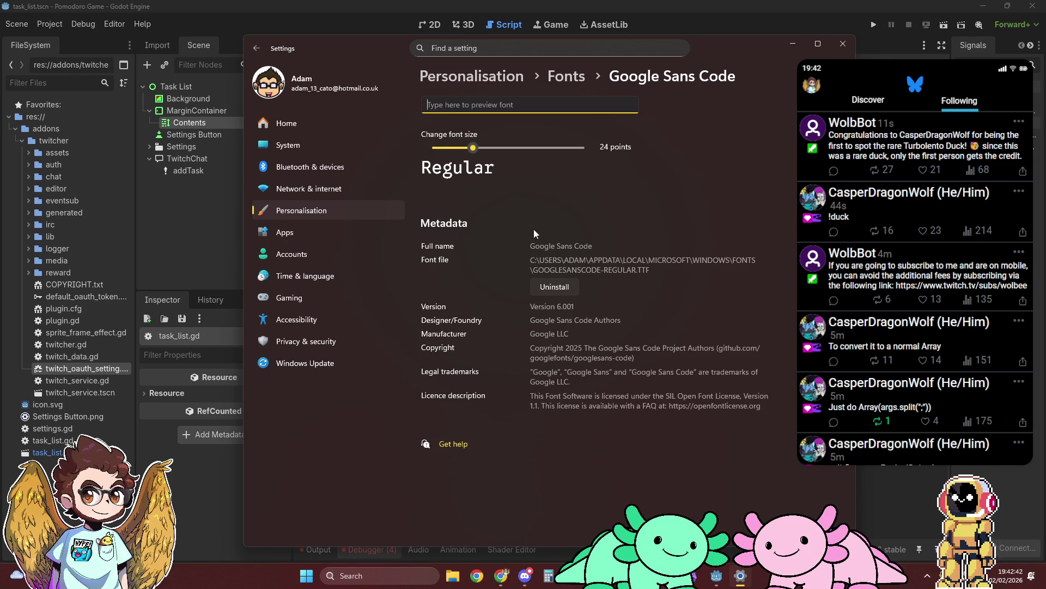
{"action": "left_click", "coordinate": [566, 76]}
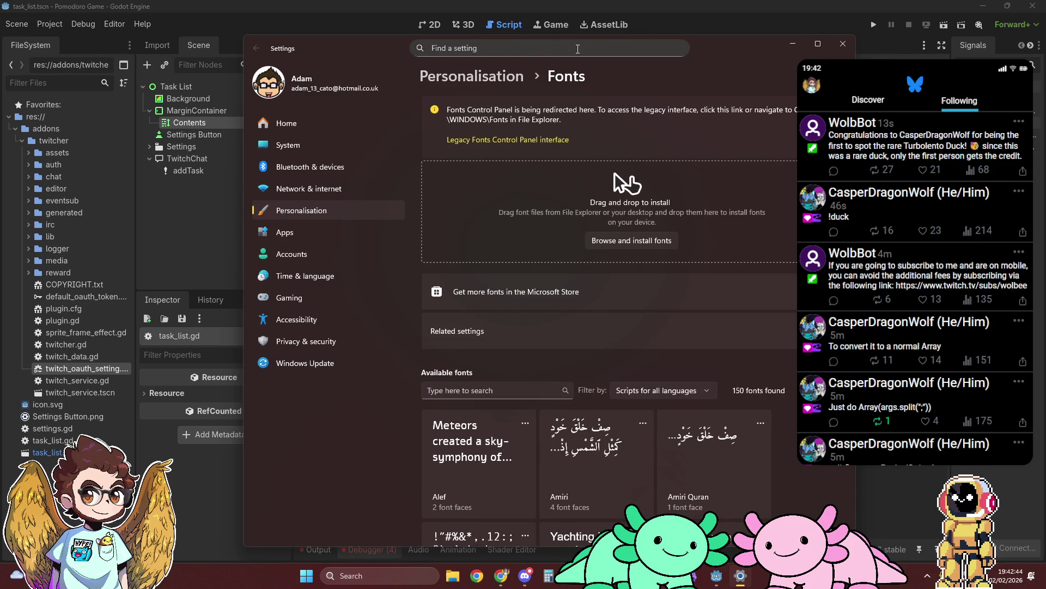
{"action": "key", "text": "alt+Tab"}
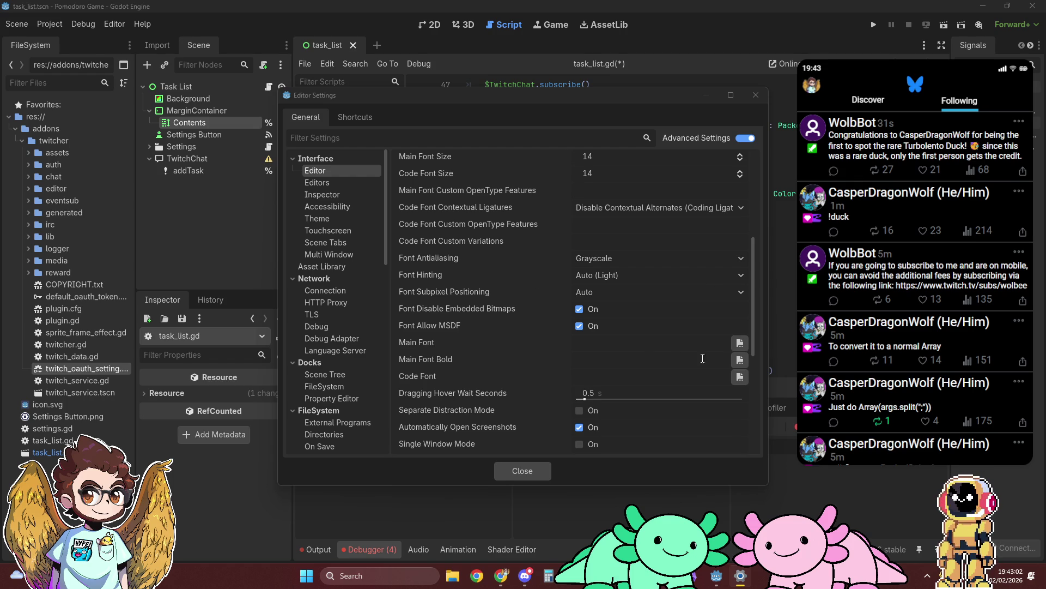
Set the editor Code Font to GoogleSansCode from AppData/Local/Microsoft/Windows/Fonts
{"action": "left_click", "coordinate": [742, 376]}
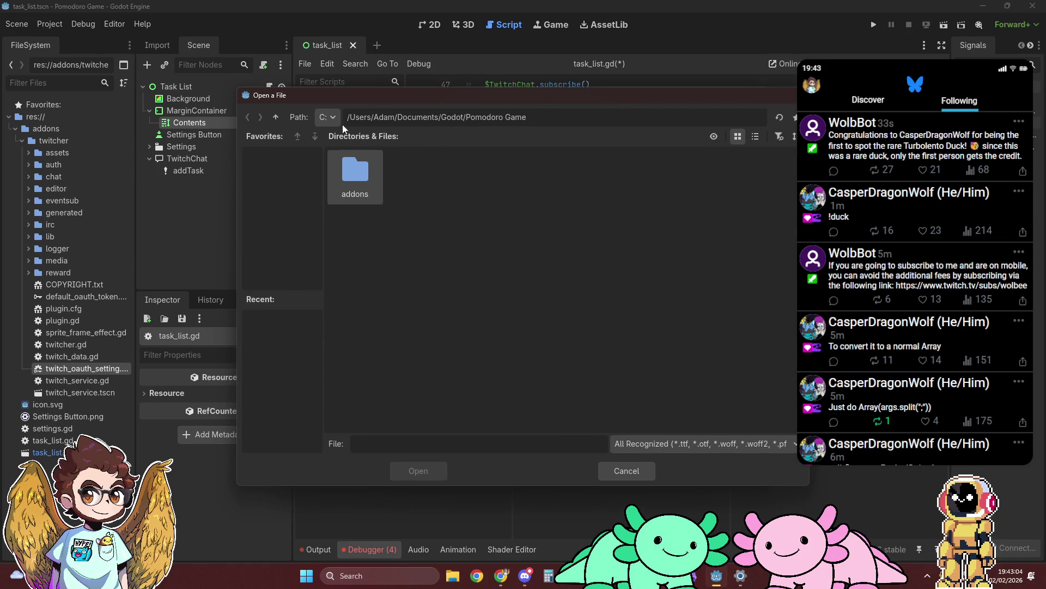
{"action": "left_click", "coordinate": [276, 116]}
{"action": "left_click", "coordinate": [276, 117]}
{"action": "left_click", "coordinate": [276, 116]}
{"action": "left_click", "coordinate": [277, 117]}
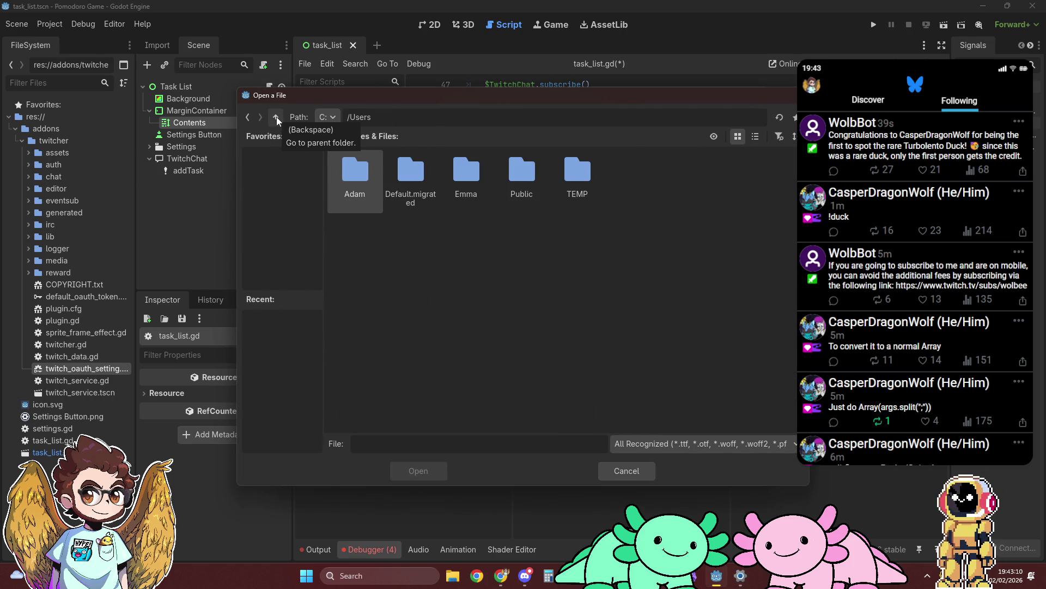
{"action": "double_click", "coordinate": [357, 186]}
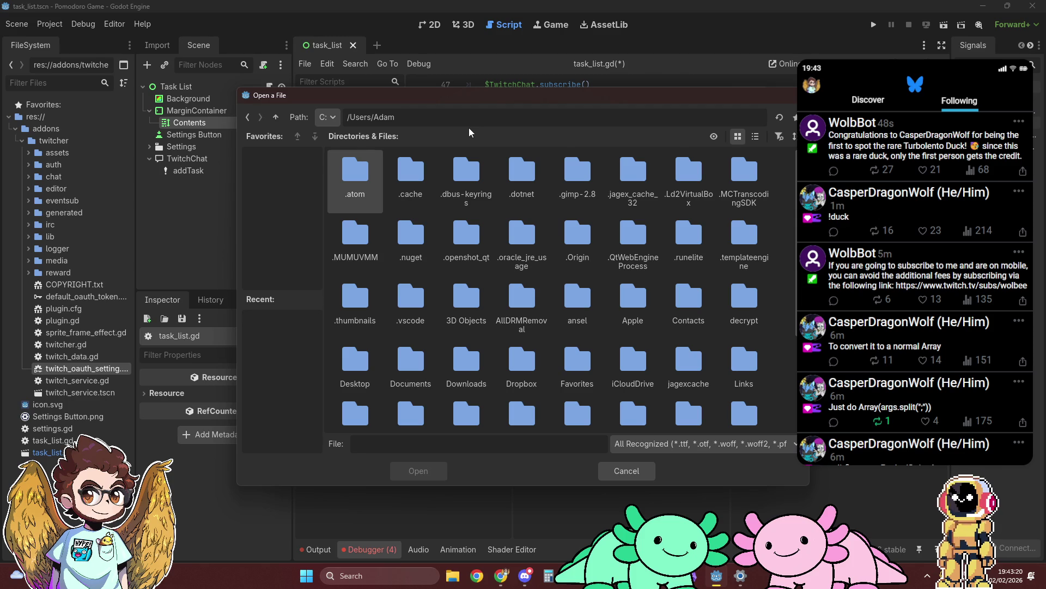
{"action": "type", "text": "/appdata"}
{"action": "type", "text": "/local"}
{"action": "type", "text": "/microsoft/windows/fonts"}
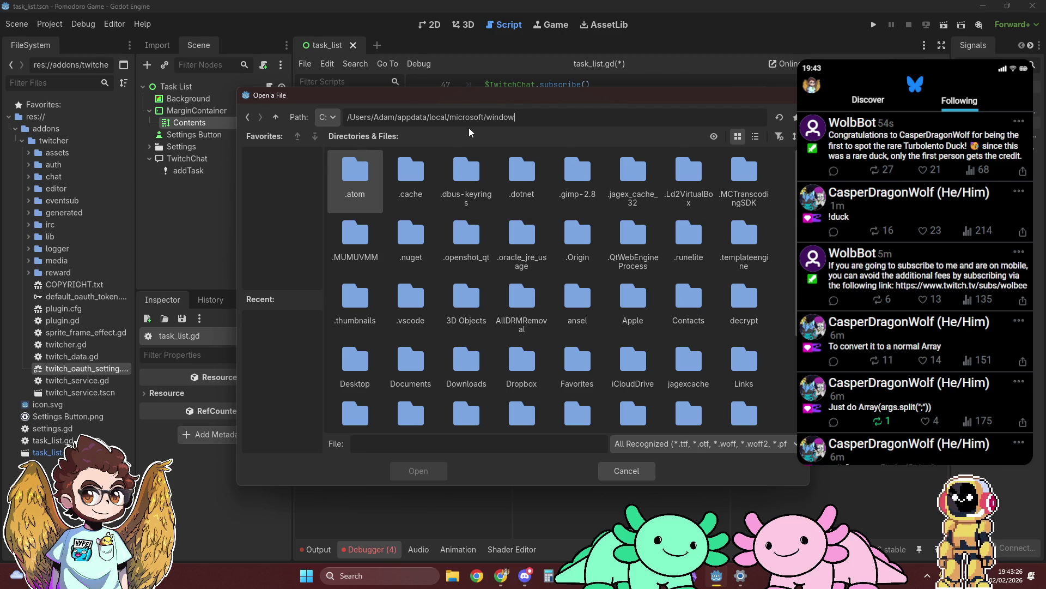
{"action": "key", "text": "Return"}
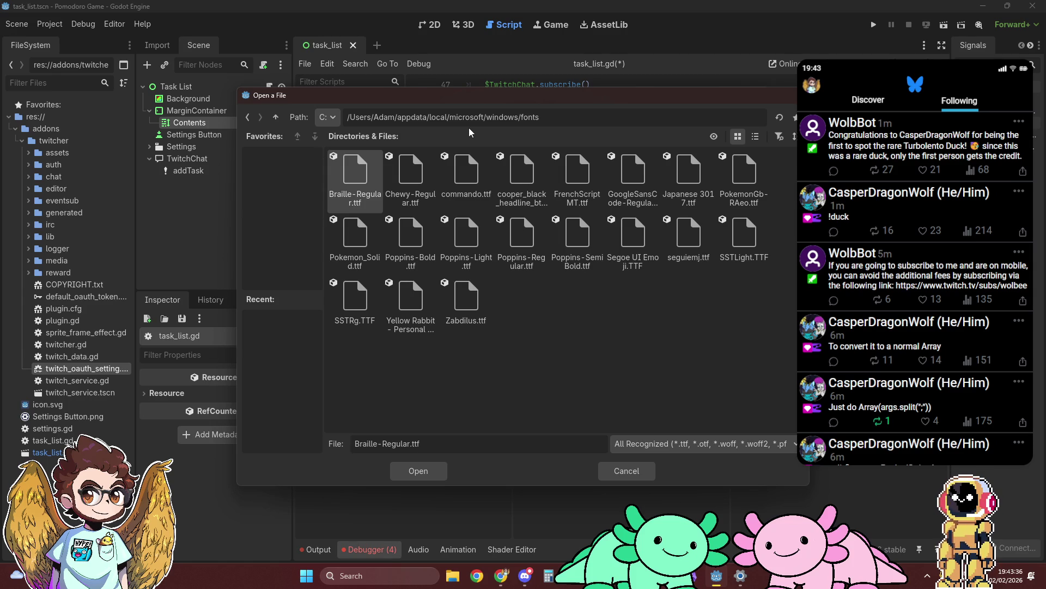
{"action": "double_click", "coordinate": [638, 185]}
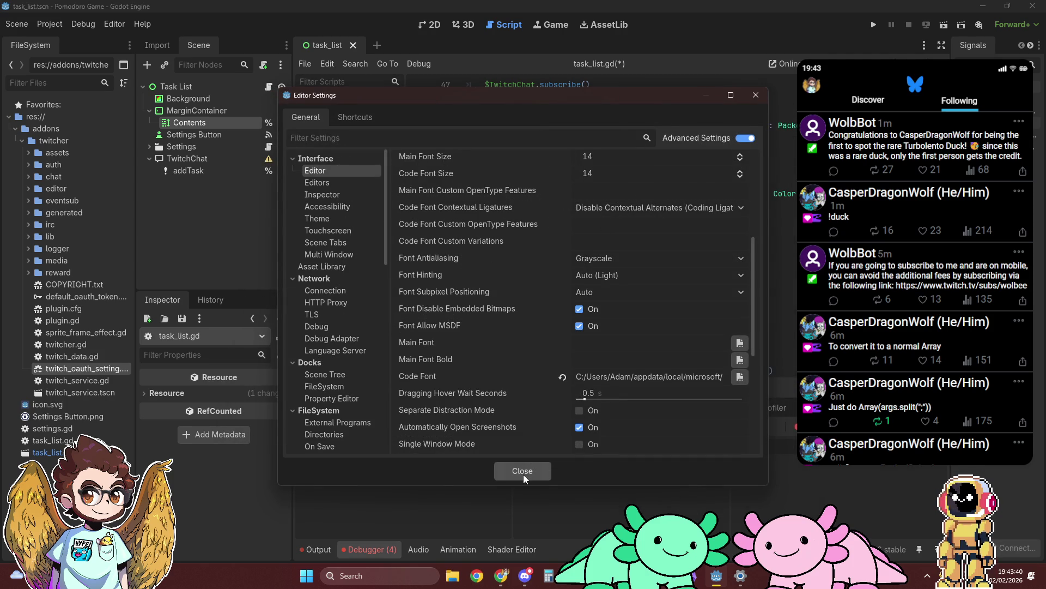
{"action": "left_click", "coordinate": [523, 473]}
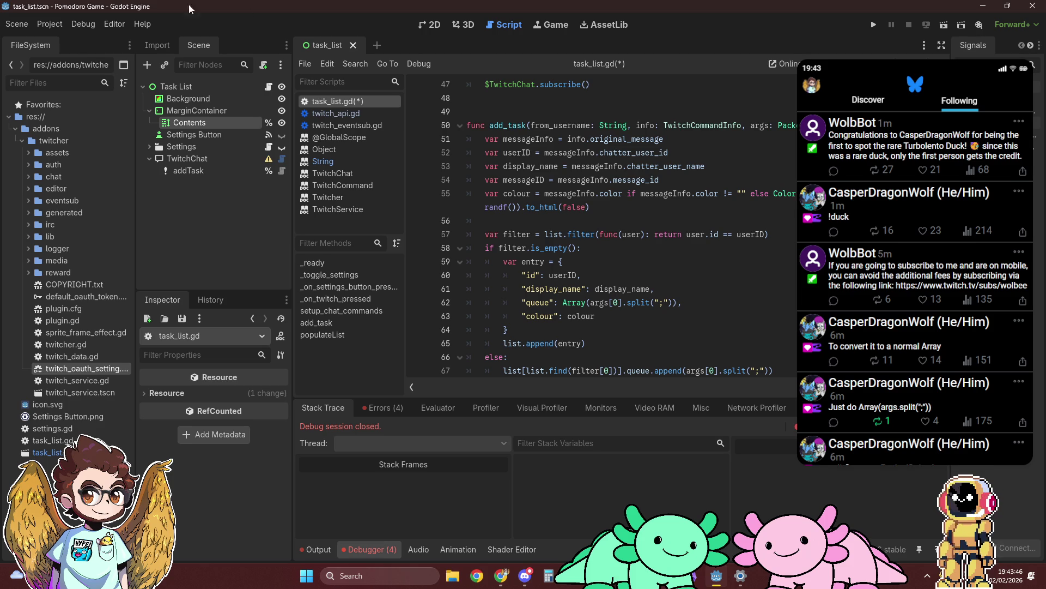
Reopen Editor Settings to check the new code font, then close them
{"action": "left_click", "coordinate": [102, 24]}
{"action": "left_click", "coordinate": [148, 42]}
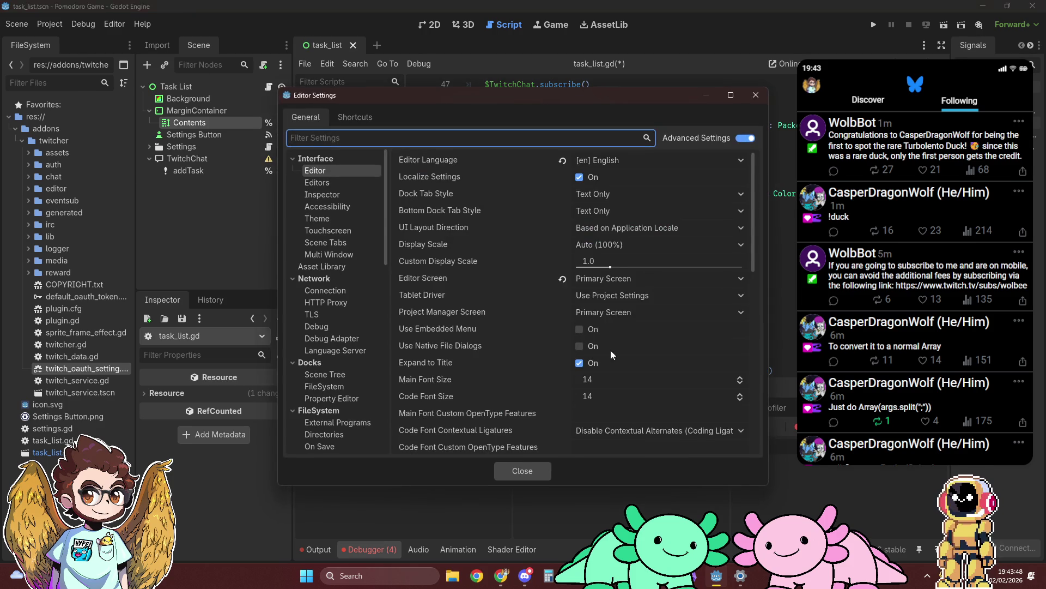
{"action": "scroll", "coordinate": [498, 352], "scroll_direction": "down", "scroll_amount": 5}
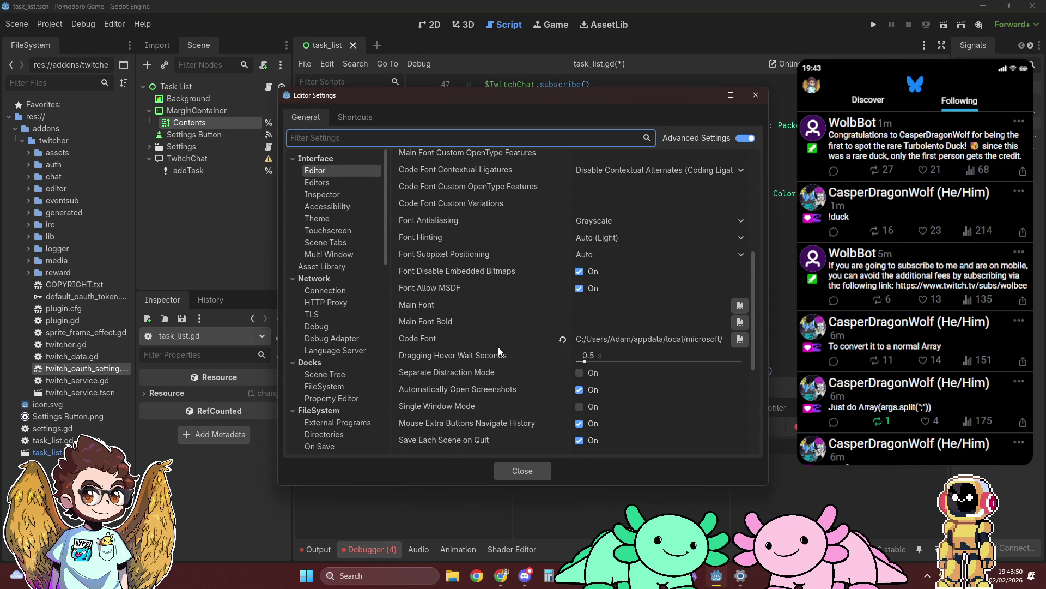
{"action": "left_click_drag", "start_coordinate": [511, 98], "coordinate": [931, 125]}
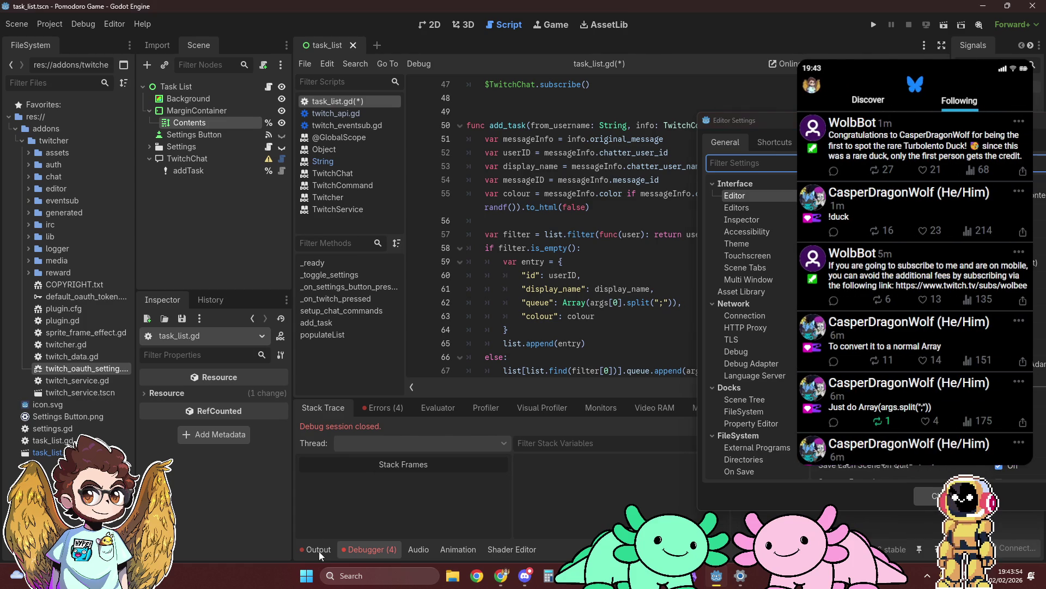
{"action": "key", "text": "Escape"}
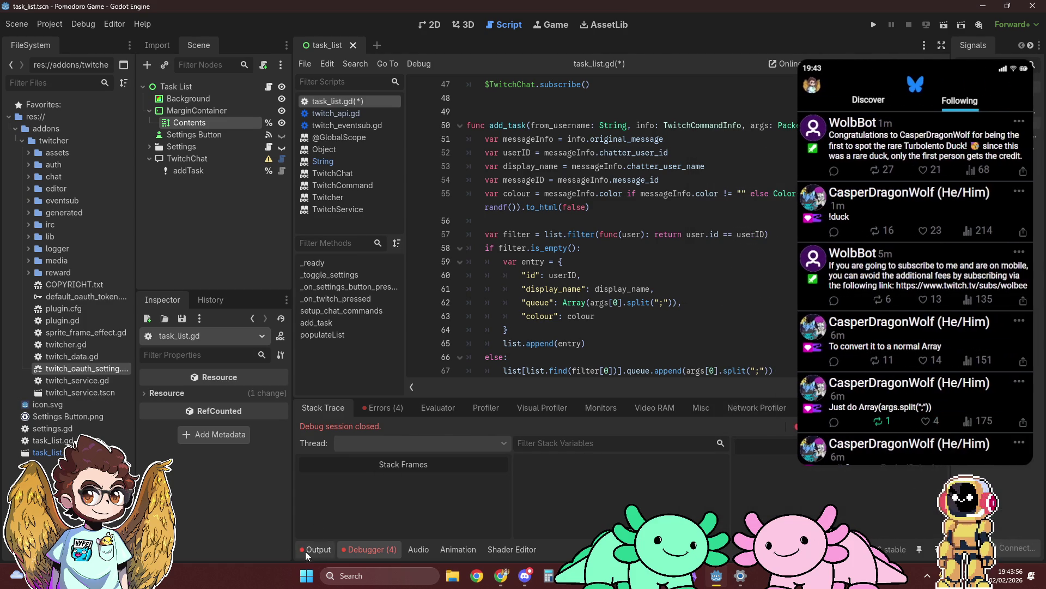
Review the Output log for the font messages and run the Pomodoro Game
{"action": "left_click", "coordinate": [315, 553]}
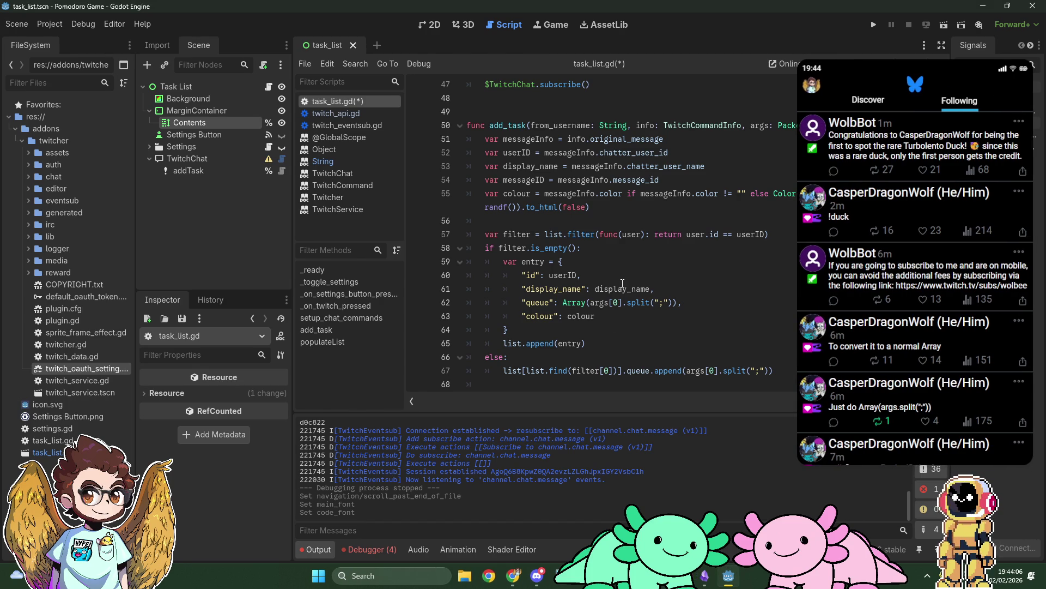
{"action": "scroll", "coordinate": [709, 304], "scroll_direction": "down", "scroll_amount": 1}
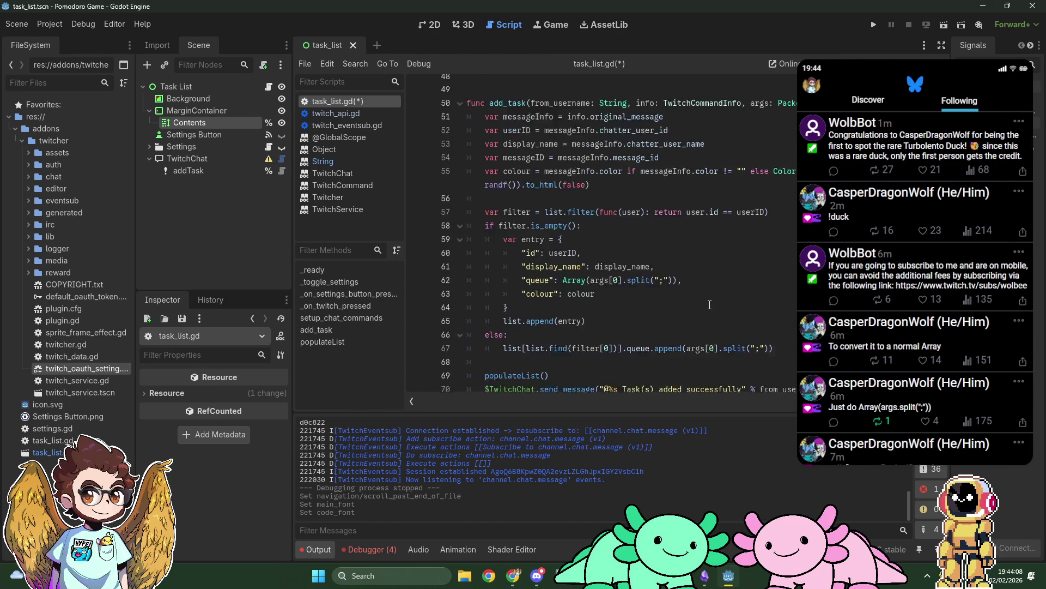
{"action": "scroll", "coordinate": [650, 251], "scroll_direction": "up", "scroll_amount": 1}
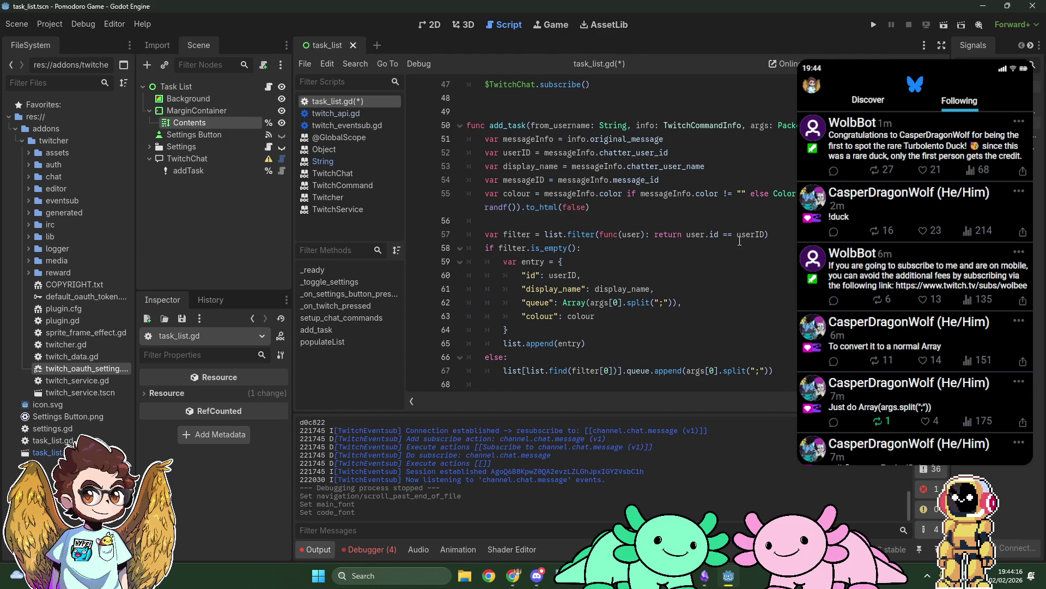
{"action": "scroll", "coordinate": [495, 238], "scroll_direction": "down", "scroll_amount": 2}
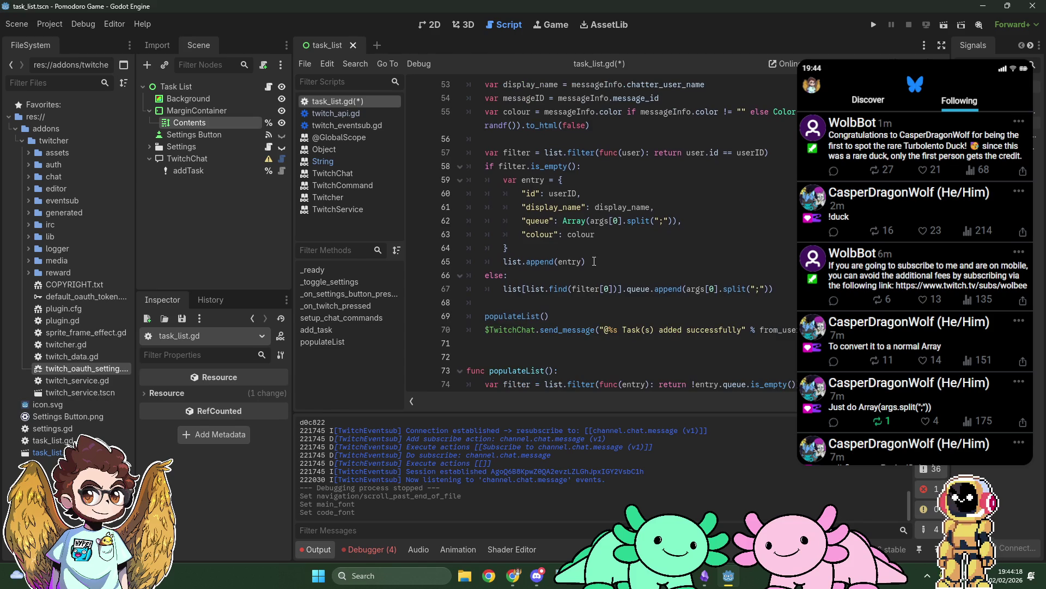
{"action": "left_click", "coordinate": [875, 25]}
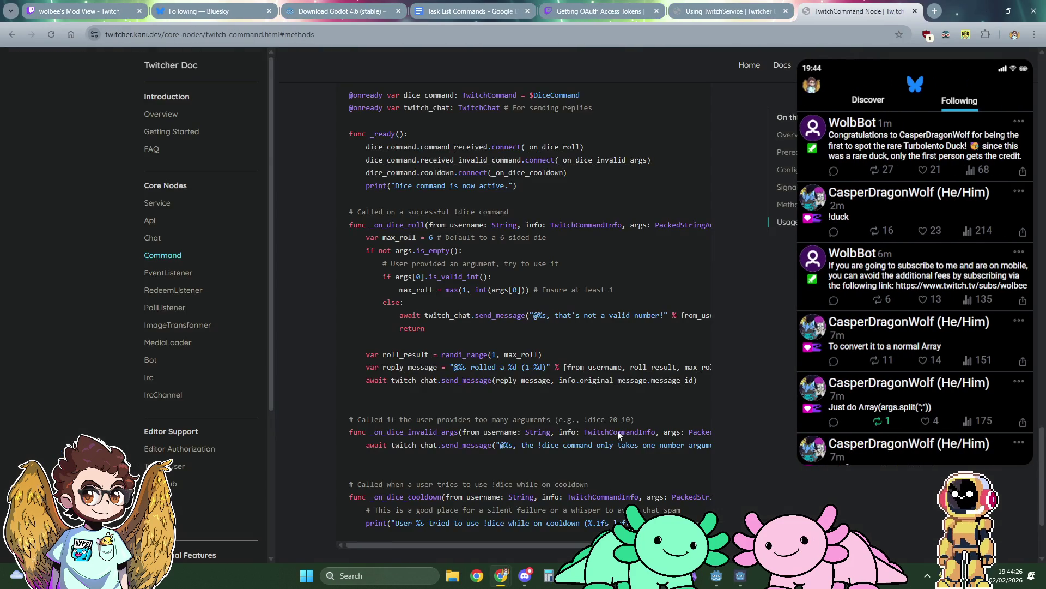
Add a breakpoint at line 76 and trigger it from the running game, then continue
{"action": "left_click", "coordinate": [716, 576]}
{"action": "scroll", "coordinate": [523, 328], "scroll_direction": "down", "scroll_amount": 2}
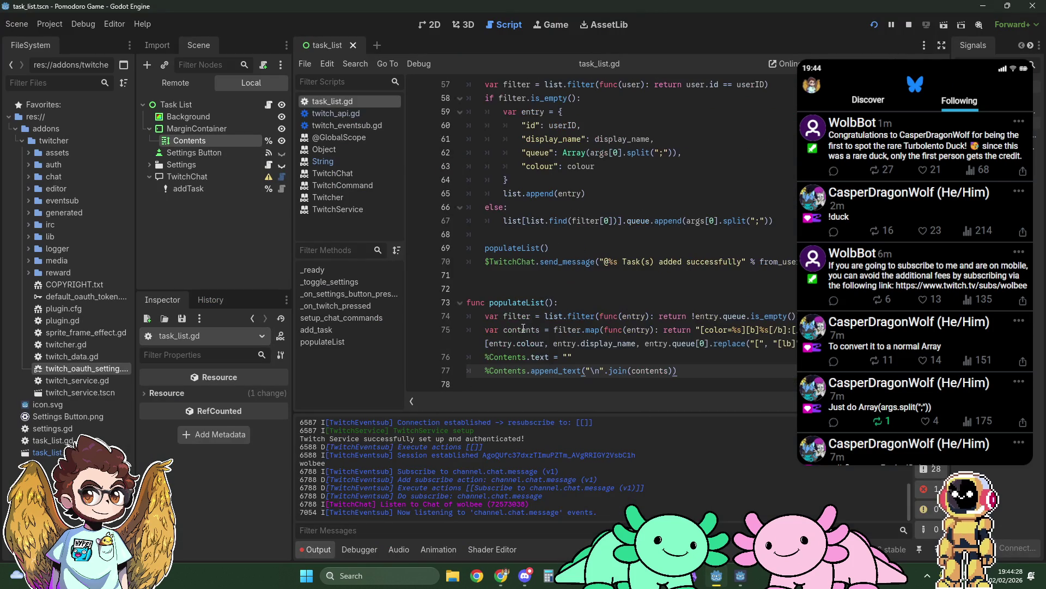
{"action": "left_click", "coordinate": [416, 357]}
{"action": "left_click", "coordinate": [742, 582]}
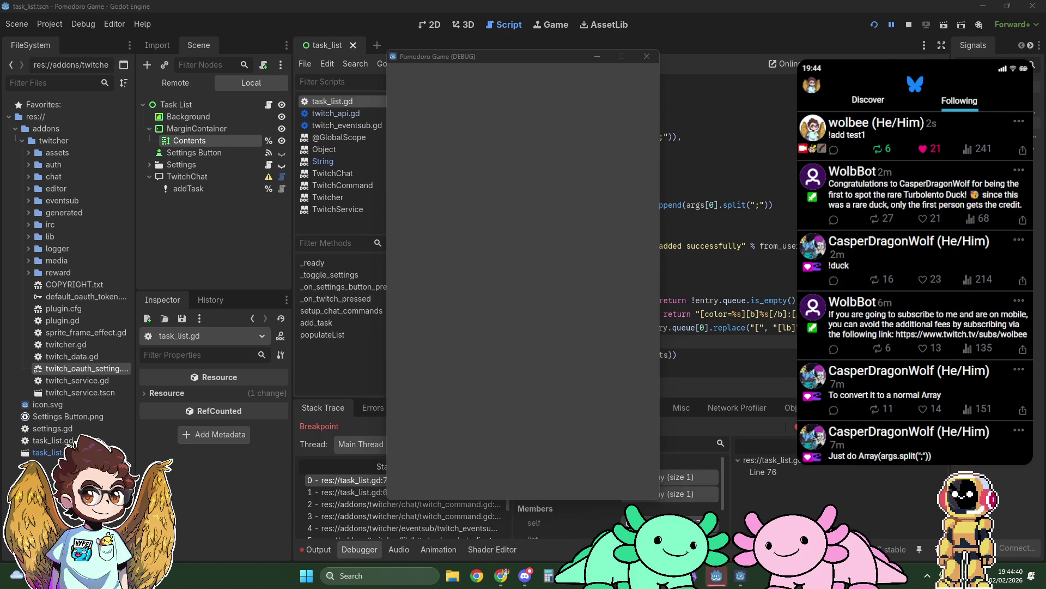
{"action": "left_click", "coordinate": [717, 576]}
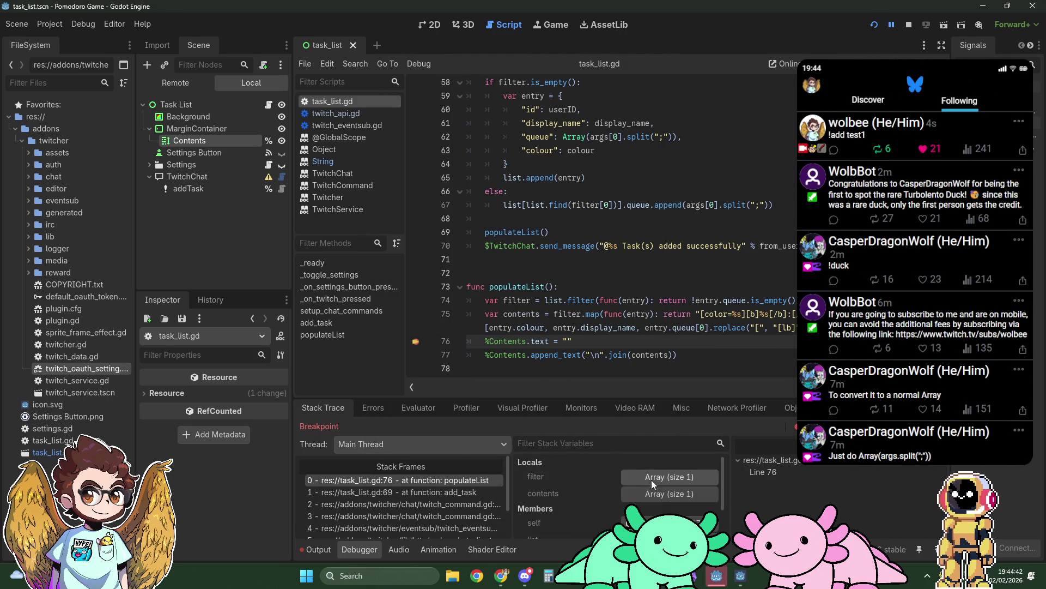
{"action": "left_click", "coordinate": [939, 426]}
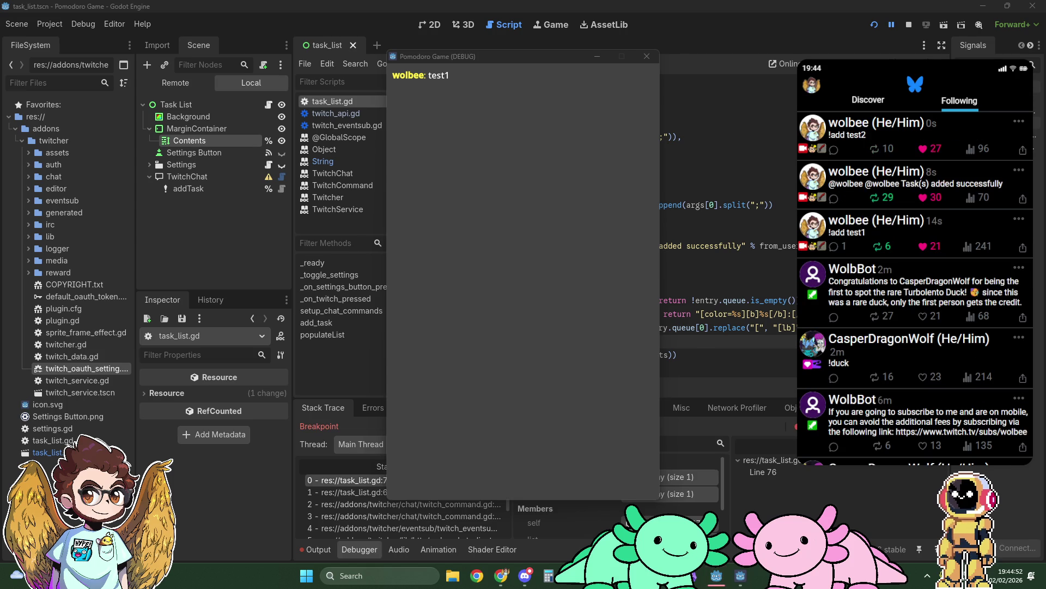
Expand filter, the user Dictionary and queue in Locals to inspect stored tasks, then stop the game
{"action": "left_click", "coordinate": [672, 477]}
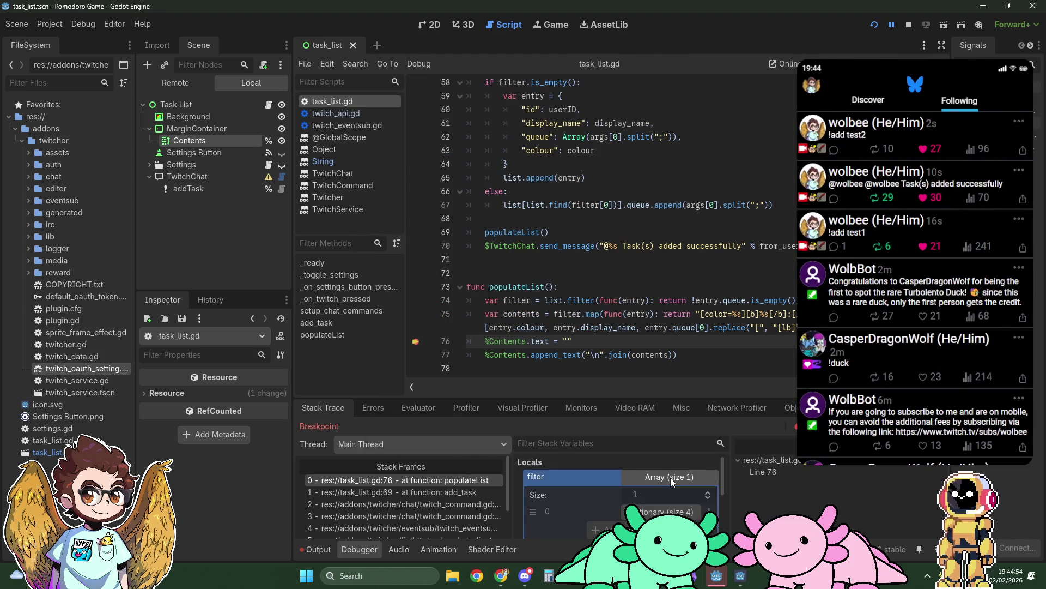
{"action": "left_click", "coordinate": [671, 477]}
{"action": "left_click", "coordinate": [672, 494]}
{"action": "left_click", "coordinate": [671, 494]}
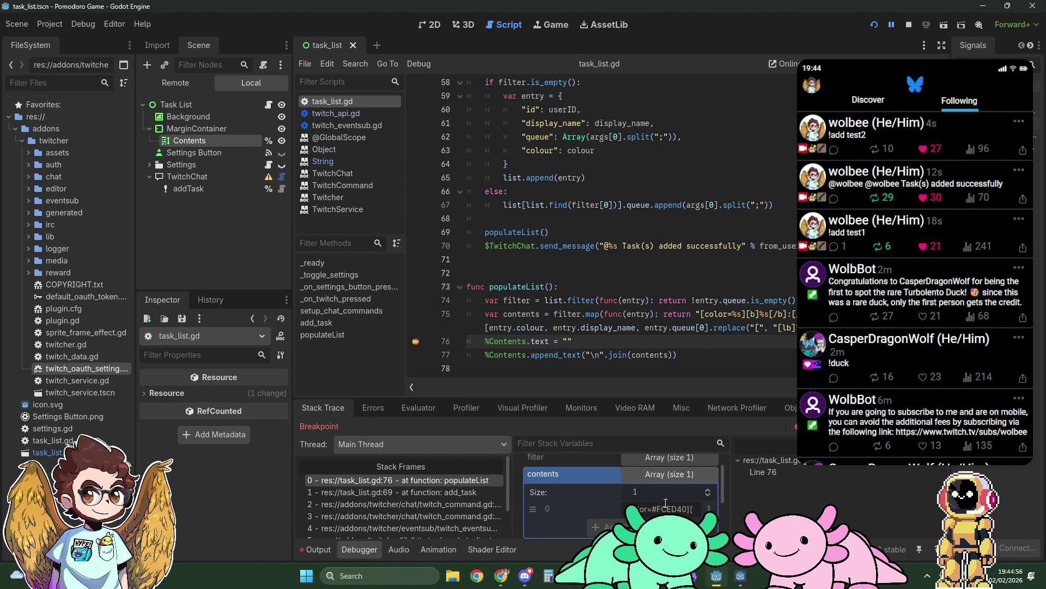
{"action": "scroll", "coordinate": [670, 464], "scroll_direction": "down", "scroll_amount": 1}
{"action": "left_click", "coordinate": [670, 459]}
{"action": "left_click", "coordinate": [657, 497]}
{"action": "scroll", "coordinate": [656, 499], "scroll_direction": "down", "scroll_amount": 1}
{"action": "left_click", "coordinate": [658, 508]}
{"action": "scroll", "coordinate": [660, 507], "scroll_direction": "down", "scroll_amount": 2}
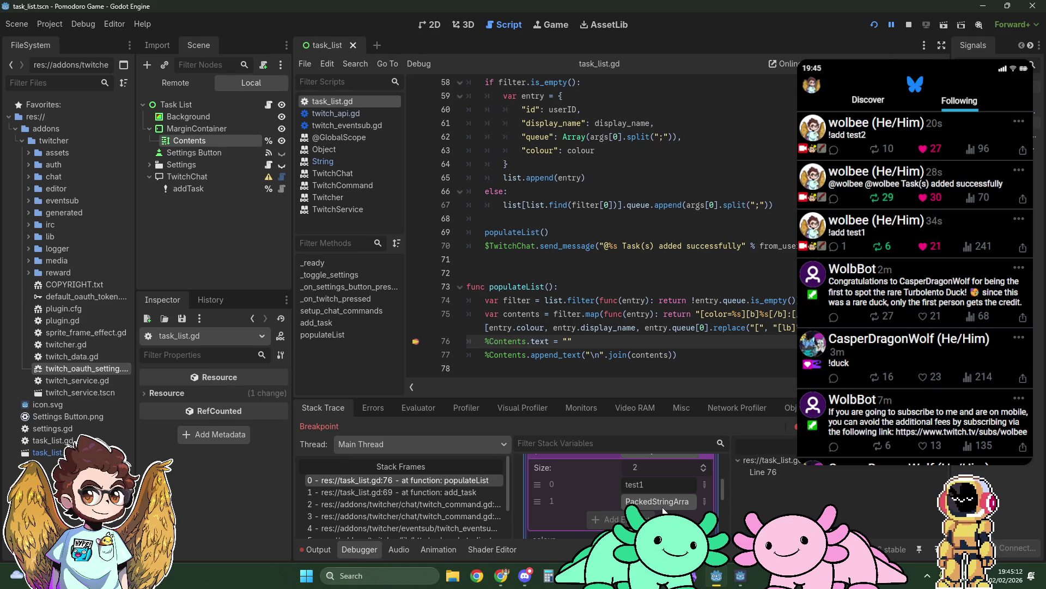
{"action": "left_click", "coordinate": [909, 25]}
Change line 67 to concat Array(args[0].split(";")) onto the queue instead of append
{"action": "double_click", "coordinate": [668, 205]}
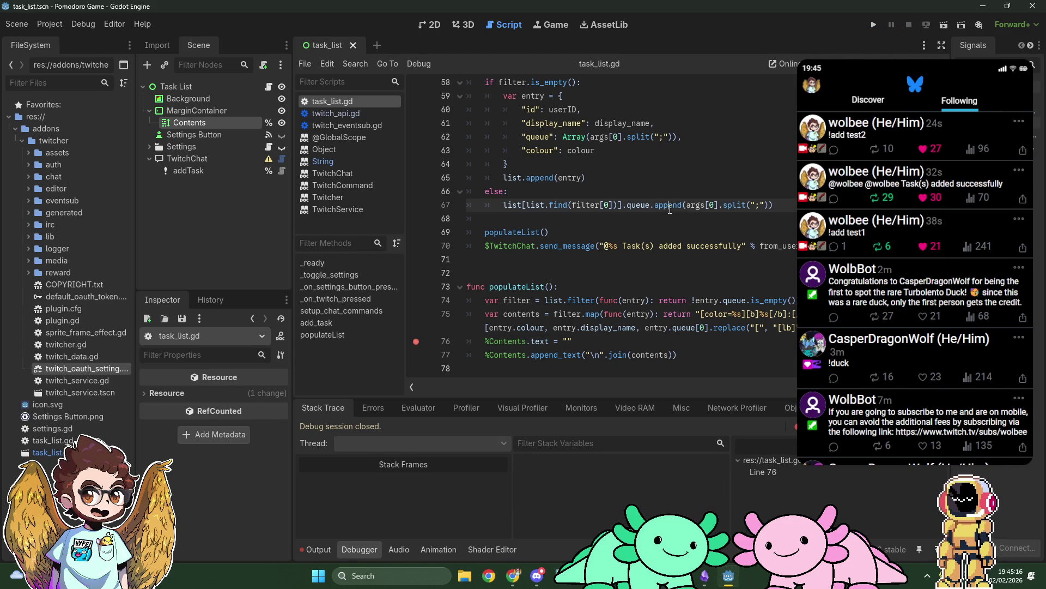
{"action": "type", "text": "concat(Array"}
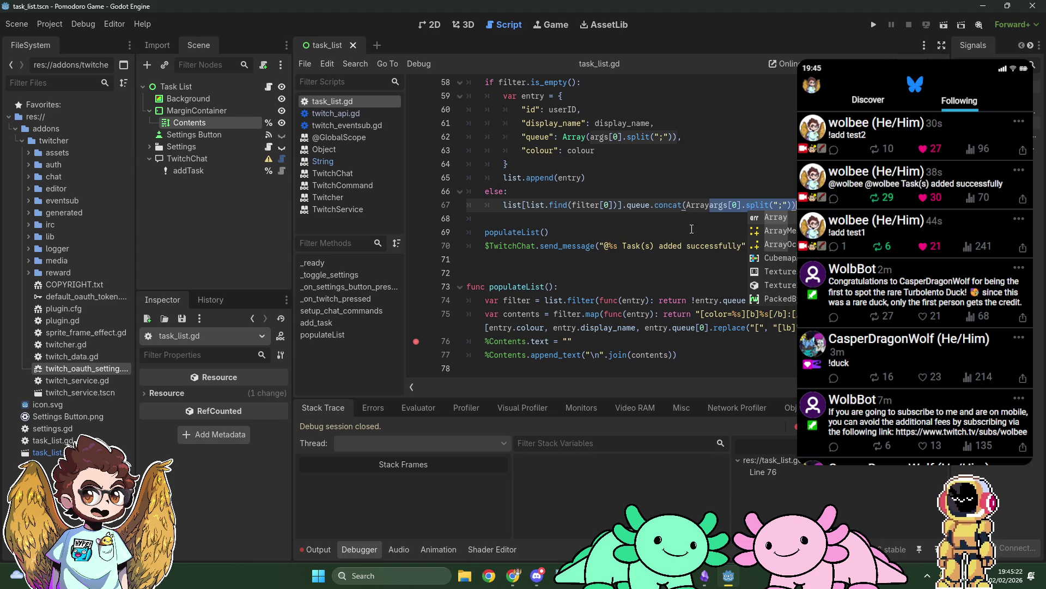
{"action": "key", "text": "shift+End"}
{"action": "type", "text": ")"}
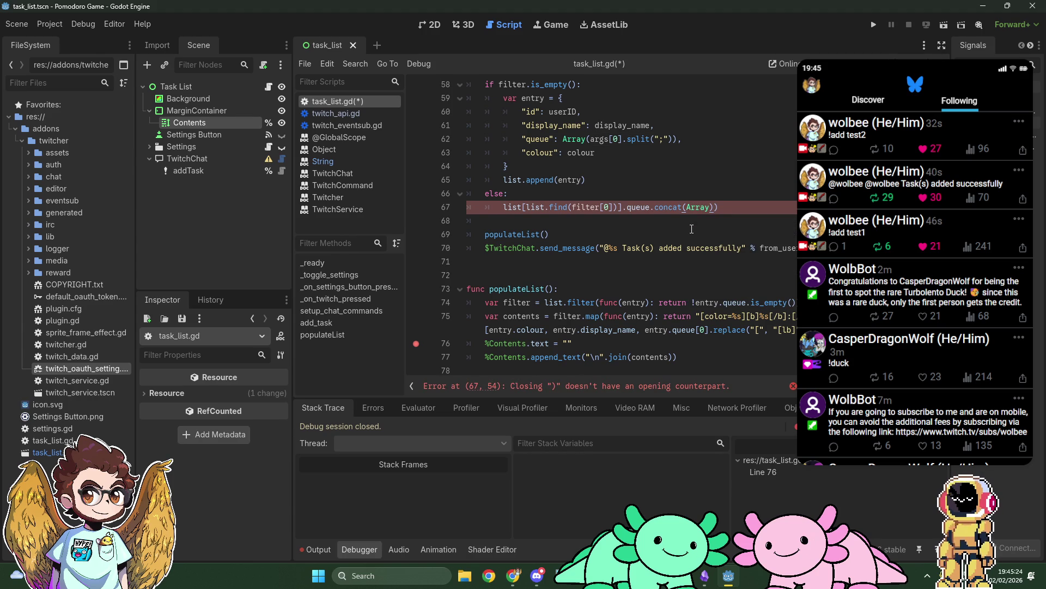
{"action": "key", "text": "ctrl+z"}
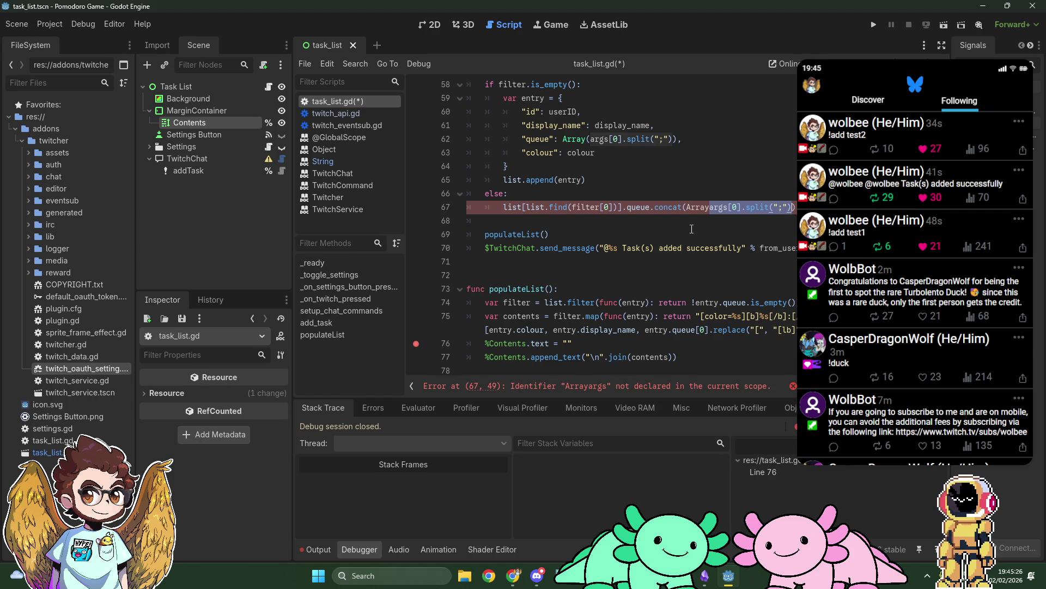
{"action": "type", "text": "("}
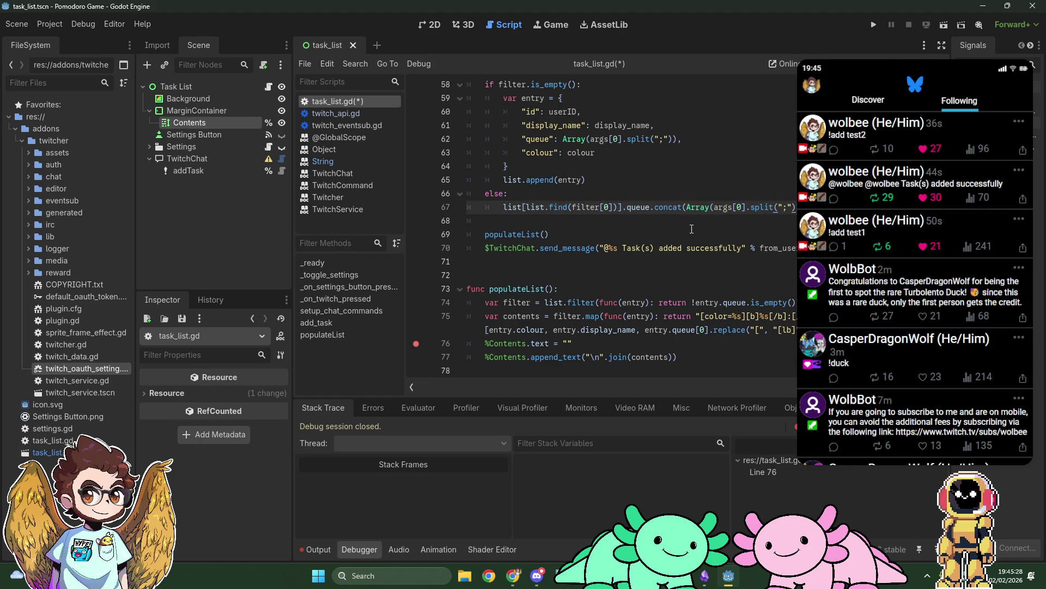
Select concat on line 67 and switch to the Chrome Godot forum window
{"action": "double_click", "coordinate": [668, 207]}
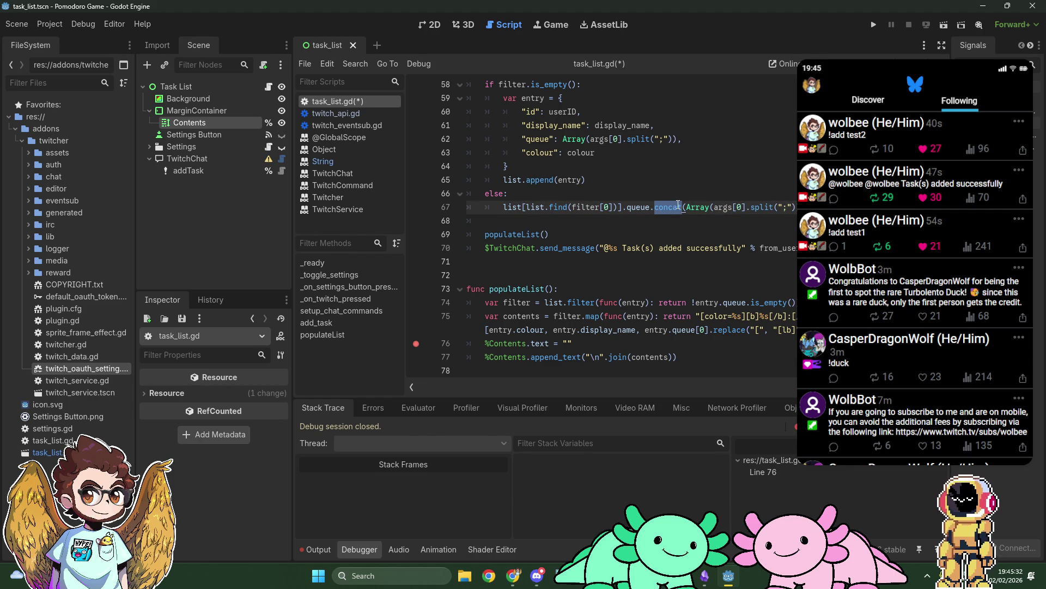
{"action": "key", "text": "alt+Tab"}
{"action": "key", "text": "Tab"}
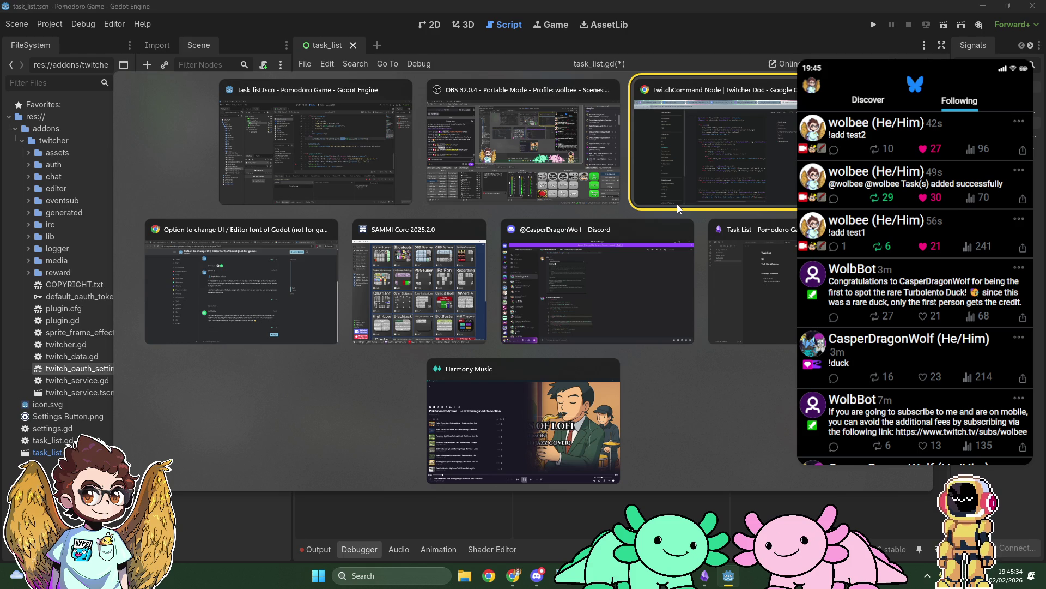
{"action": "key", "text": "Tab"}
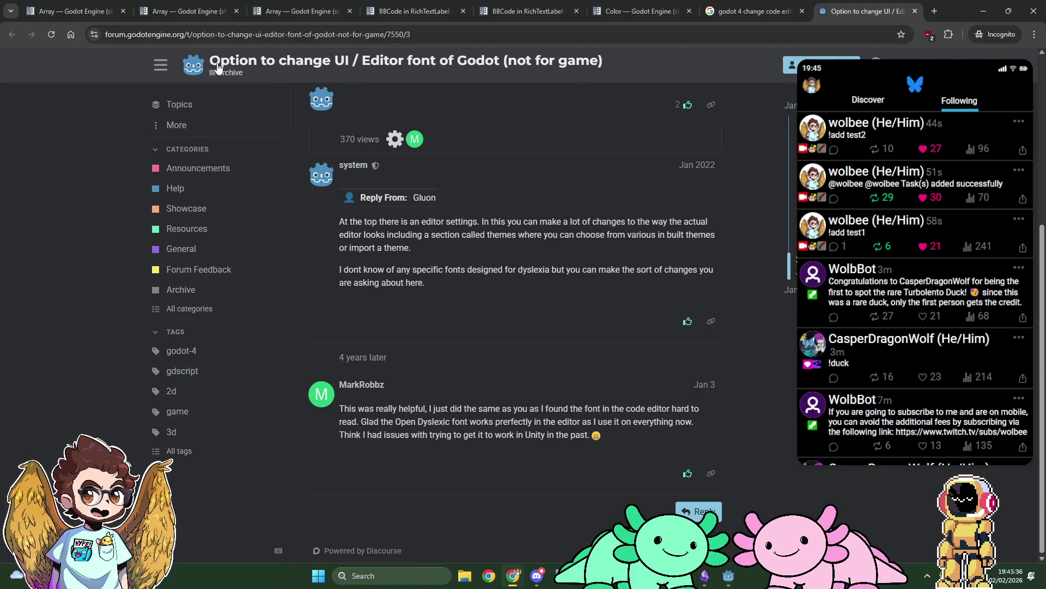
Close the surplus Array and BBCode docs tabs and look up Array's append_array method
{"action": "left_click", "coordinate": [152, 6]}
{"action": "key", "text": "ctrl+w"}
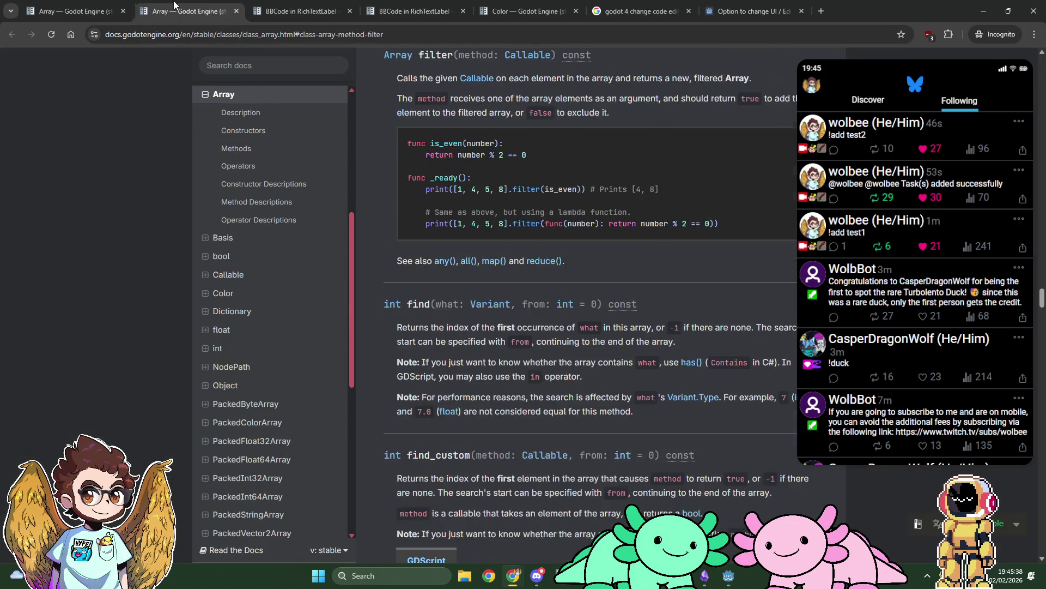
{"action": "key", "text": "ctrl+w"}
{"action": "key", "text": "ctrl+w"}
{"action": "key", "text": "ctrl+w"}
{"action": "key", "text": "ctrl+w"}
{"action": "key", "text": "ctrl+w"}
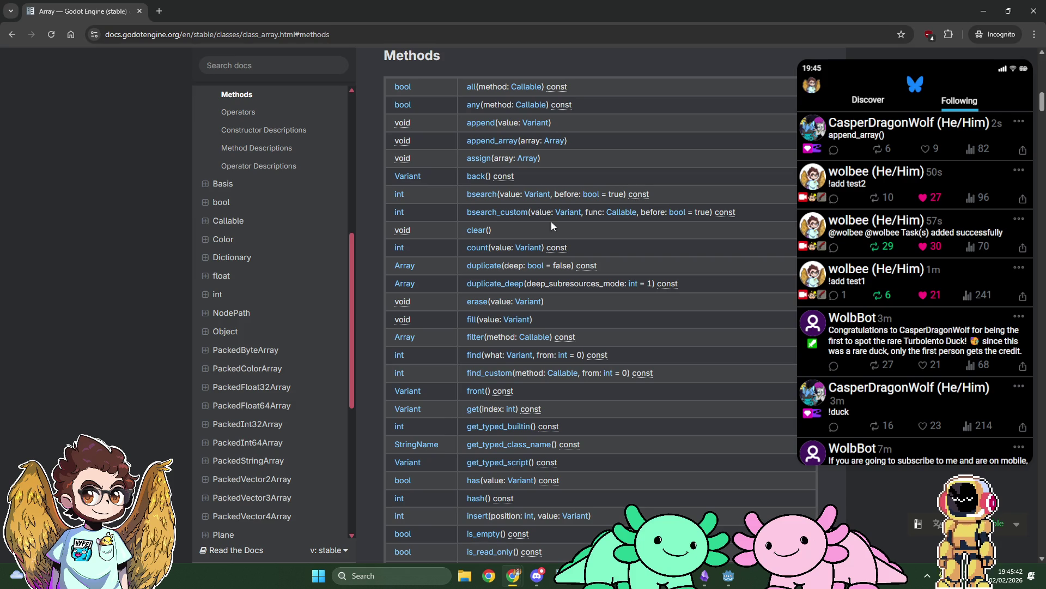
{"action": "left_click", "coordinate": [489, 142]}
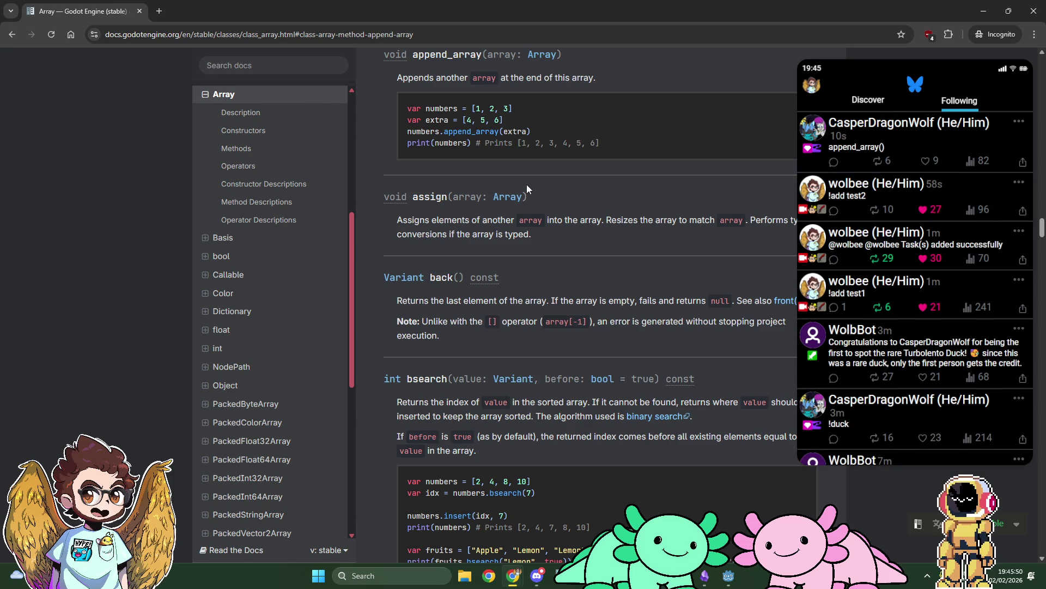
{"action": "left_click", "coordinate": [728, 576]}
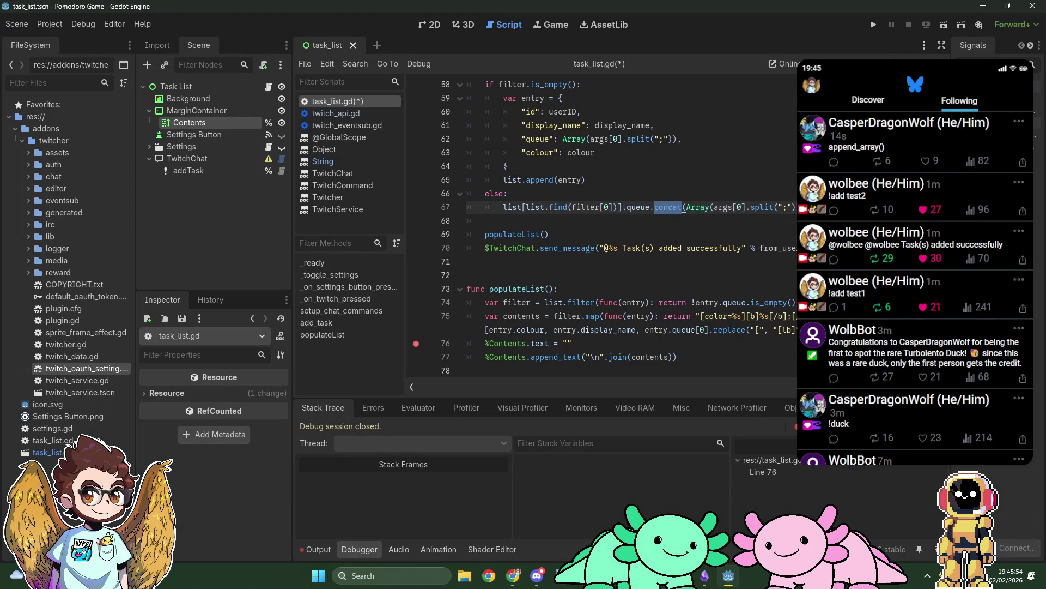
Replace concat with append_array on line 67 and run the project
{"action": "type", "text": "append_ar"}
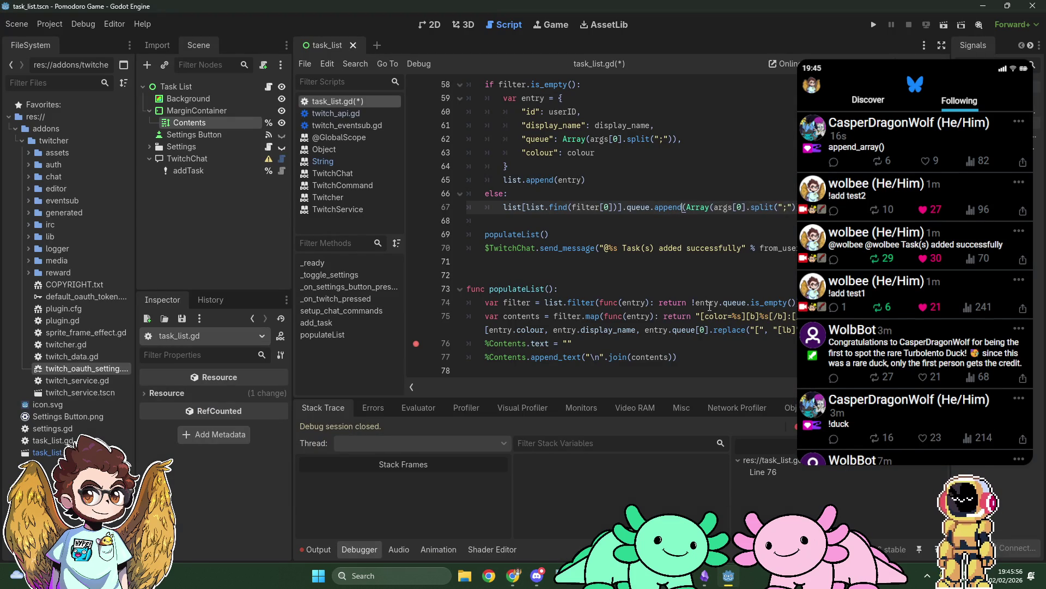
{"action": "type", "text": "ray"}
{"action": "scroll", "coordinate": [672, 192], "scroll_direction": "up", "scroll_amount": 1}
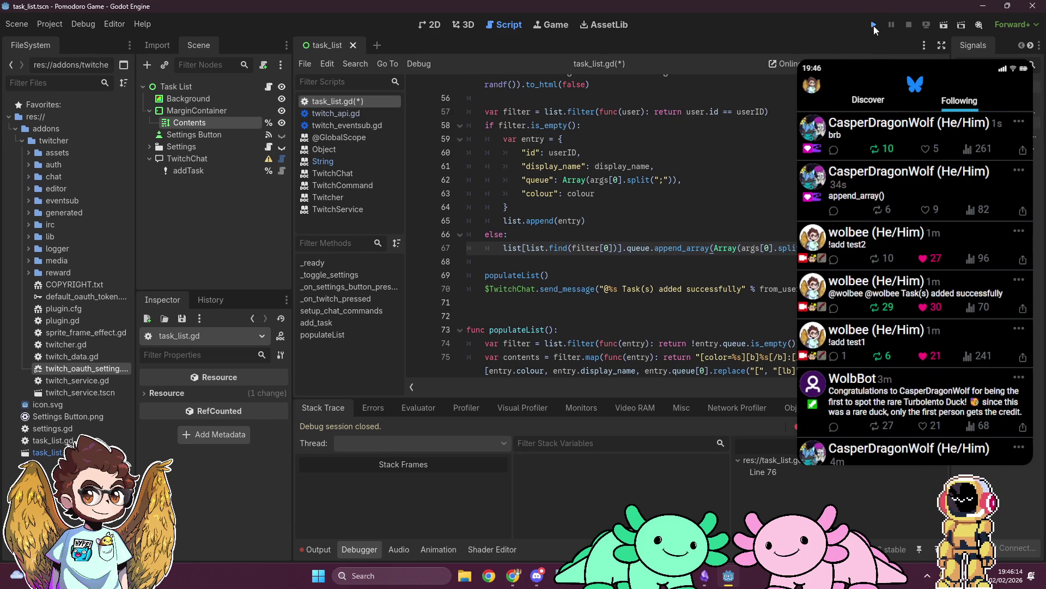
{"action": "left_click", "coordinate": [874, 26]}
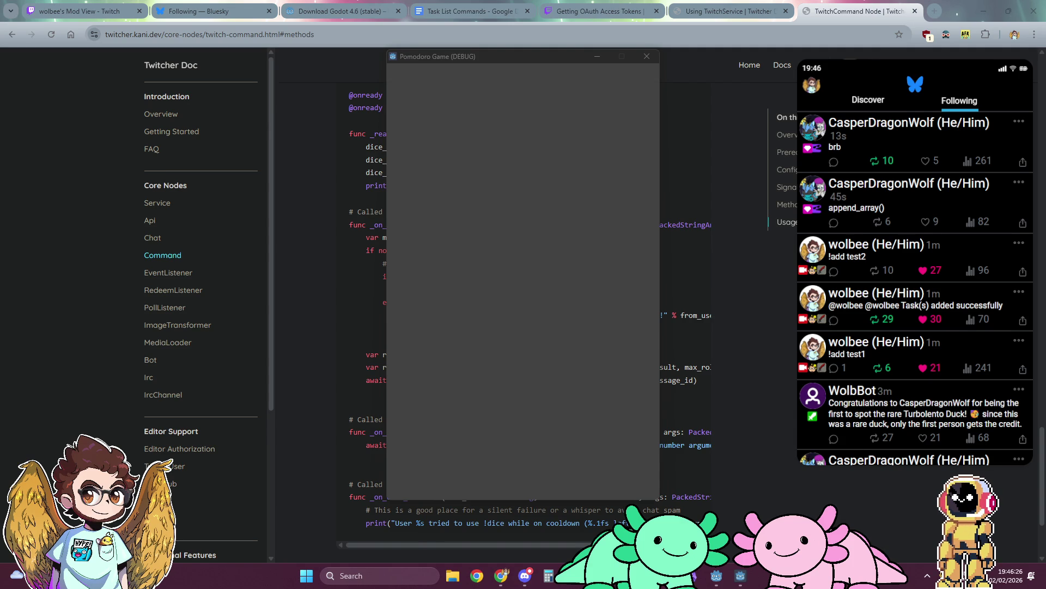
Resume the paused game past the breakpoint and return to the editor
{"action": "left_click", "coordinate": [717, 576]}
{"action": "key", "text": "F12"}
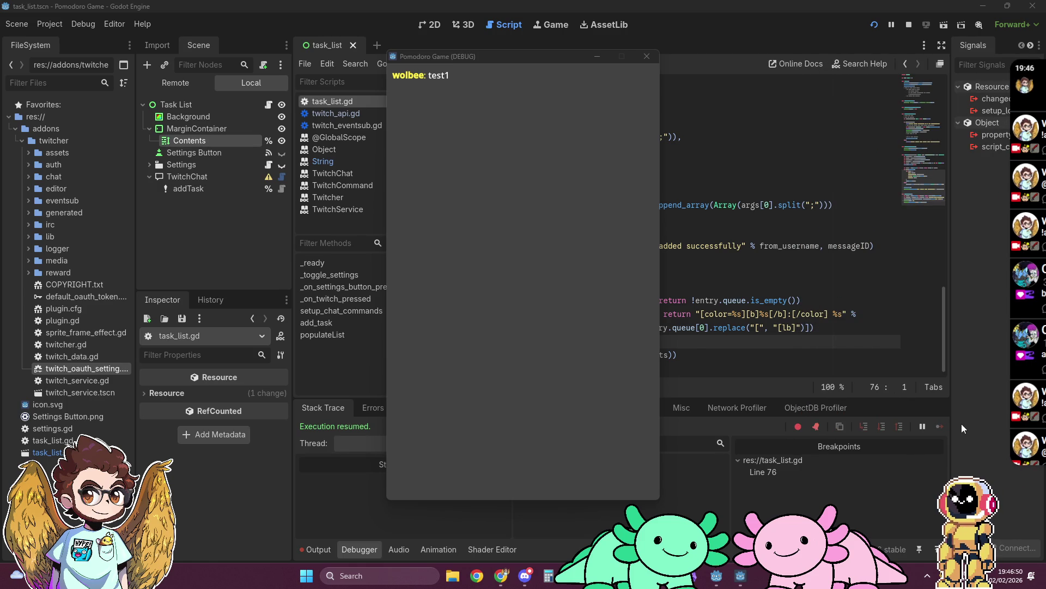
{"action": "left_click", "coordinate": [962, 424]}
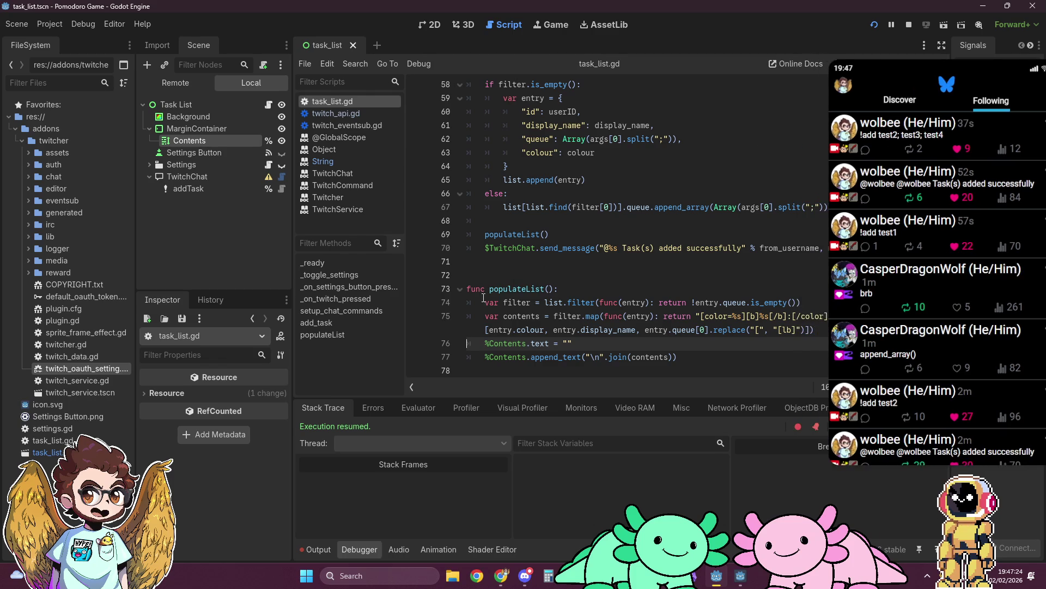
Restore the line 76 breakpoint, stop the game, and select the addTask command
{"action": "left_click", "coordinate": [422, 346]}
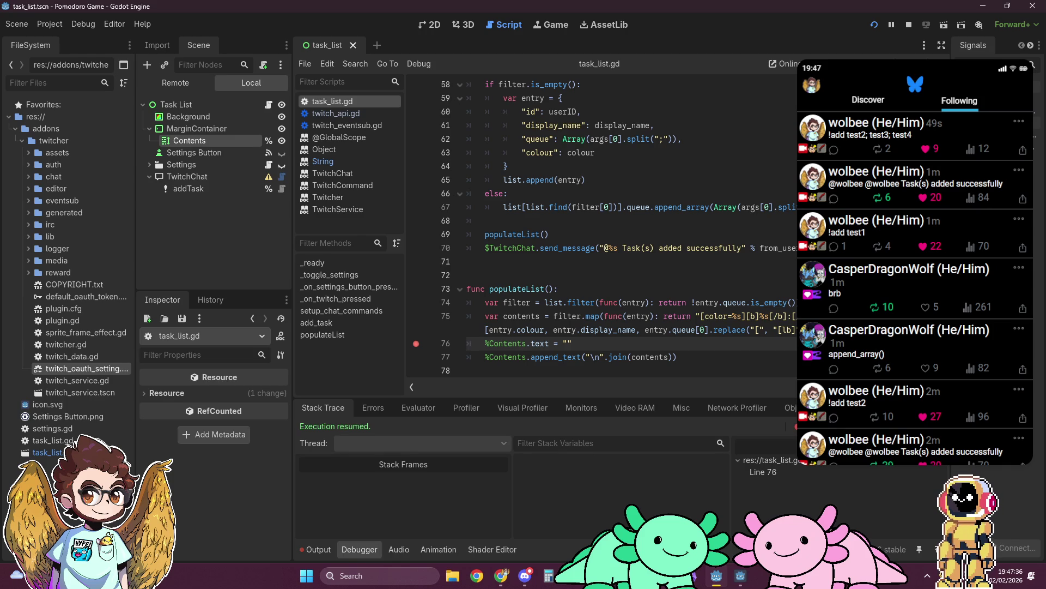
{"action": "left_click", "coordinate": [909, 25]}
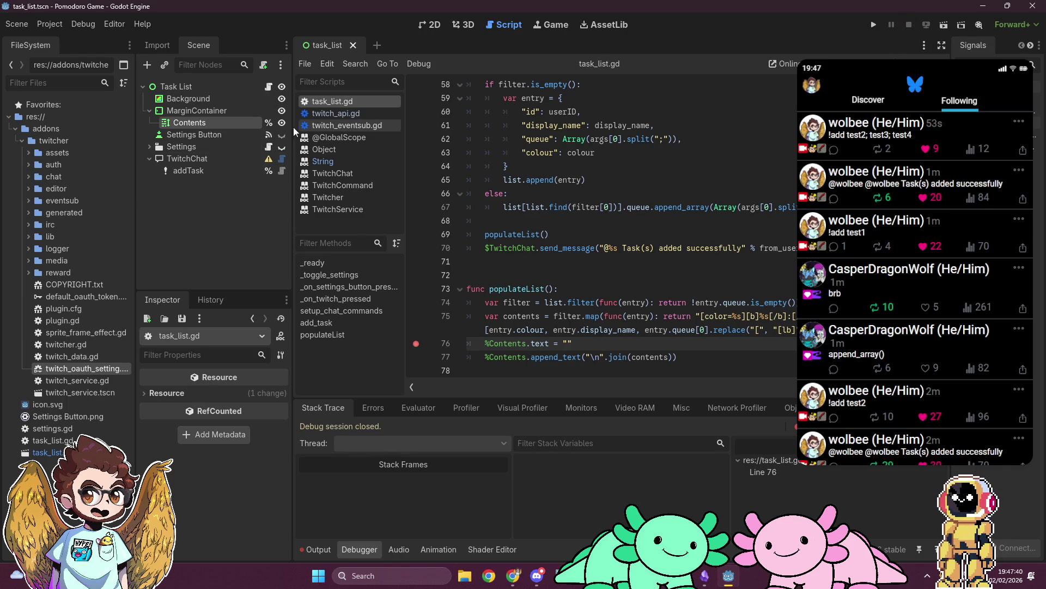
{"action": "left_click", "coordinate": [207, 170]}
{"action": "scroll", "coordinate": [182, 444], "scroll_direction": "down", "scroll_amount": 3}
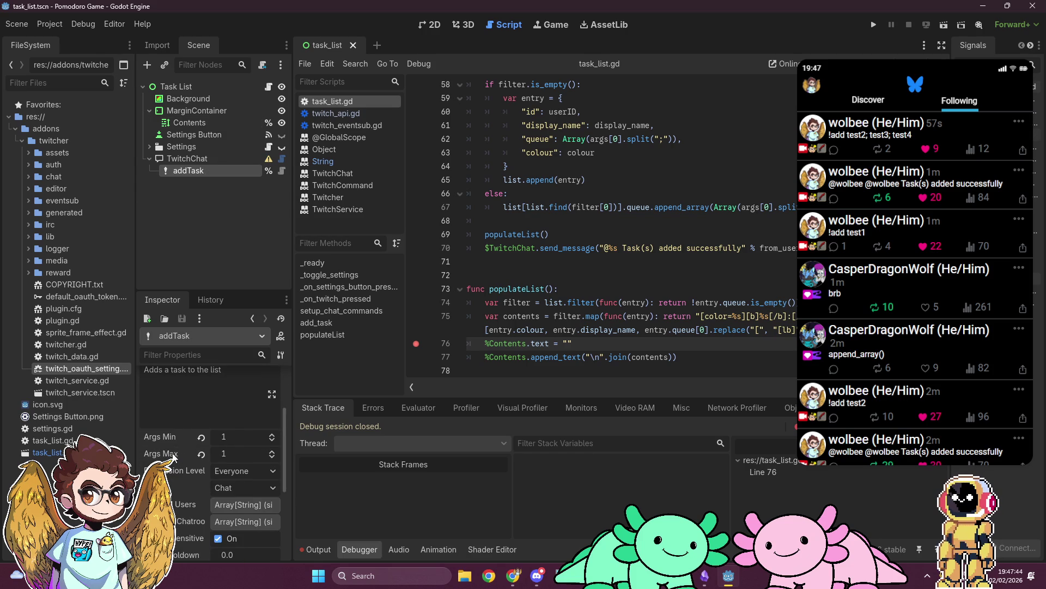
Revert addTask's Args Max to -1 for unlimited arguments and rerun the game
{"action": "mouse_move", "coordinate": [173, 456]}
{"action": "left_click", "coordinate": [200, 454]}
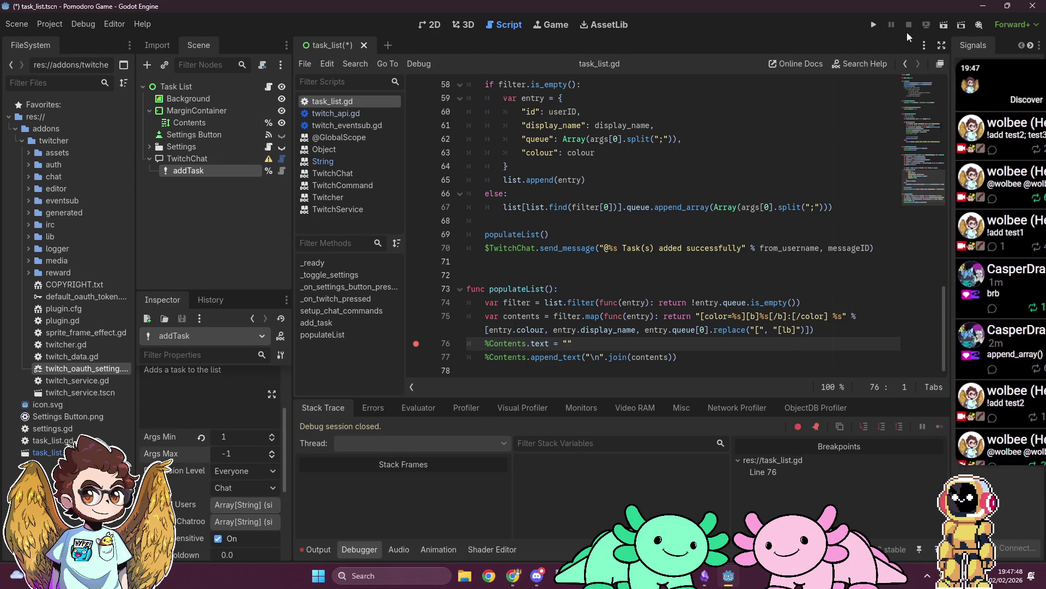
{"action": "left_click", "coordinate": [873, 25]}
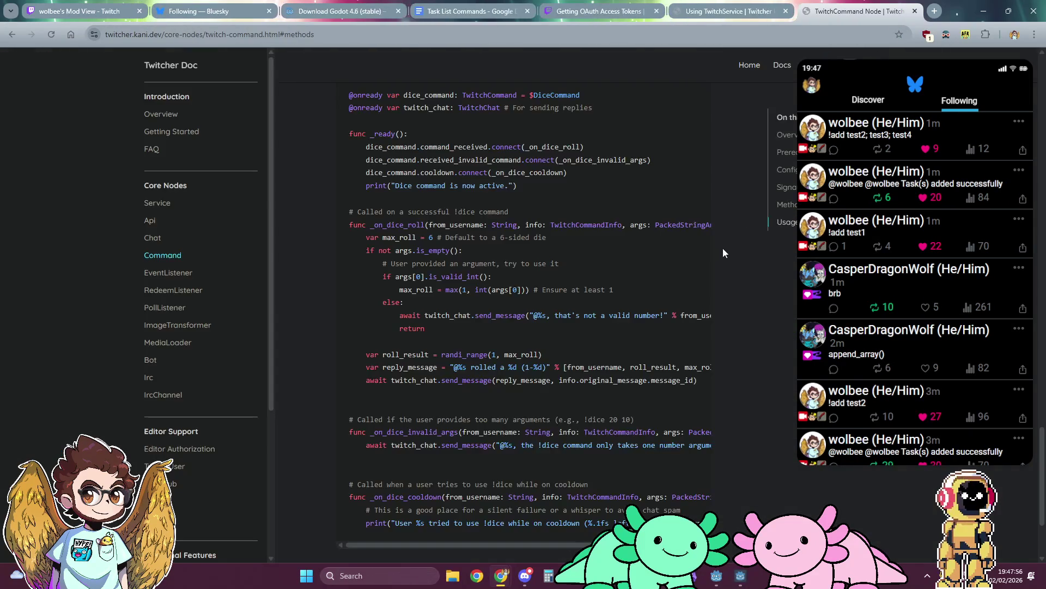
{"action": "key", "text": "alt+Tab"}
{"action": "key", "text": "alt+Tab"}
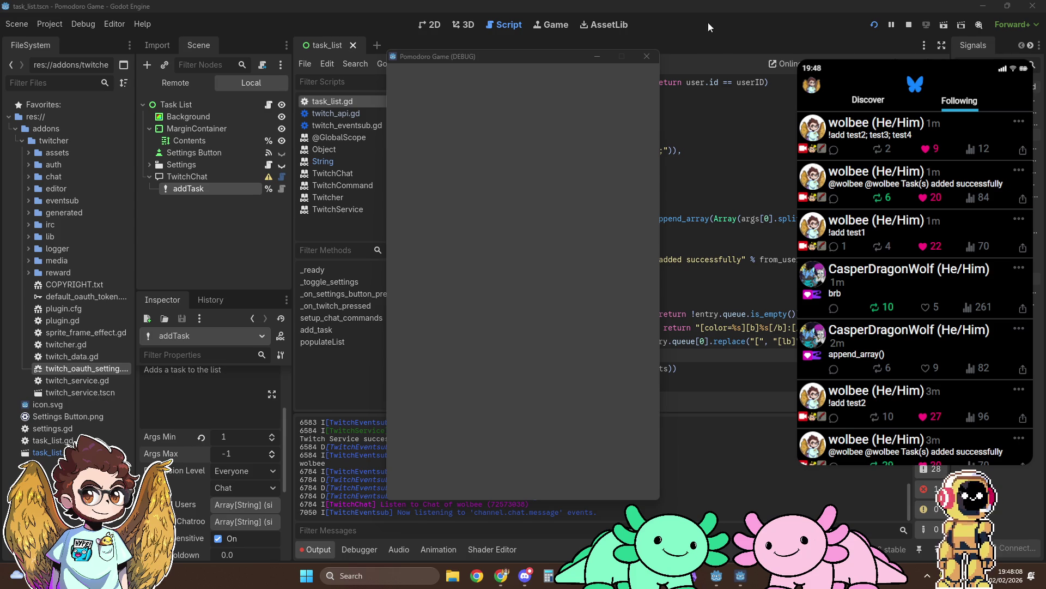
Break at line 57 in add_task, verify args holds test1;–test4; items, then stop
{"action": "key", "text": "F8"}
{"action": "scroll", "coordinate": [680, 185], "scroll_direction": "up", "scroll_amount": 5}
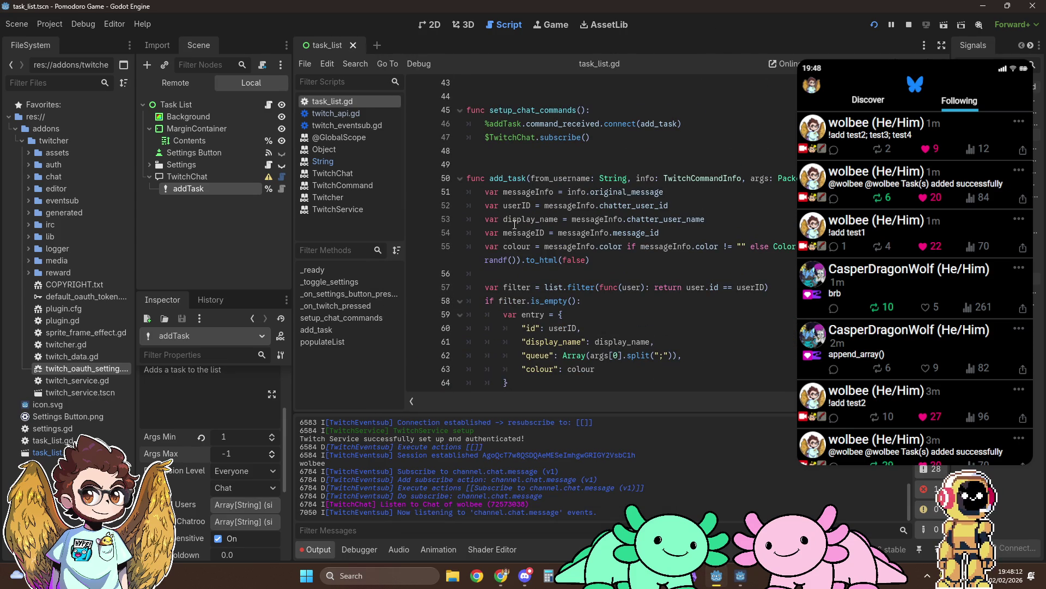
{"action": "left_click", "coordinate": [417, 287]}
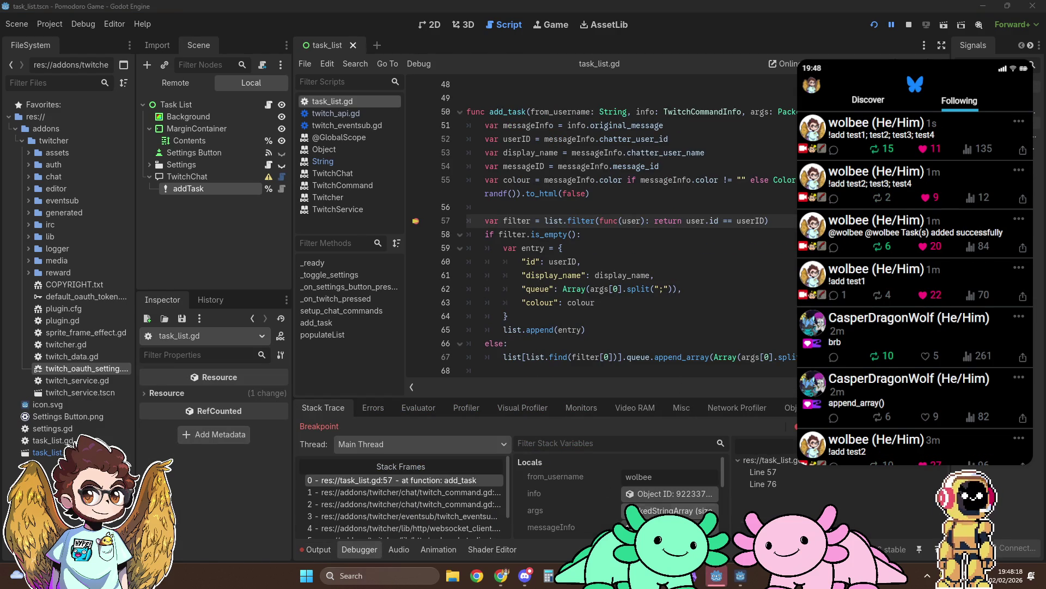
{"action": "left_click", "coordinate": [650, 511]}
{"action": "scroll", "coordinate": [601, 507], "scroll_direction": "down", "scroll_amount": 2}
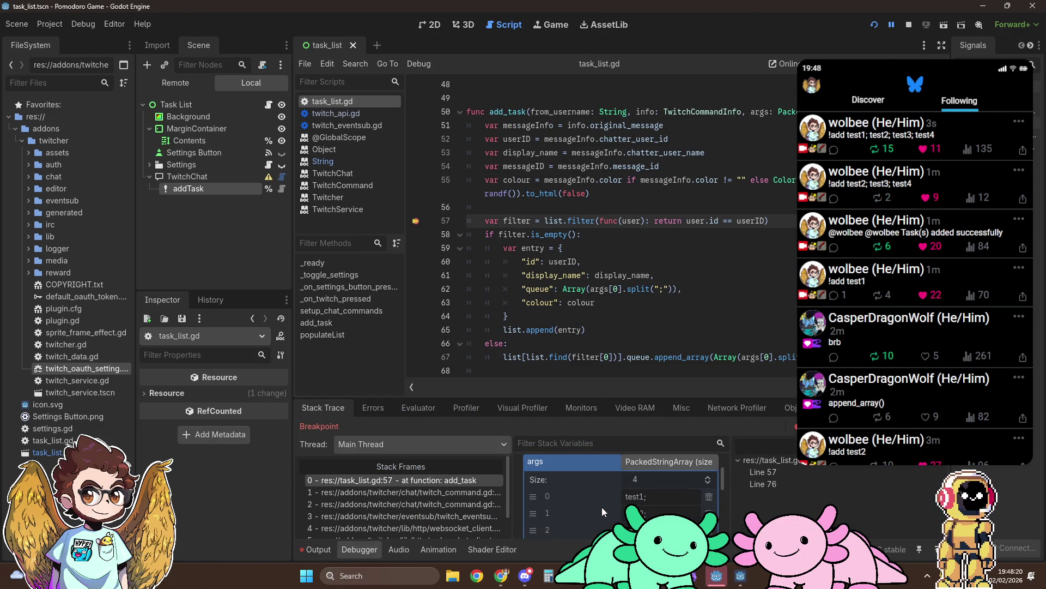
{"action": "scroll", "coordinate": [602, 509], "scroll_direction": "down", "scroll_amount": 1}
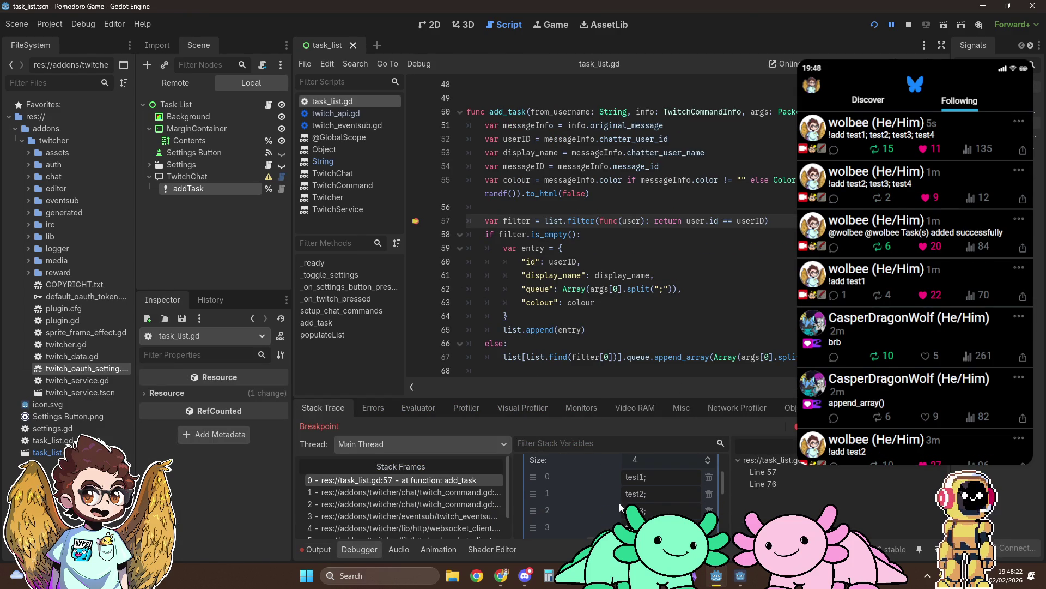
{"action": "mouse_move", "coordinate": [665, 483]}
{"action": "left_mouse_down"}
{"action": "mouse_move", "coordinate": [607, 483]}
{"action": "mouse_move", "coordinate": [603, 496]}
{"action": "left_mouse_up"}
{"action": "left_click", "coordinate": [657, 497]}
{"action": "scroll", "coordinate": [652, 480], "scroll_direction": "down", "scroll_amount": 1}
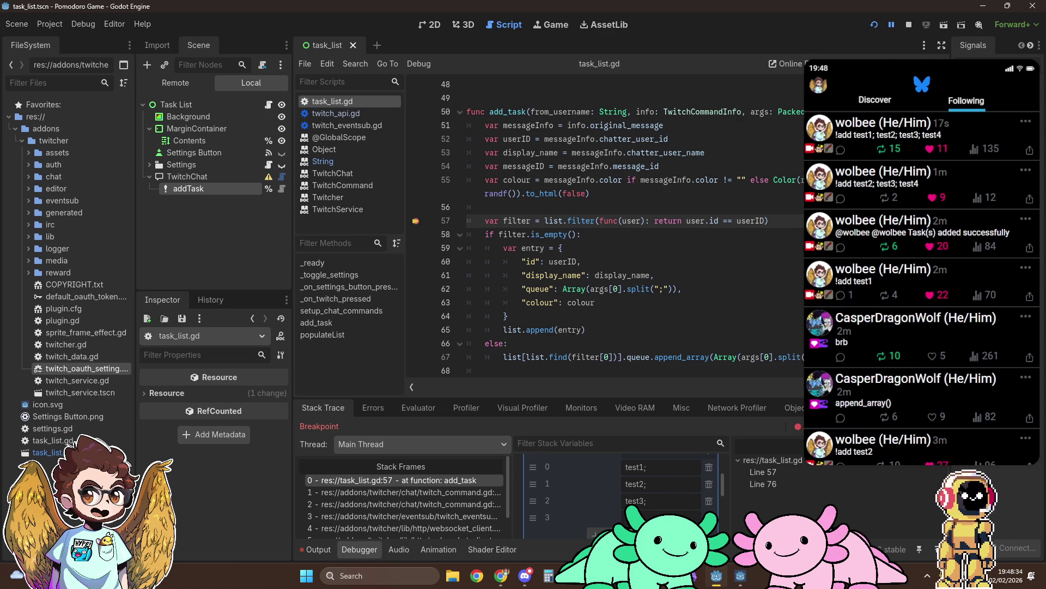
{"action": "left_click", "coordinate": [907, 26]}
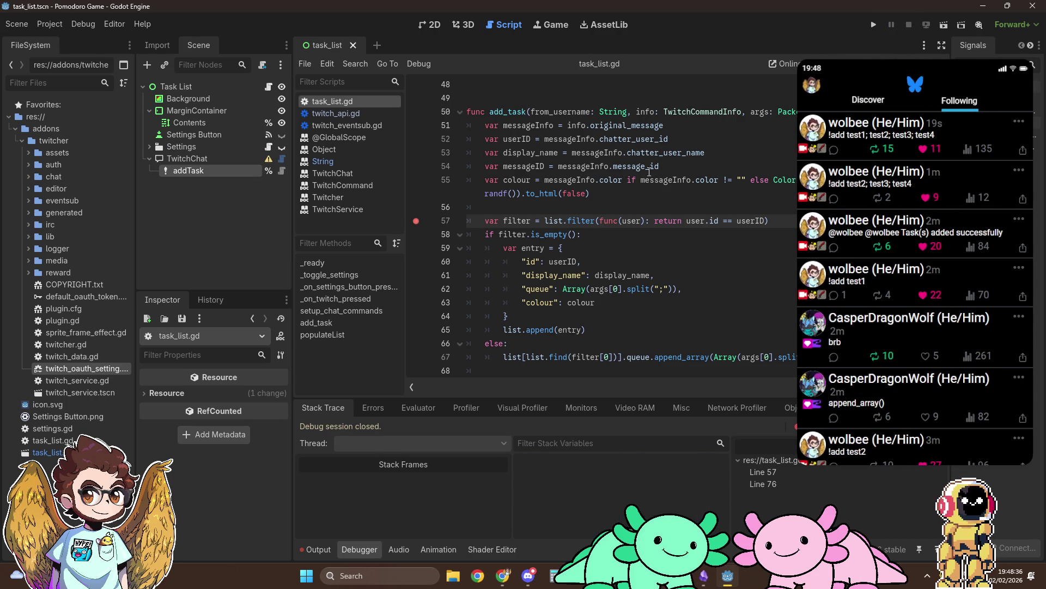
Add line 56: var tasks = Array("".join(args).split(";"))
{"action": "scroll", "coordinate": [658, 212], "scroll_direction": "up", "scroll_amount": 1}
{"action": "scroll", "coordinate": [658, 213], "scroll_direction": "down", "scroll_amount": 1}
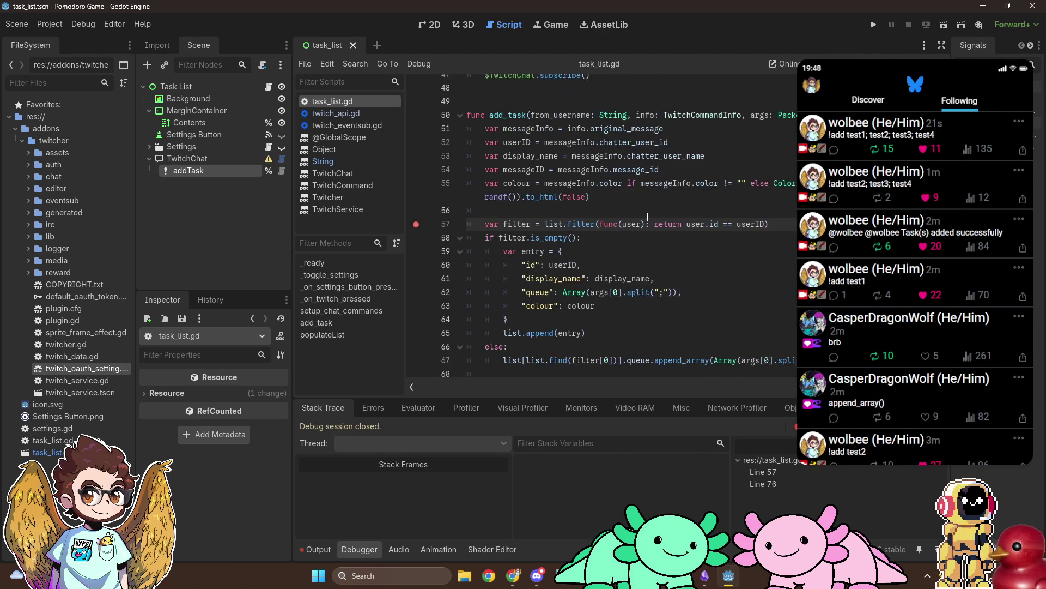
{"action": "left_click", "coordinate": [623, 192]}
{"action": "key", "text": "Return"}
{"action": "type", "text": "var"}
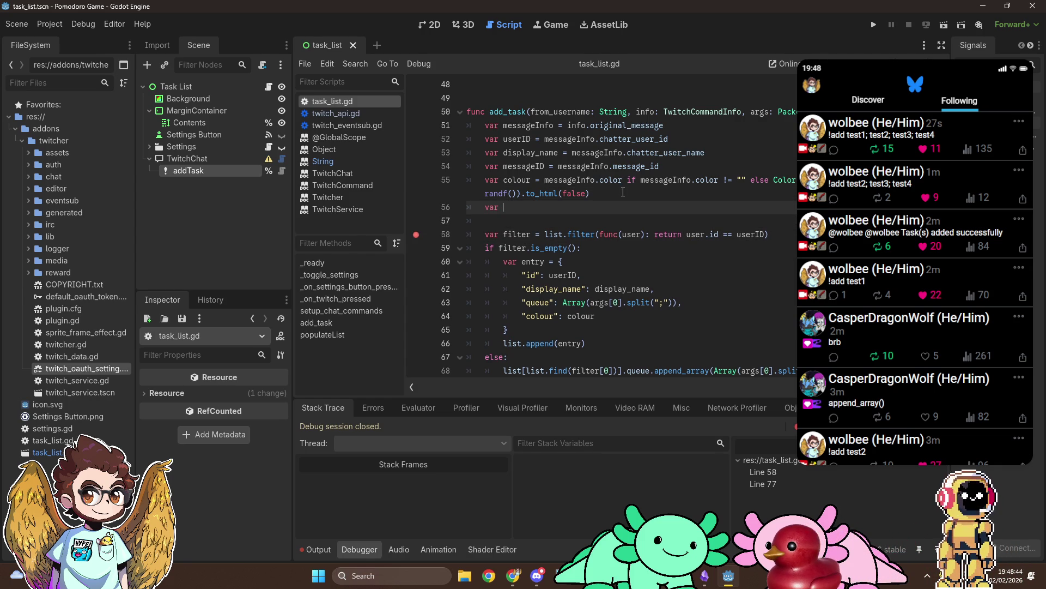
{"action": "type", "text": " tas"}
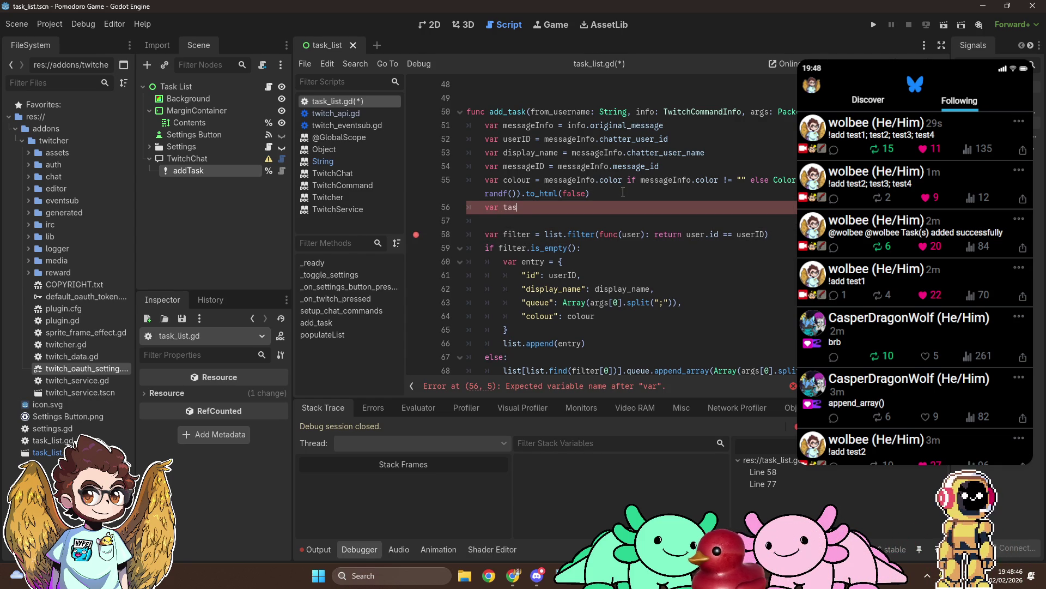
{"action": "type", "text": "ks = "}
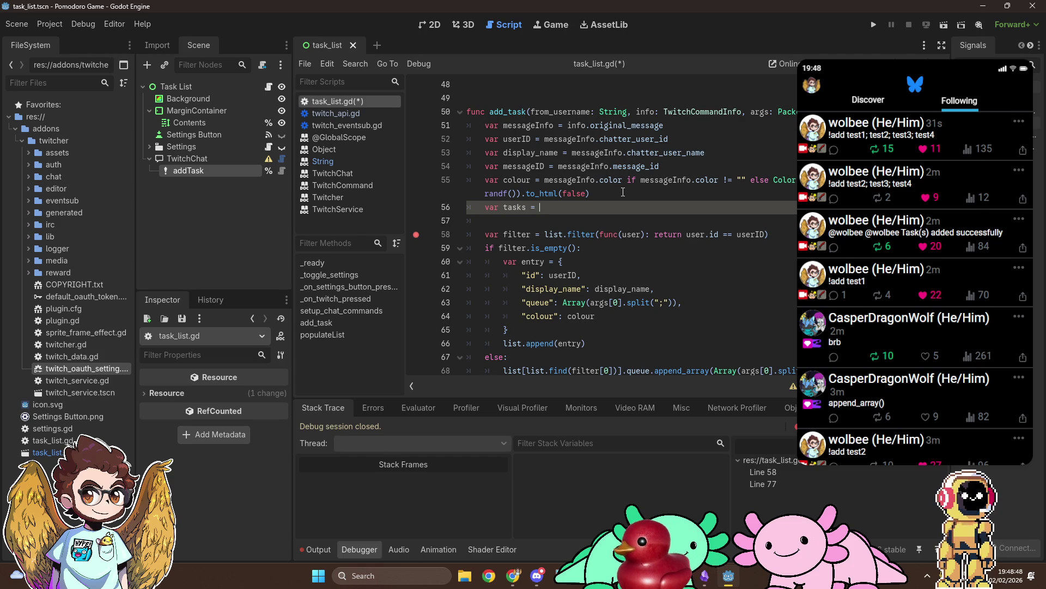
{"action": "type", "text": "args"}
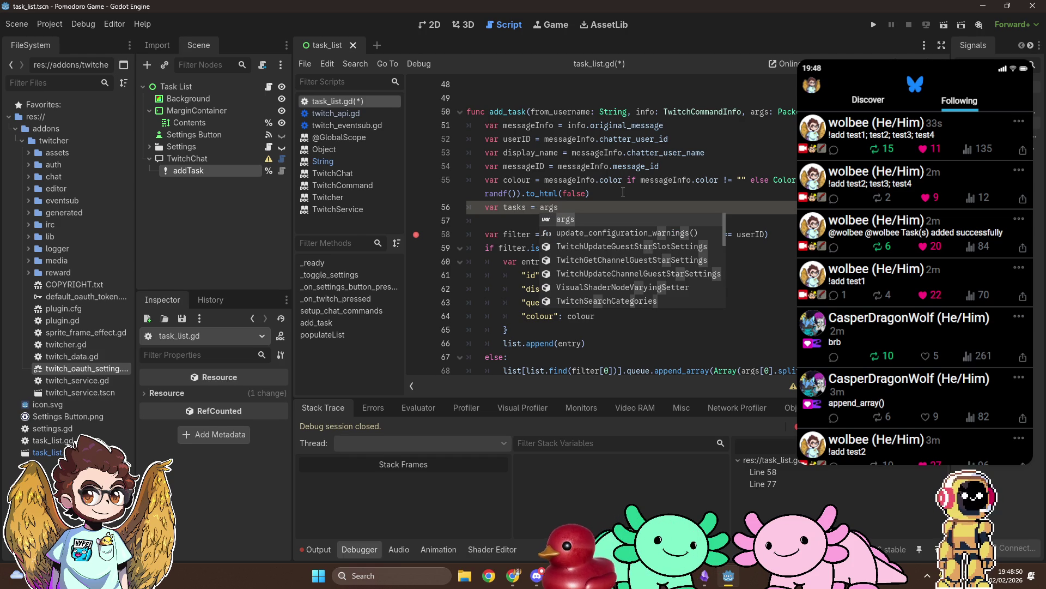
{"action": "key", "text": "BackSpace"}
{"action": "key", "text": "BackSpace"}
{"action": "key", "text": "BackSpace"}
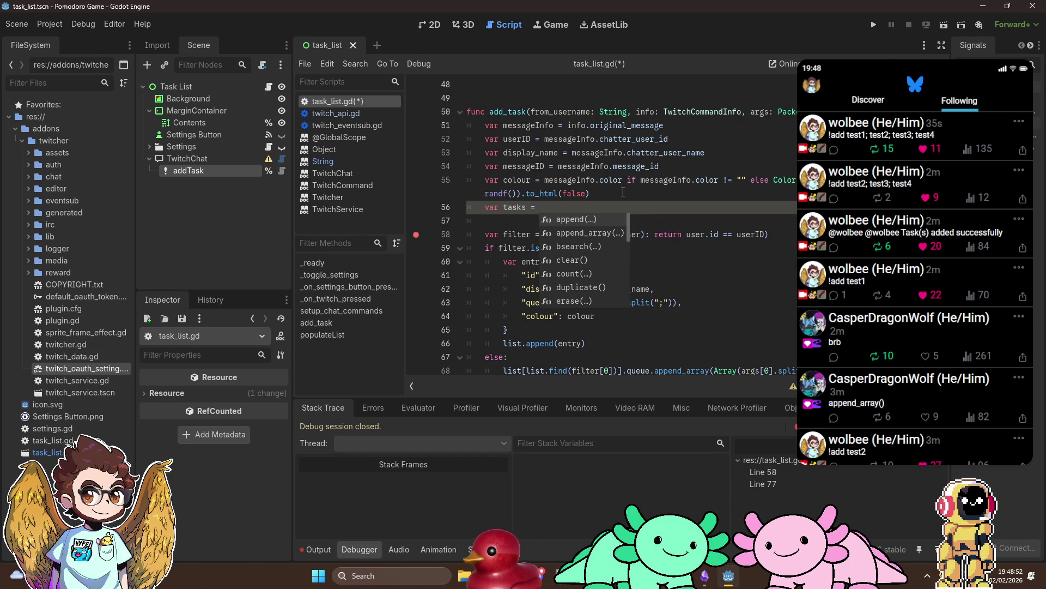
{"action": "type", "text": "\"\".join(a"}
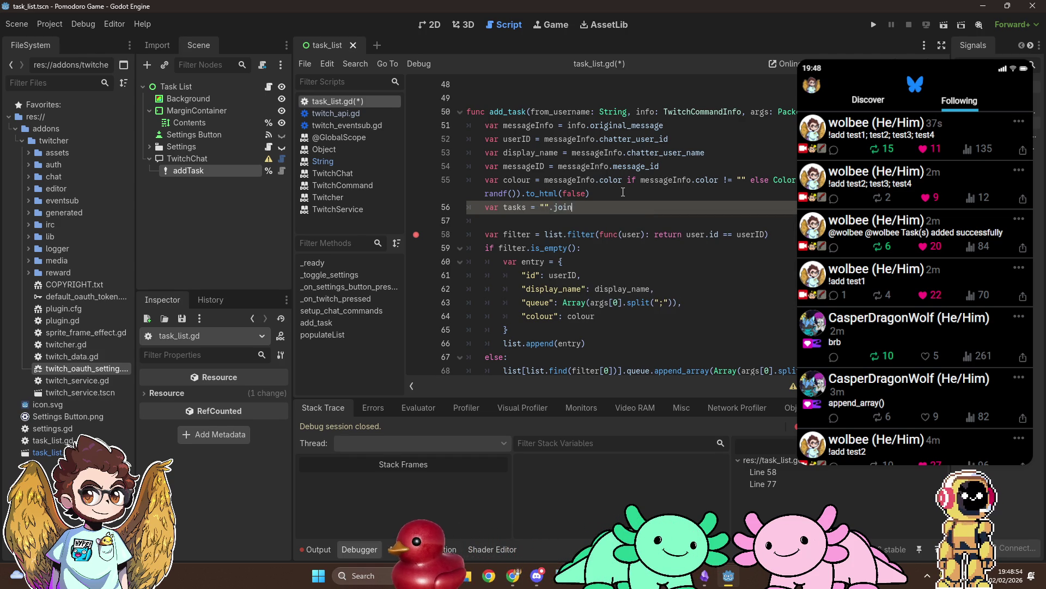
{"action": "type", "text": "rgs).spli"}
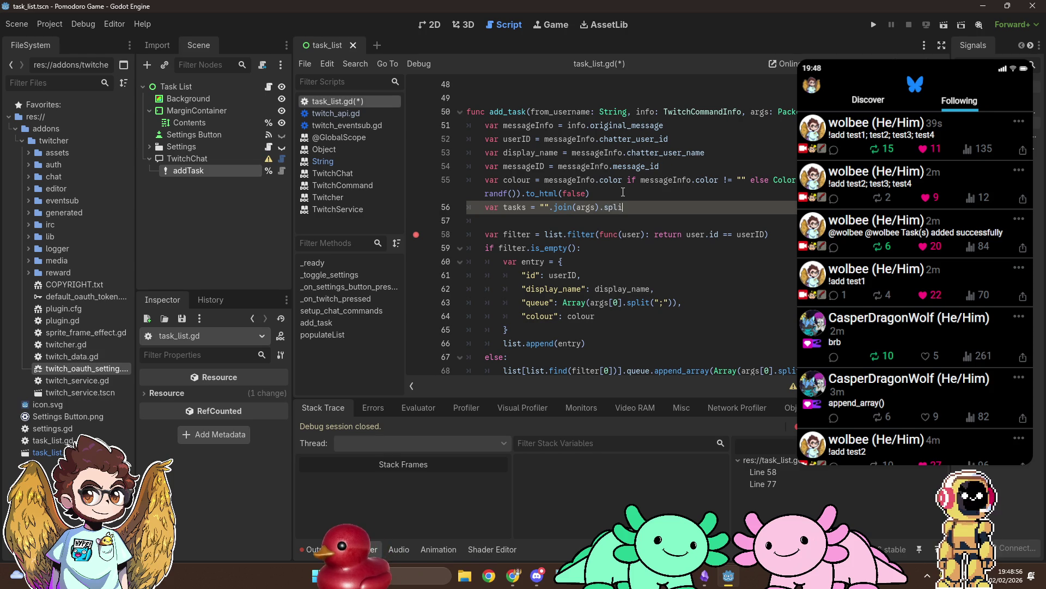
{"action": "type", "text": "t(;"}
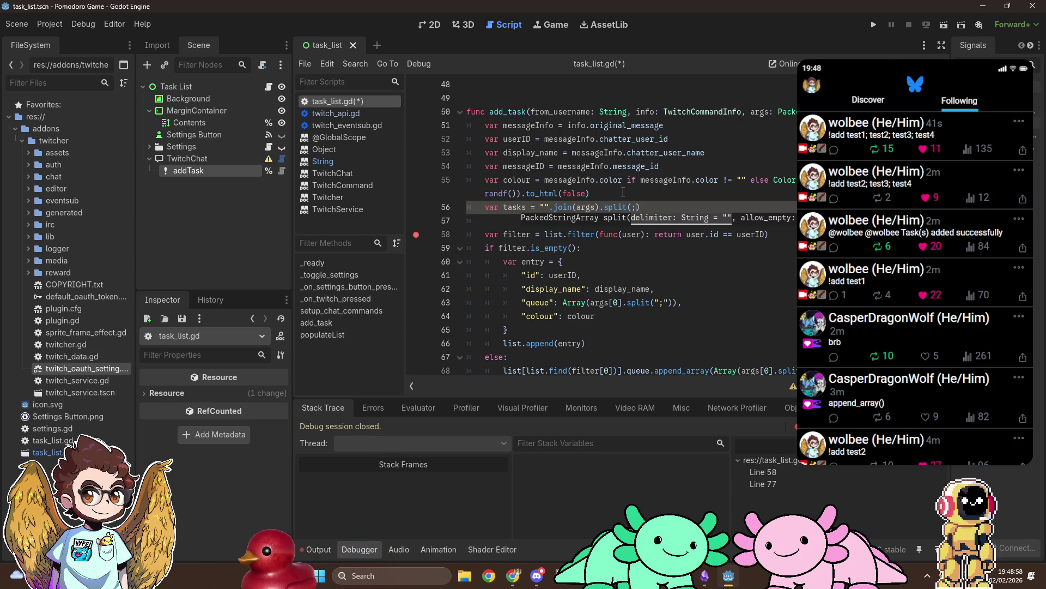
{"action": "key", "text": "BackSpace"}
{"action": "type", "text": "\";"}
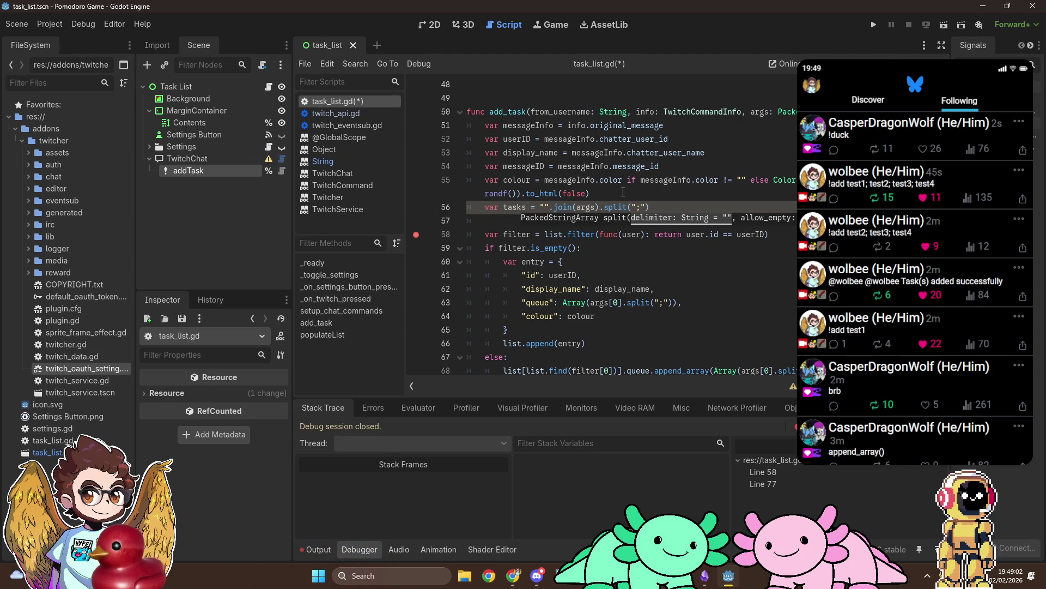
{"action": "key", "text": "End"}
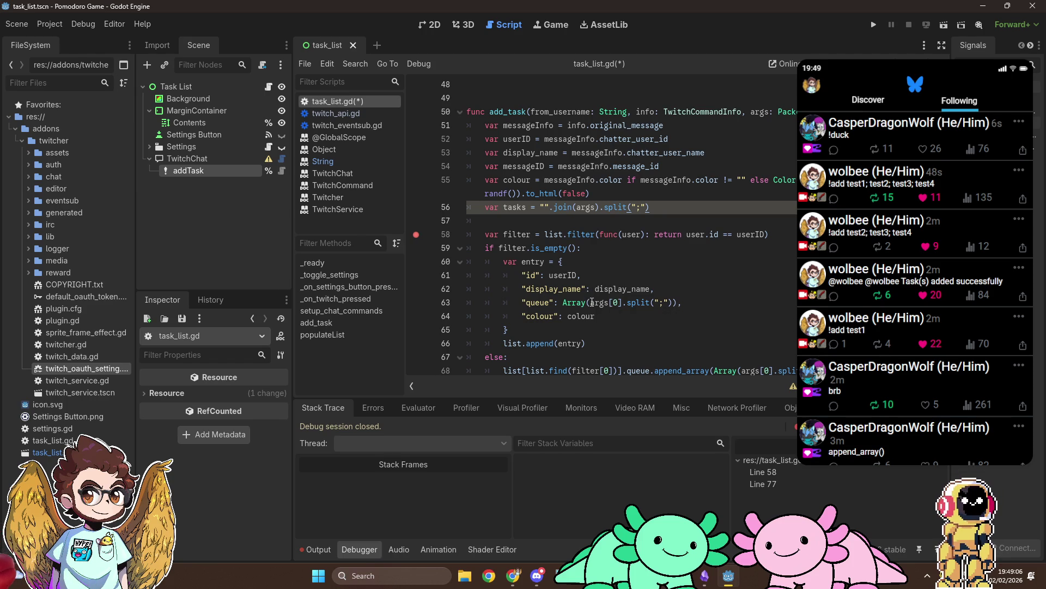
{"action": "left_click", "coordinate": [541, 207]}
{"action": "type", "text": "Array"}
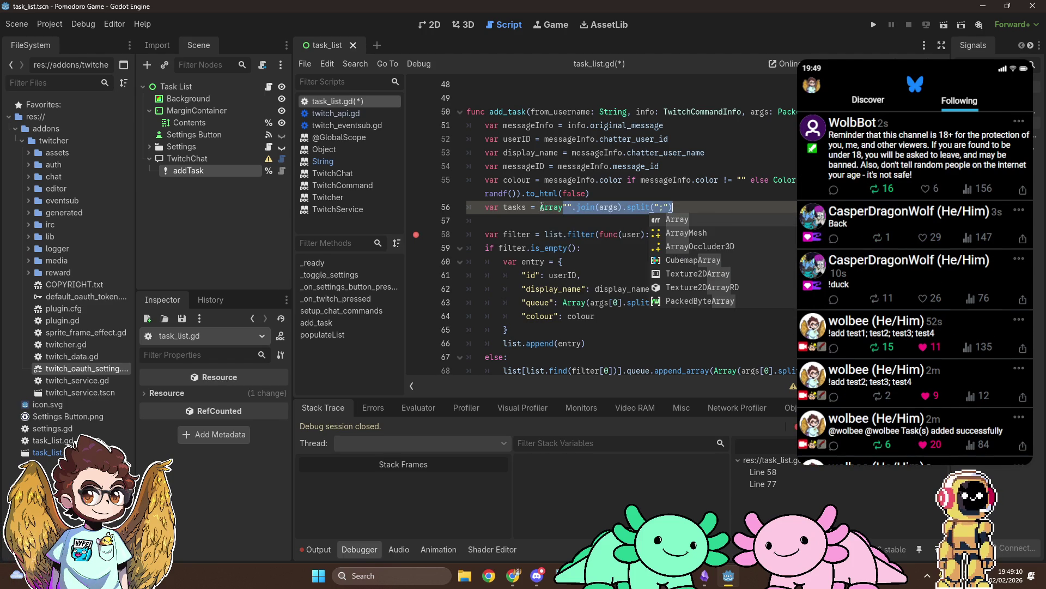
{"action": "type", "text": "("}
{"action": "key", "text": "End"}
{"action": "type", "text": ")"}
Replace Array(args[0].split(";")) on line 63 with tasks
{"action": "left_click_drag", "start_coordinate": [563, 302], "coordinate": [678, 307]}
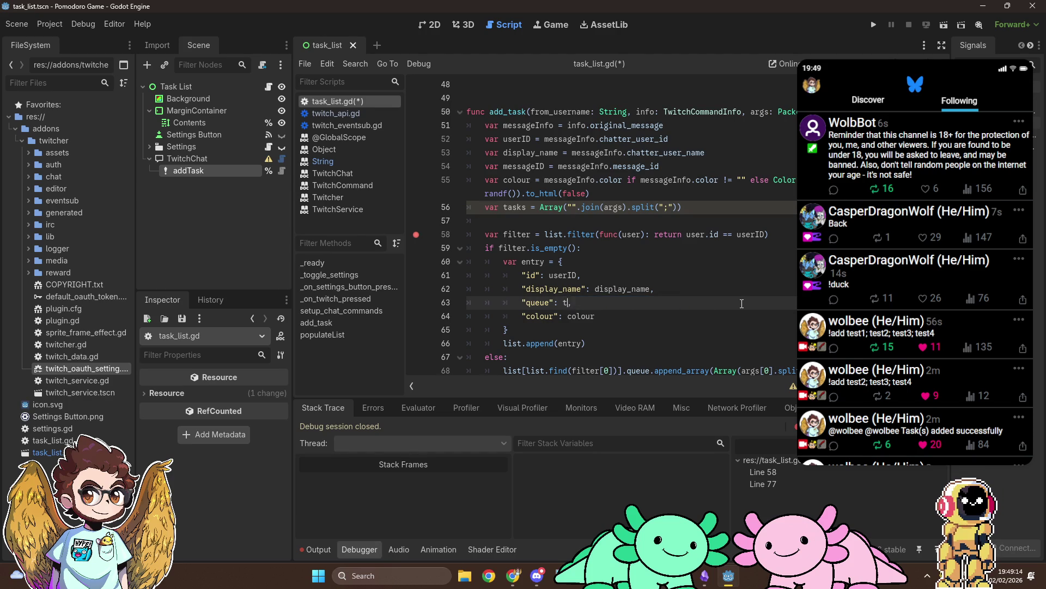
{"action": "key", "text": "ctrl+space"}
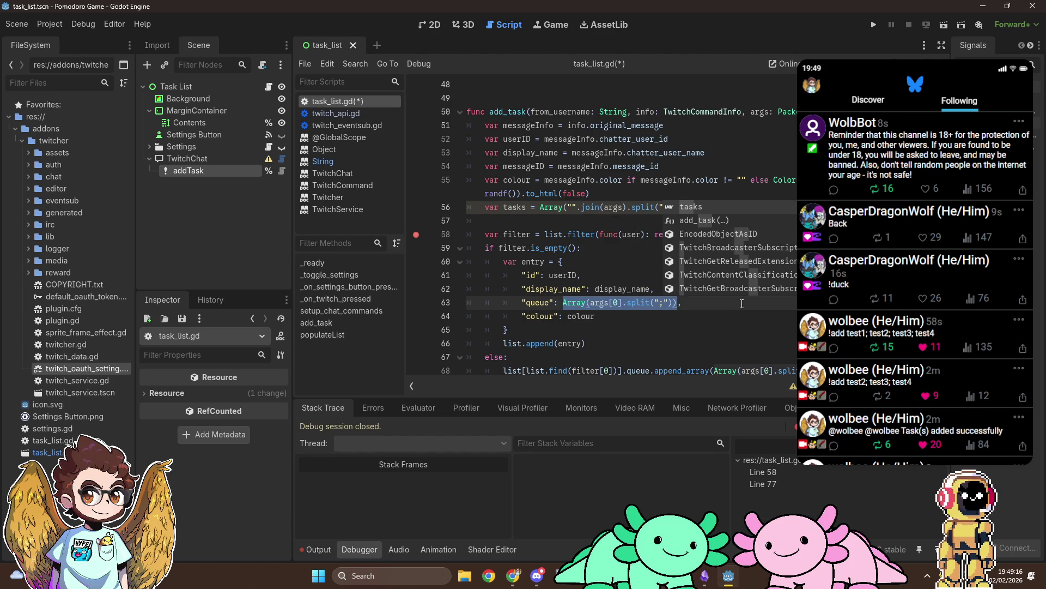
{"action": "type", "text": "tasks,"}
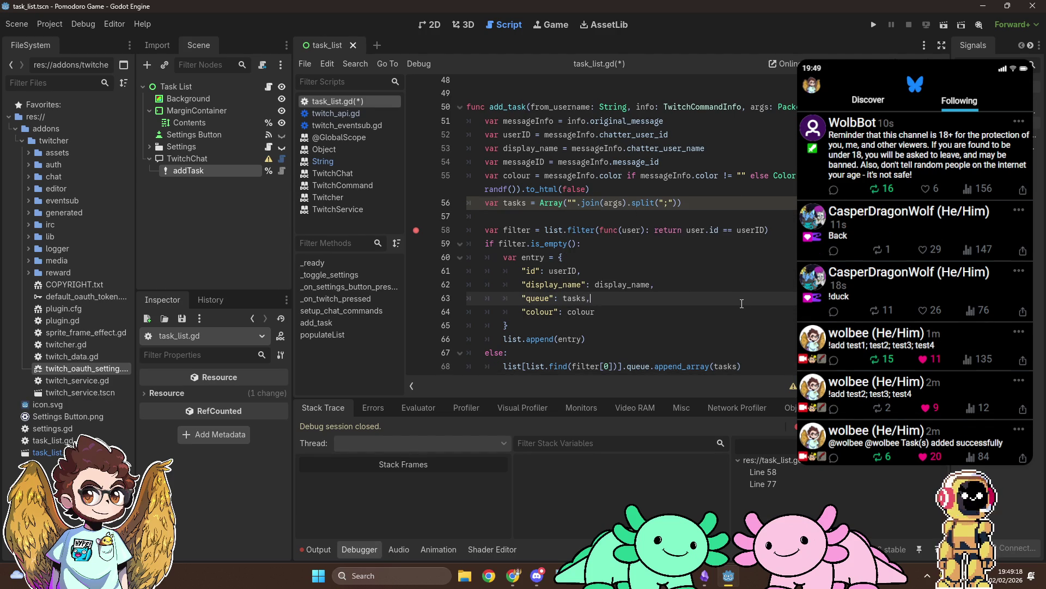
{"action": "scroll", "coordinate": [733, 292], "scroll_direction": "up", "scroll_amount": 1}
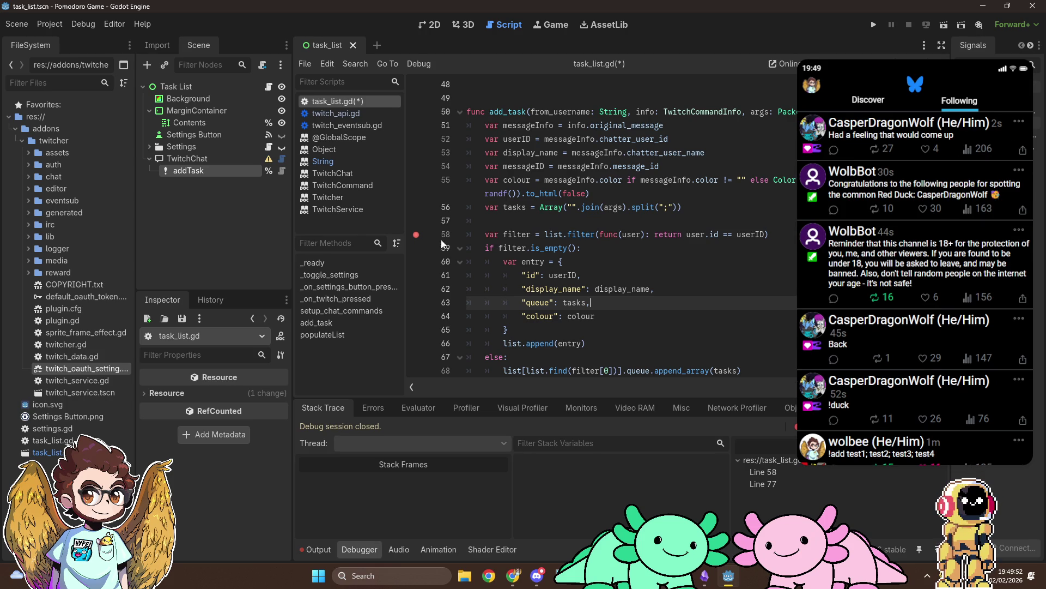
{"action": "left_click", "coordinate": [417, 235]}
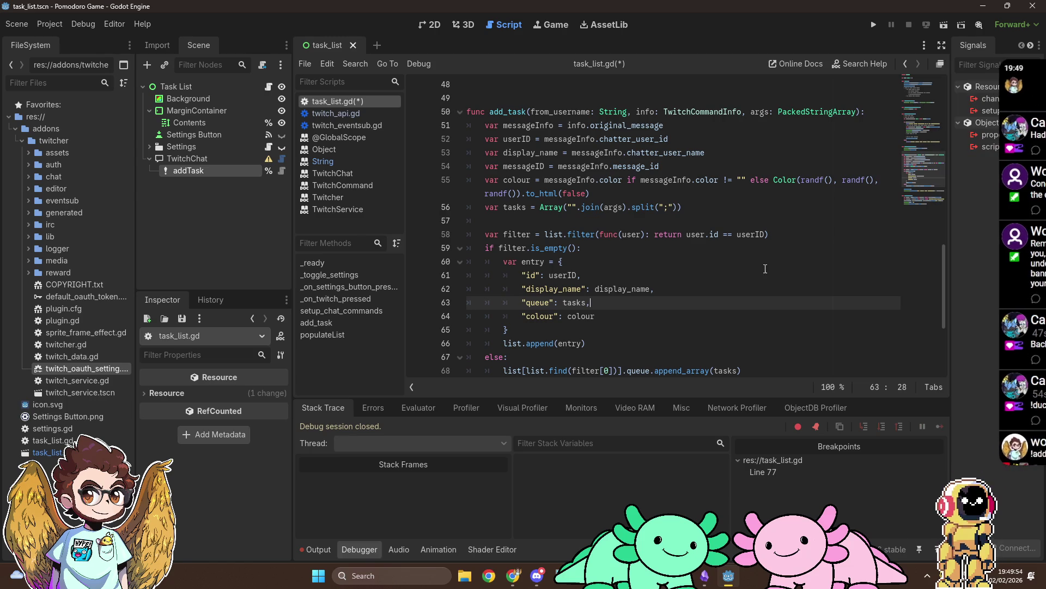
Run the game, dismiss the browser login page, and inspect the user's entry before continuing past the breakpoint
{"action": "left_click", "coordinate": [881, 27]}
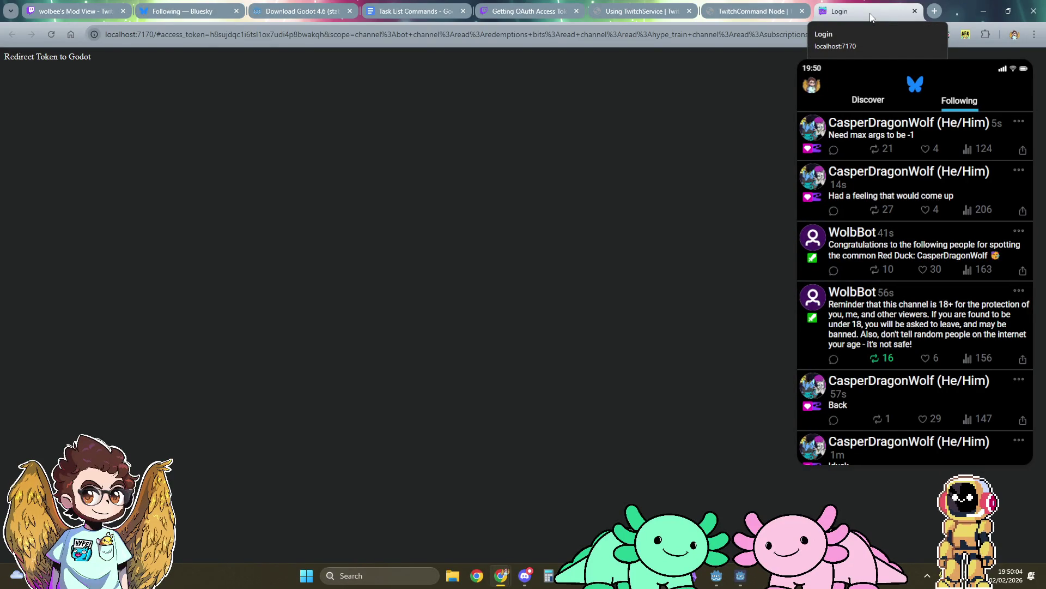
{"action": "key", "text": "ctrl+w"}
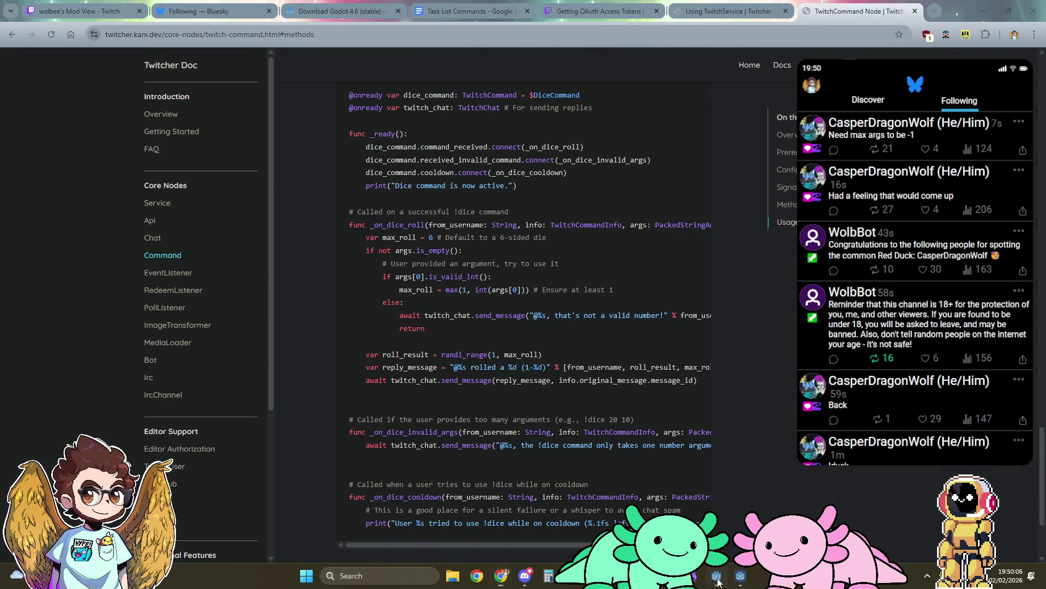
{"action": "key", "text": "alt+Tab"}
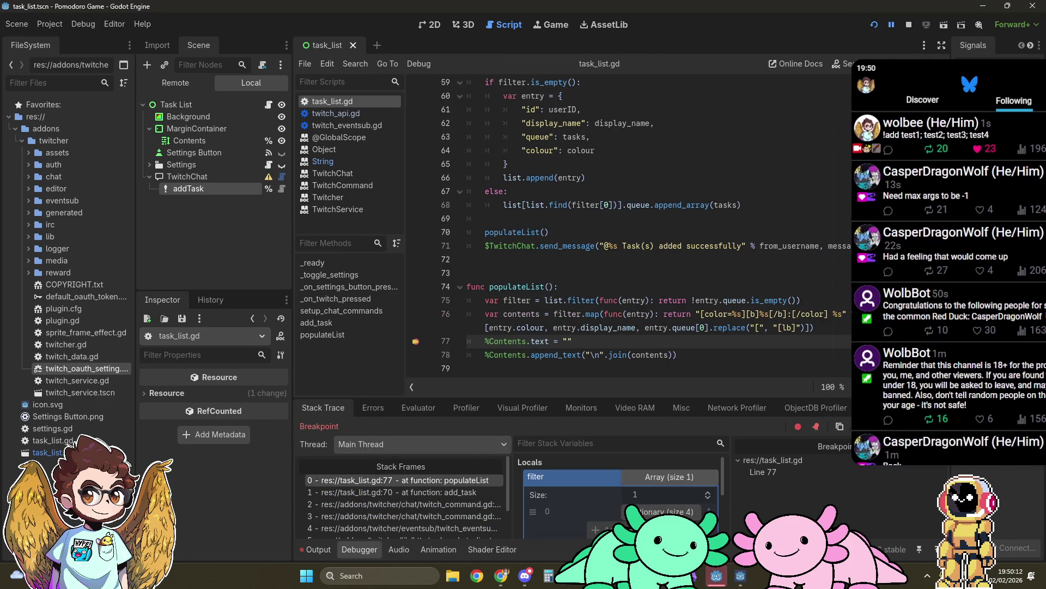
{"action": "scroll", "coordinate": [633, 494], "scroll_direction": "down", "scroll_amount": 1}
{"action": "left_click", "coordinate": [633, 494]}
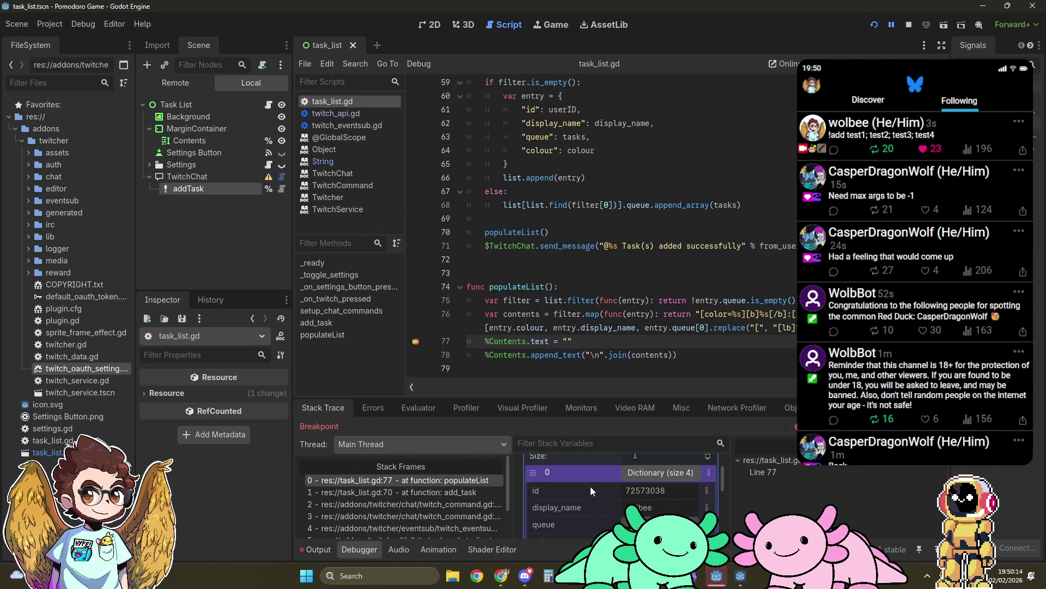
{"action": "scroll", "coordinate": [585, 505], "scroll_direction": "down", "scroll_amount": 2}
{"action": "scroll", "coordinate": [585, 505], "scroll_direction": "down", "scroll_amount": 2}
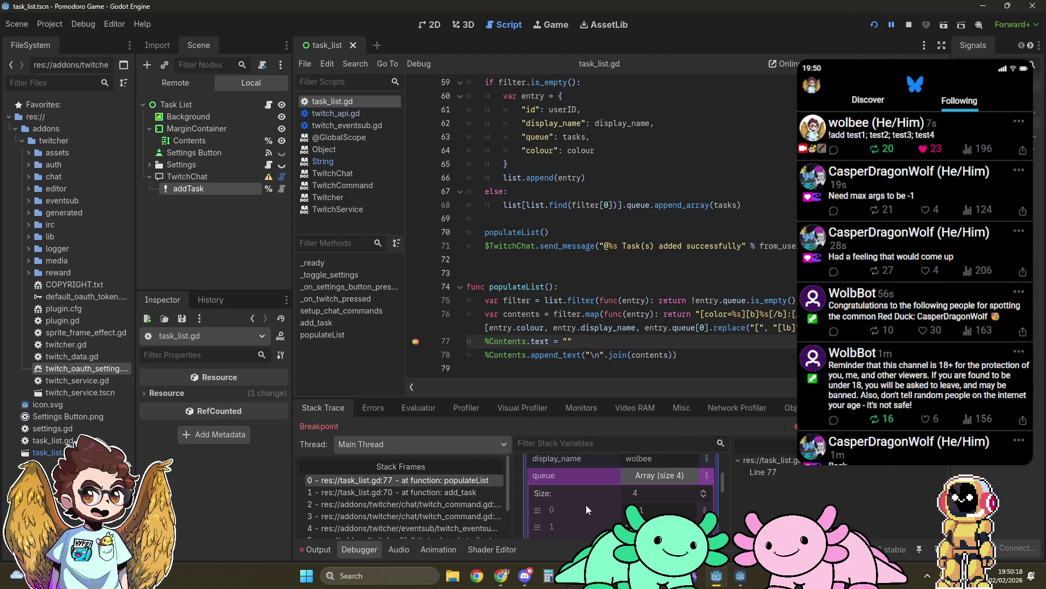
{"action": "left_click", "coordinate": [939, 426]}
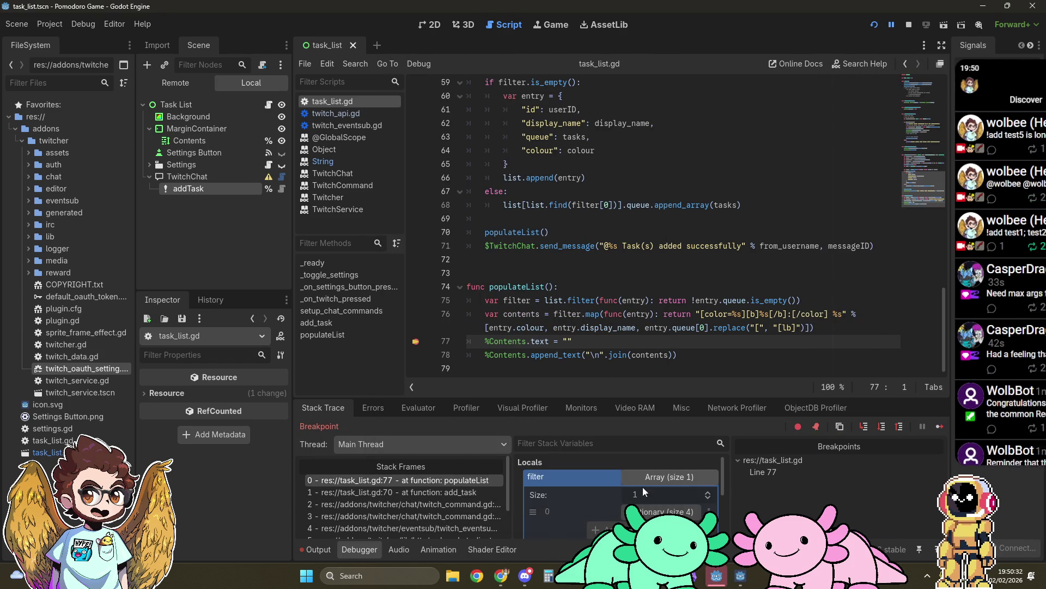
Inspect the user's six-task queue at the line-77 breakpoint, then stop the game
{"action": "left_click", "coordinate": [644, 482]}
{"action": "left_click", "coordinate": [660, 507]}
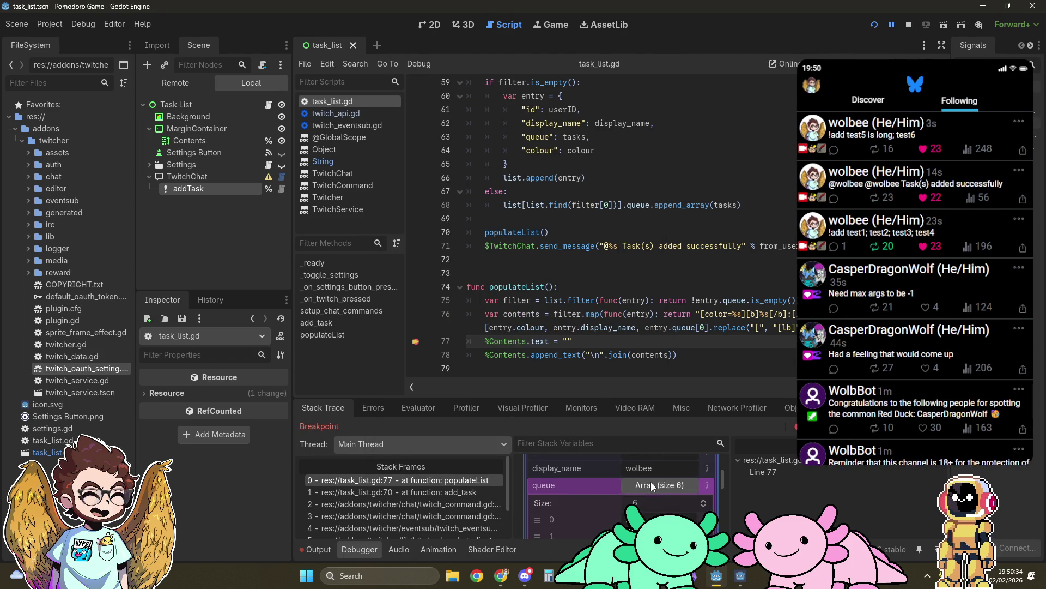
{"action": "scroll", "coordinate": [577, 489], "scroll_direction": "down", "scroll_amount": 2}
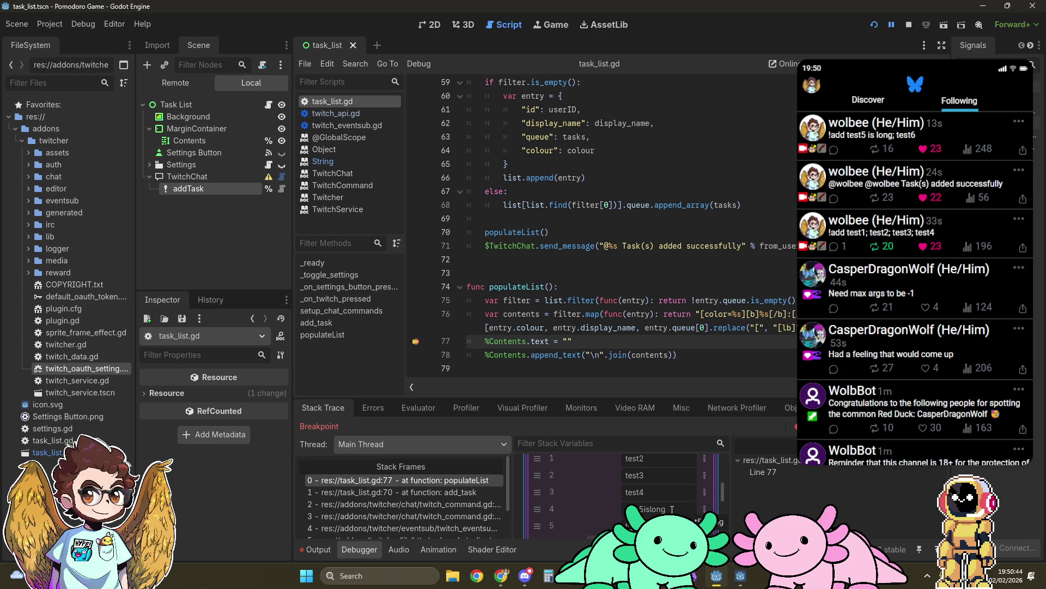
{"action": "left_click", "coordinate": [913, 27]}
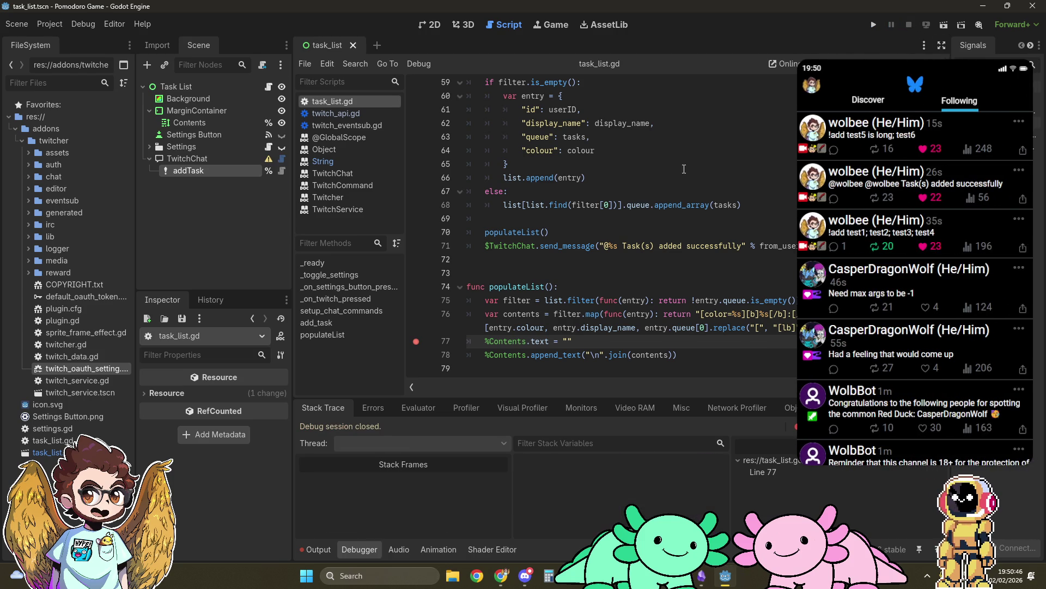
Put a space between the empty quotes on line 56 so args join with " ", and save
{"action": "scroll", "coordinate": [578, 219], "scroll_direction": "up", "scroll_amount": 4}
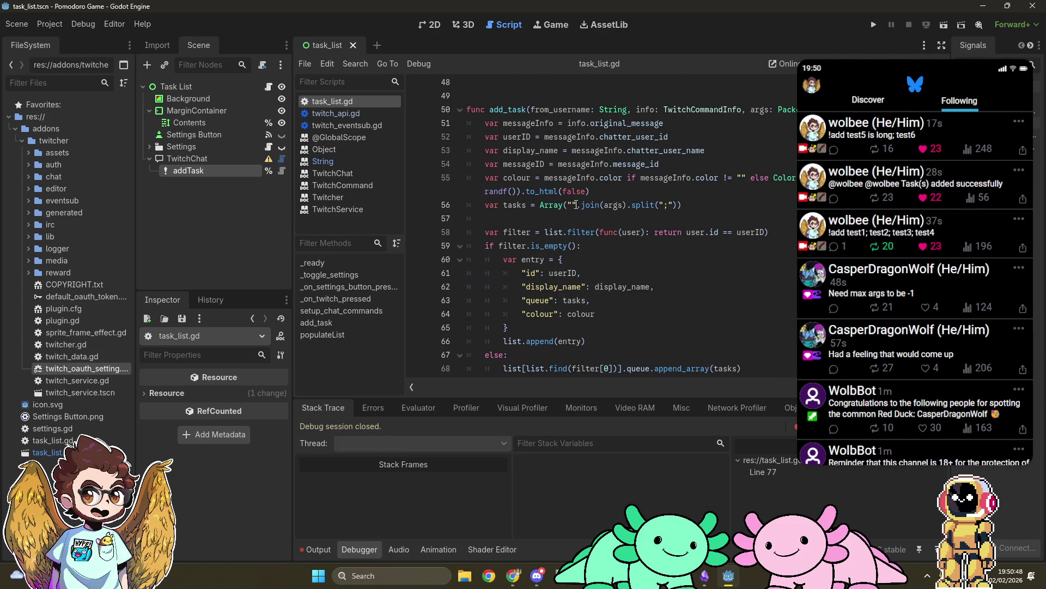
{"action": "left_click", "coordinate": [570, 205]}
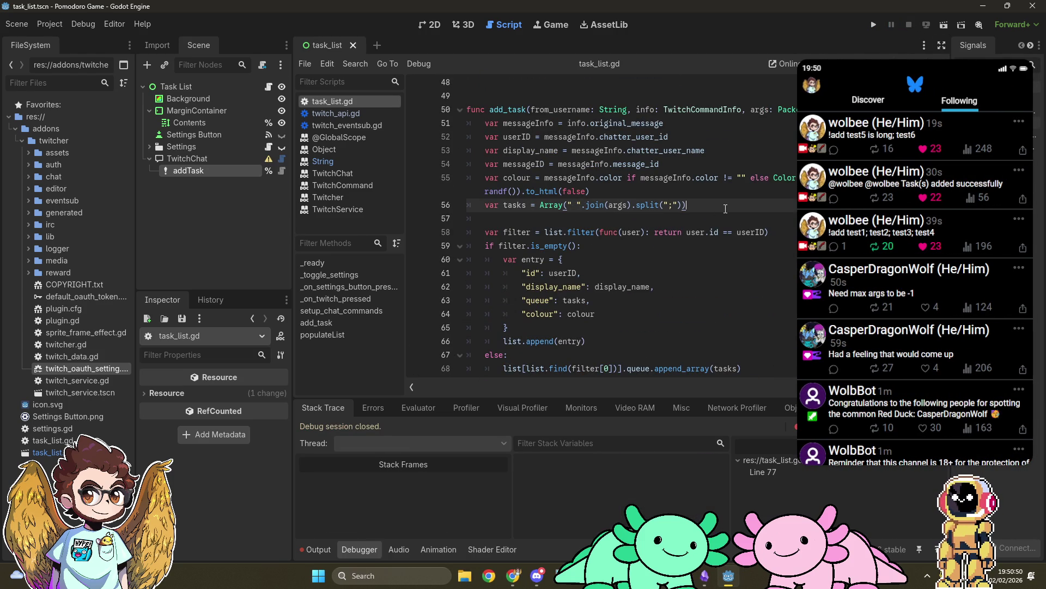
{"action": "key", "text": "ctrl+s"}
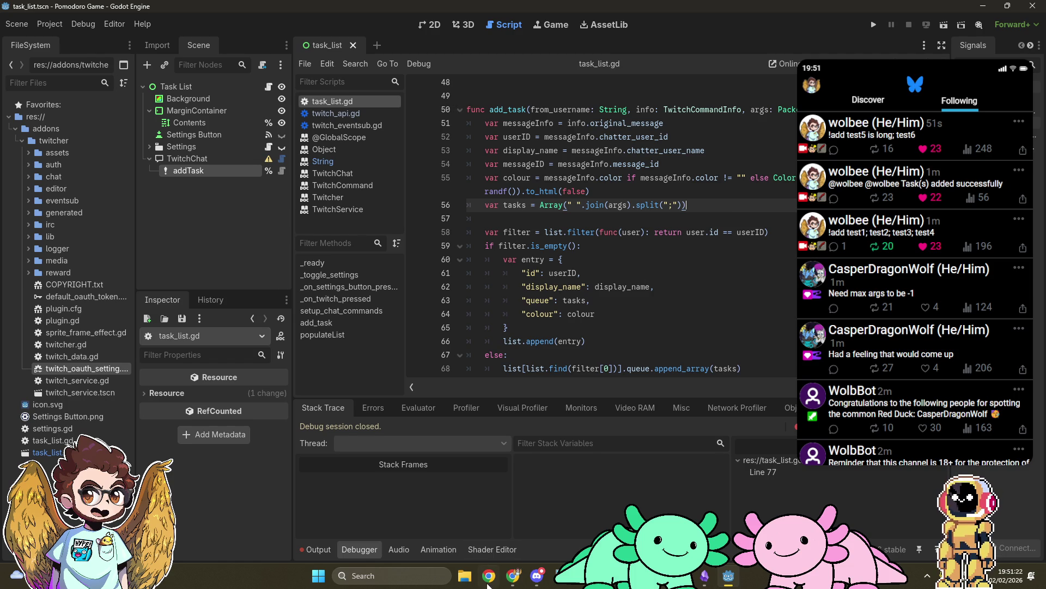
Go from the Array docs to the String class reference's trim_prefix() method description
{"action": "mouse_move", "coordinate": [512, 575]}
{"action": "left_click", "coordinate": [558, 527]}
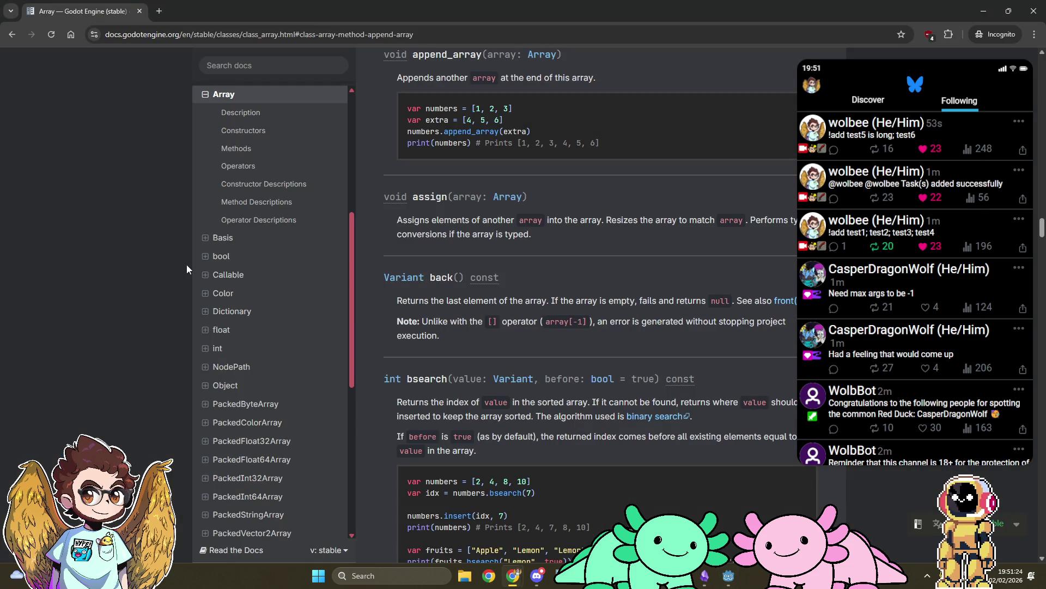
{"action": "scroll", "coordinate": [221, 338], "scroll_direction": "down", "scroll_amount": 5}
{"action": "left_click", "coordinate": [224, 352]}
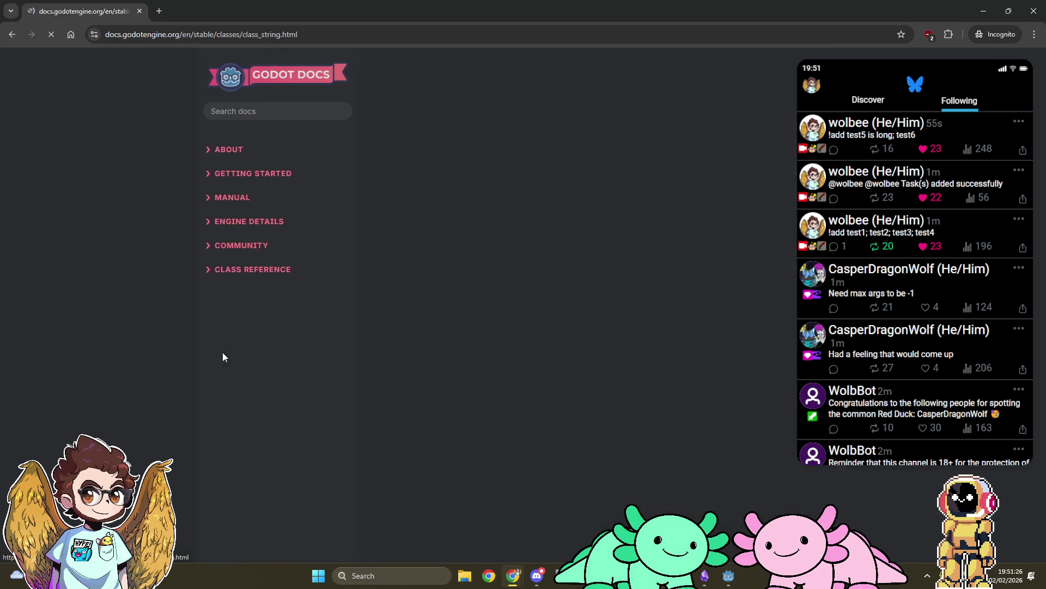
{"action": "left_click", "coordinate": [236, 281]}
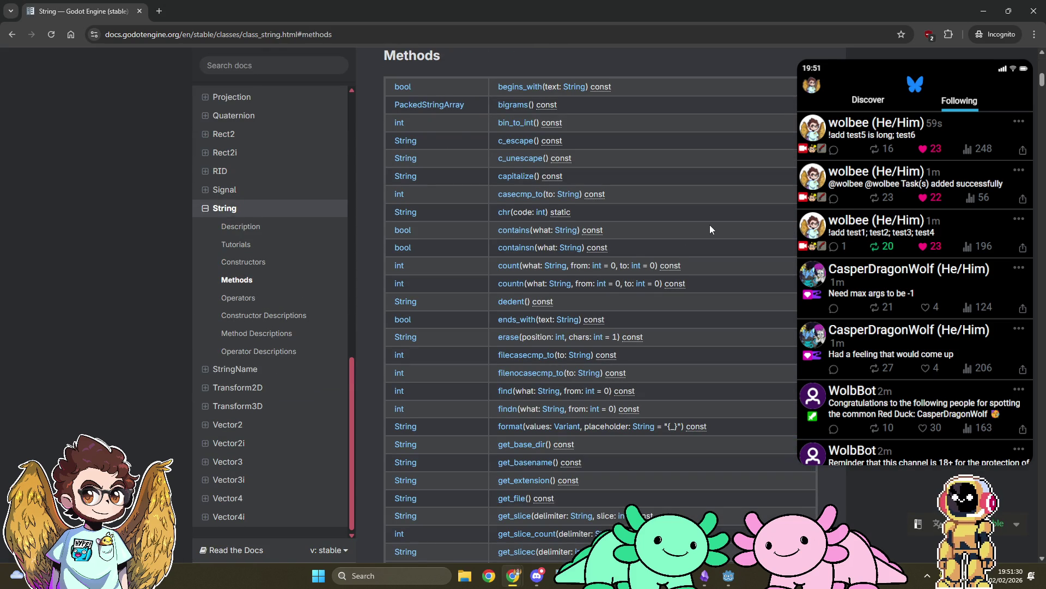
{"action": "scroll", "coordinate": [710, 226], "scroll_direction": "down", "scroll_amount": 3}
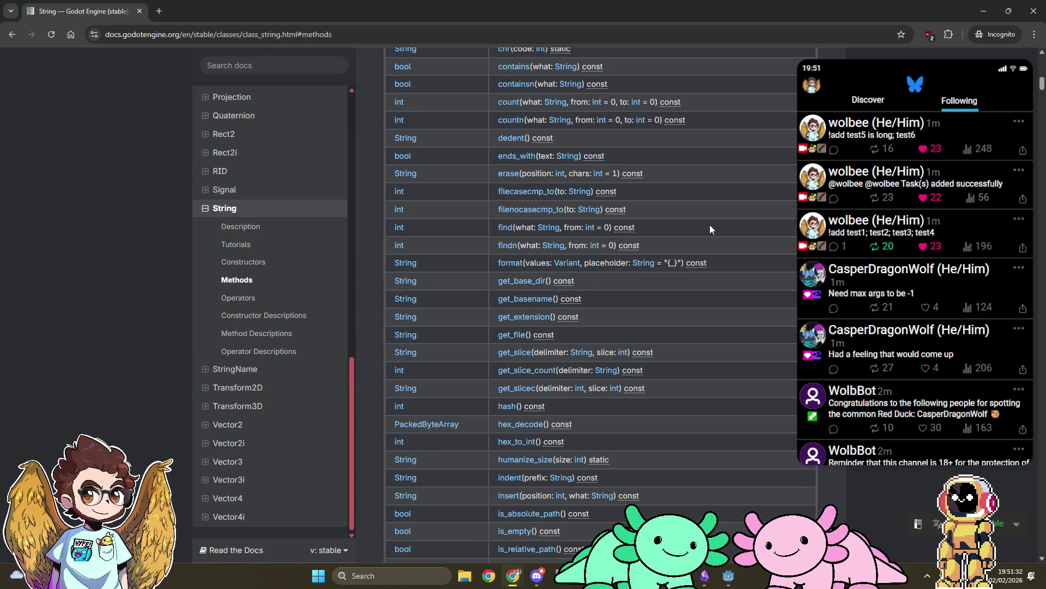
{"action": "scroll", "coordinate": [710, 226], "scroll_direction": "down", "scroll_amount": 5}
{"action": "scroll", "coordinate": [710, 225], "scroll_direction": "down", "scroll_amount": 6}
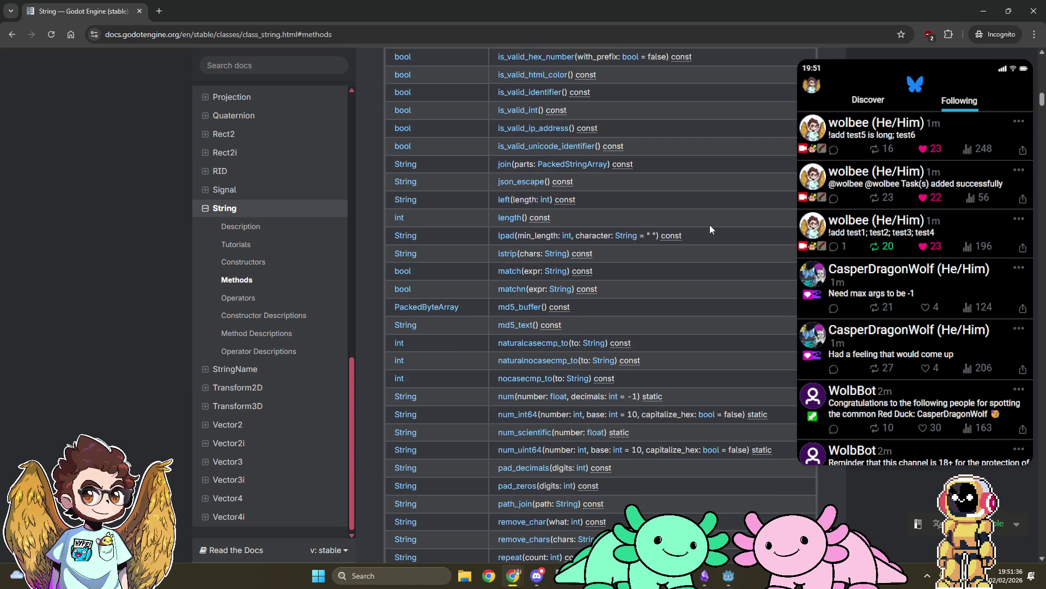
{"action": "left_click", "coordinate": [510, 256], "text": "ctrl+shift"}
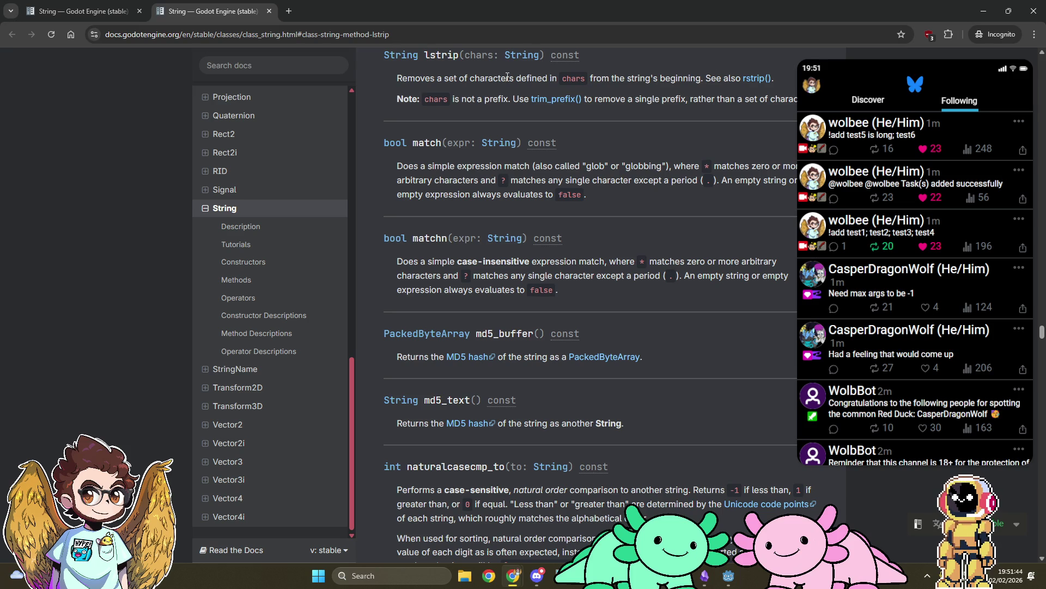
{"action": "left_click", "coordinate": [547, 100]}
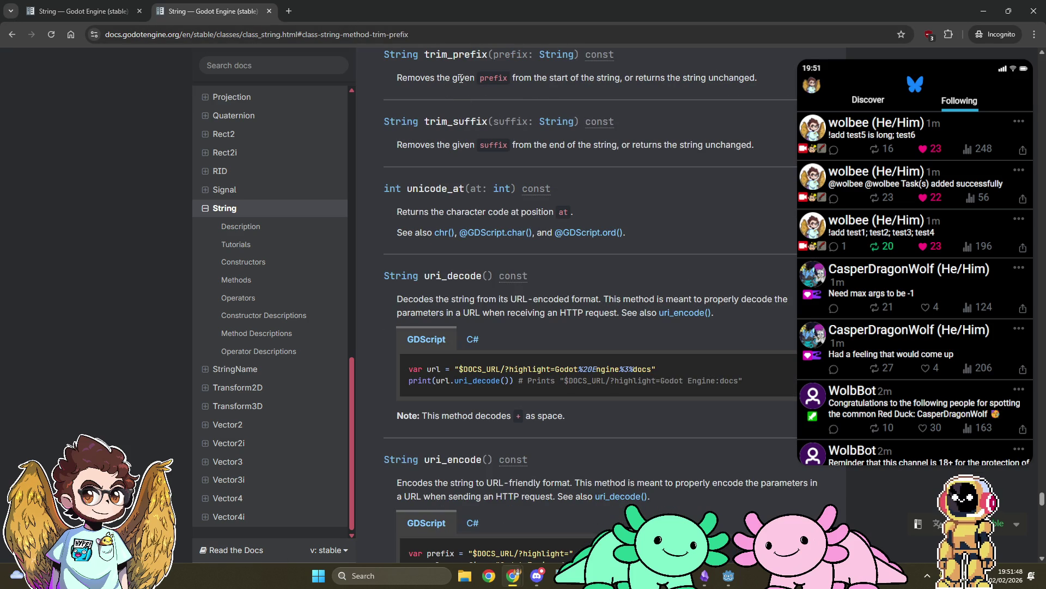
{"action": "key", "text": "alt+Tab"}
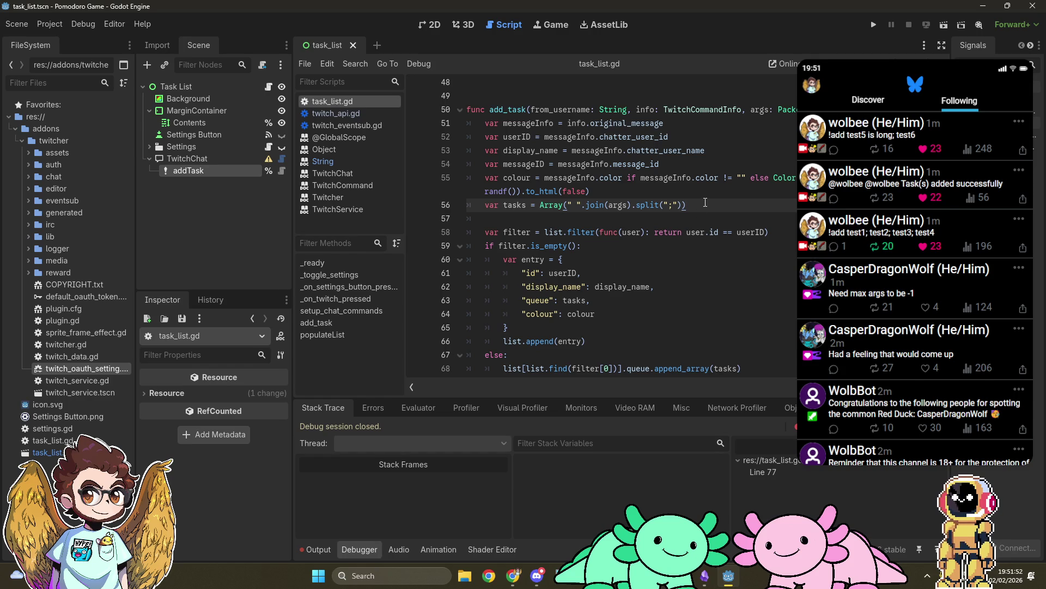
Append .map(func(task): return task.trim_prefix(" ")) to line 56, save, and launch with F5
{"action": "type", "text": "map(func"}
{"action": "type", "text": "("}
{"action": "type", "text": "task):L"}
{"action": "key", "text": "BackSpace"}
{"action": "key", "text": "BackSpace"}
{"action": "type", "text": "task.p"}
{"action": "type", "text": "r"}
{"action": "key", "text": "alt+Tab"}
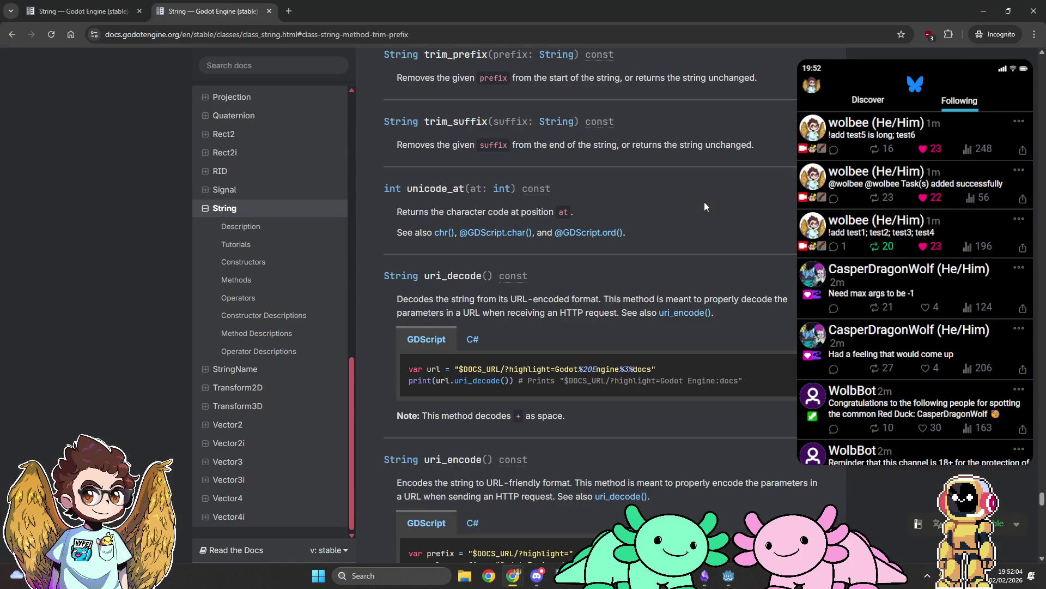
{"action": "key", "text": "alt+Tab"}
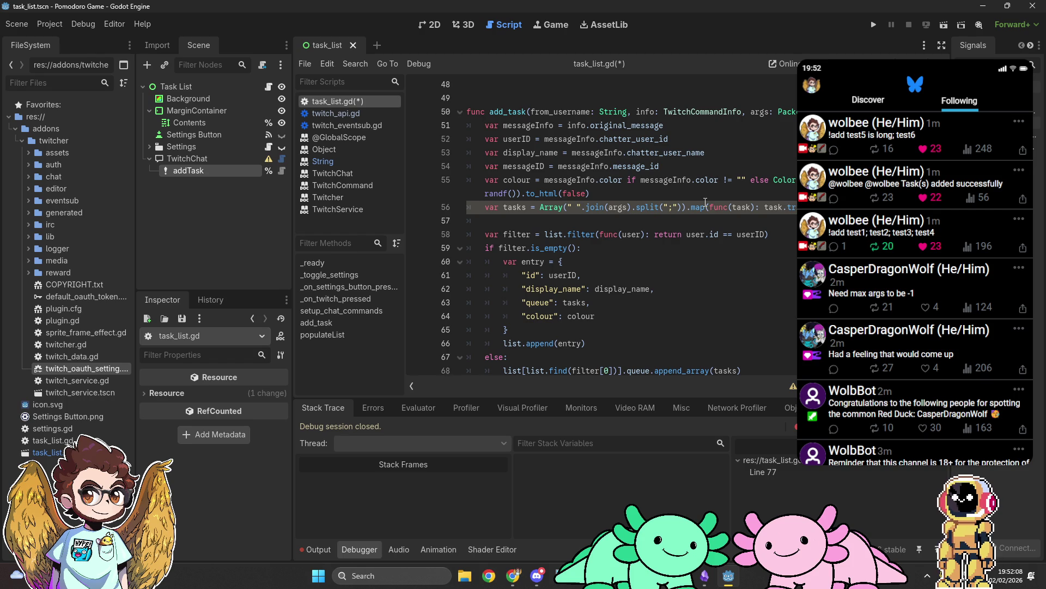
{"action": "key", "text": "ctrl+s"}
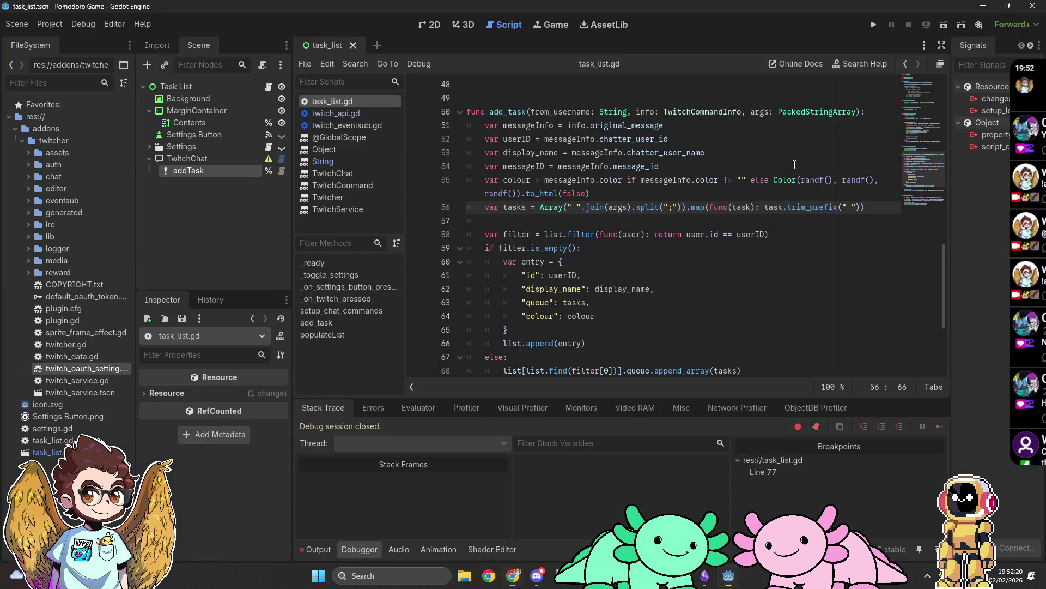
{"action": "type", "text": "return"}
{"action": "key", "text": "F5"}
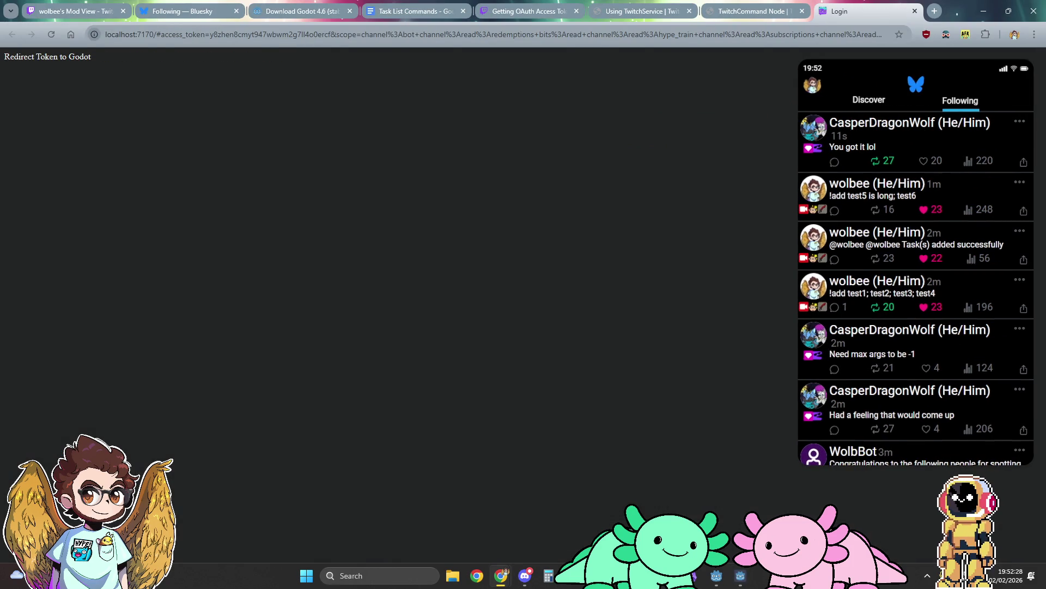
Close the token redirect tab and inspect the user's six-task queue at each breakpoint hit, continuing each time
{"action": "middle_click", "coordinate": [878, 14]}
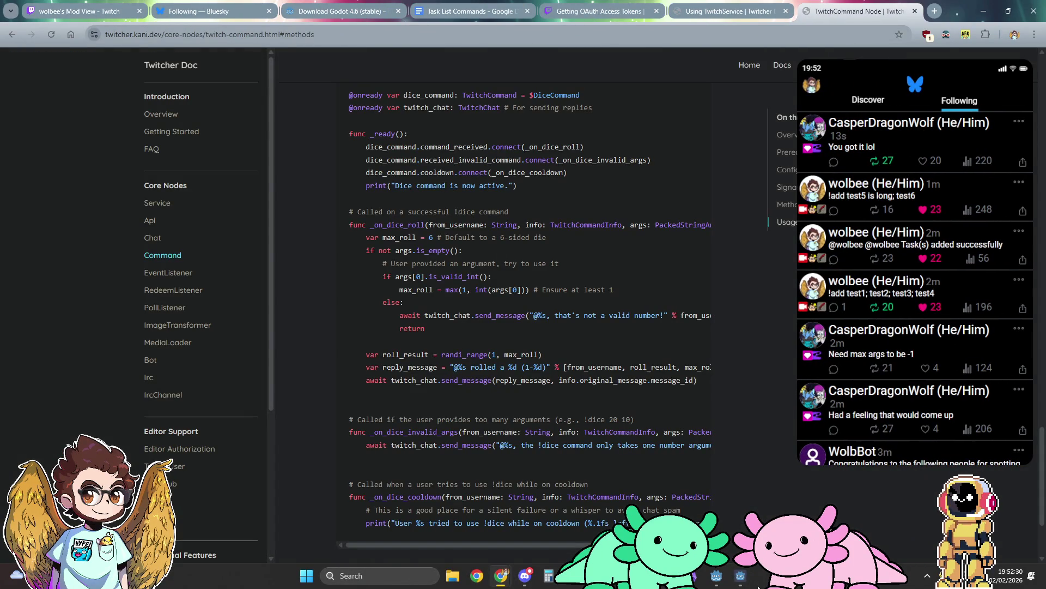
{"action": "left_click", "coordinate": [740, 582]}
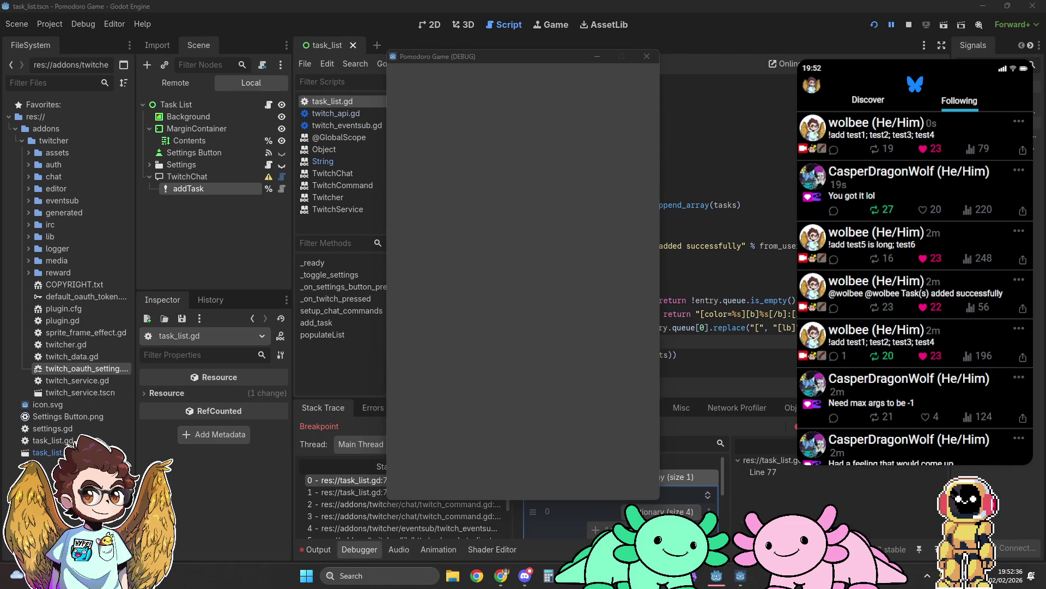
{"action": "left_click", "coordinate": [670, 512]}
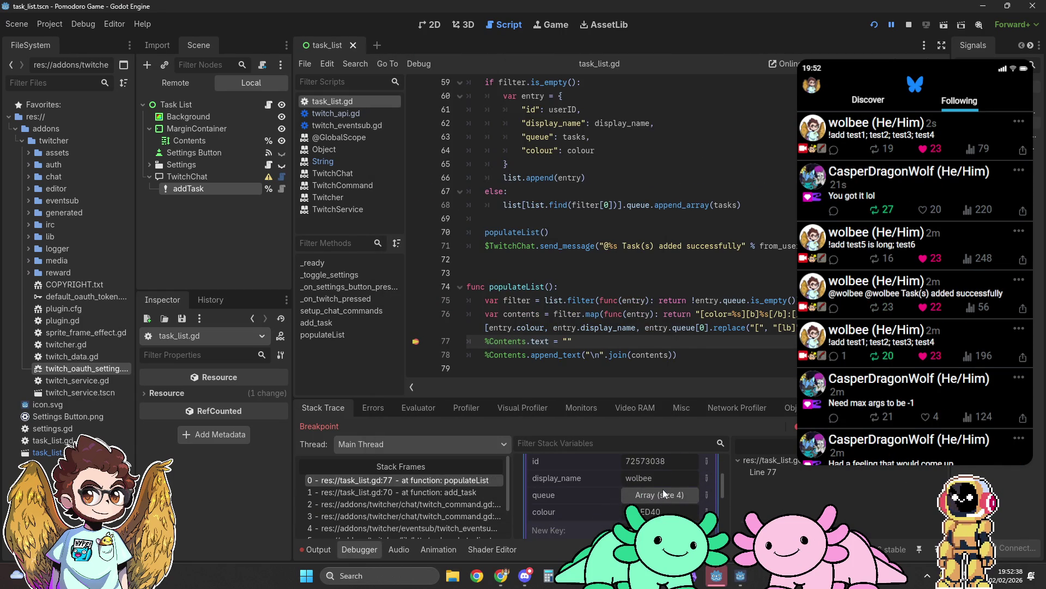
{"action": "left_click", "coordinate": [664, 491]}
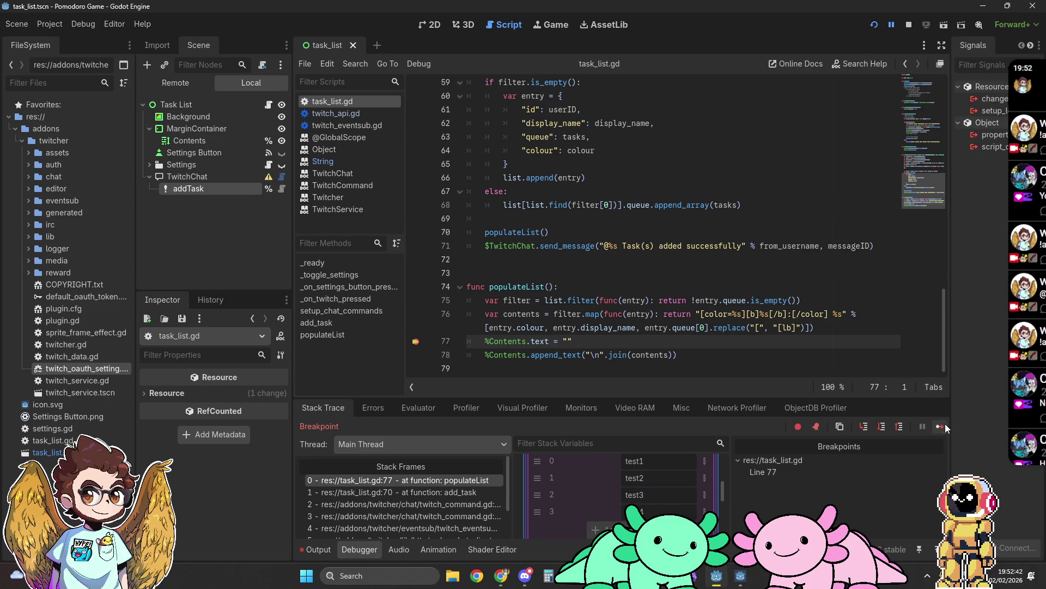
{"action": "left_click", "coordinate": [942, 426]}
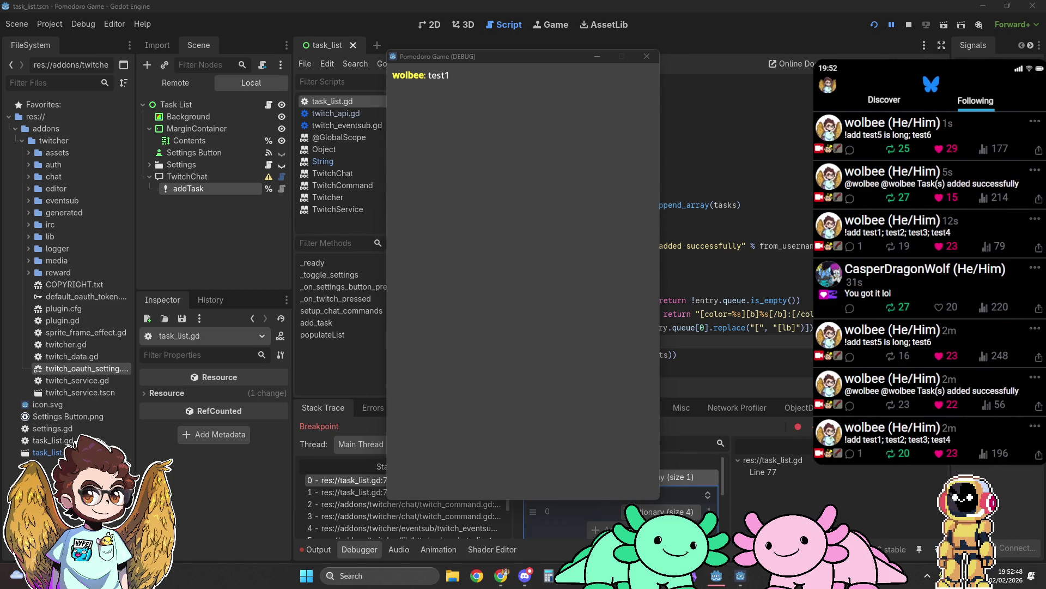
{"action": "left_click", "coordinate": [666, 511]}
{"action": "scroll", "coordinate": [667, 507], "scroll_direction": "down", "scroll_amount": 2}
{"action": "left_click", "coordinate": [667, 507]}
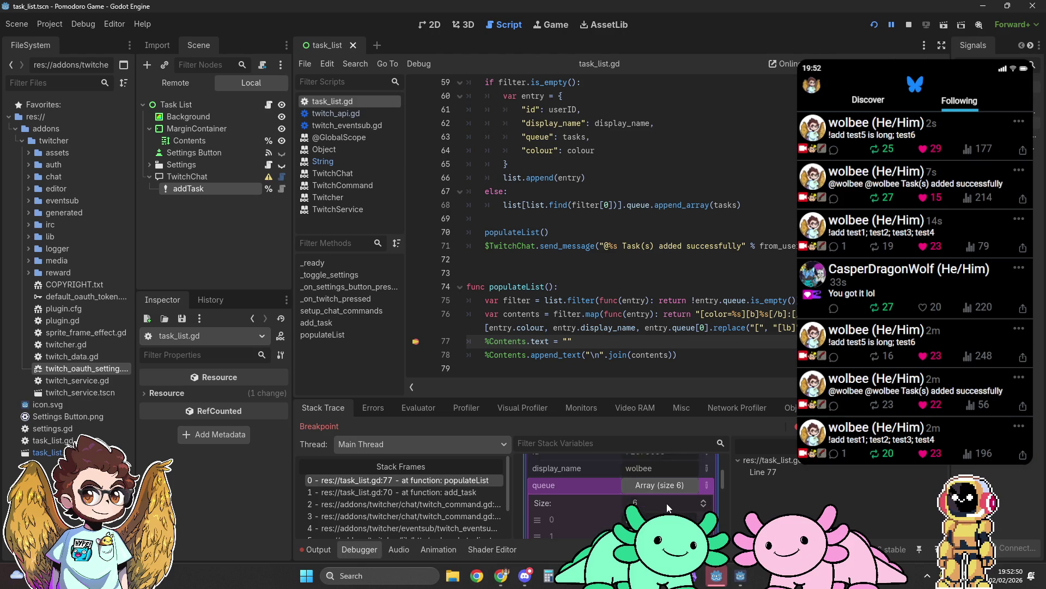
{"action": "scroll", "coordinate": [667, 508], "scroll_direction": "down", "scroll_amount": 3}
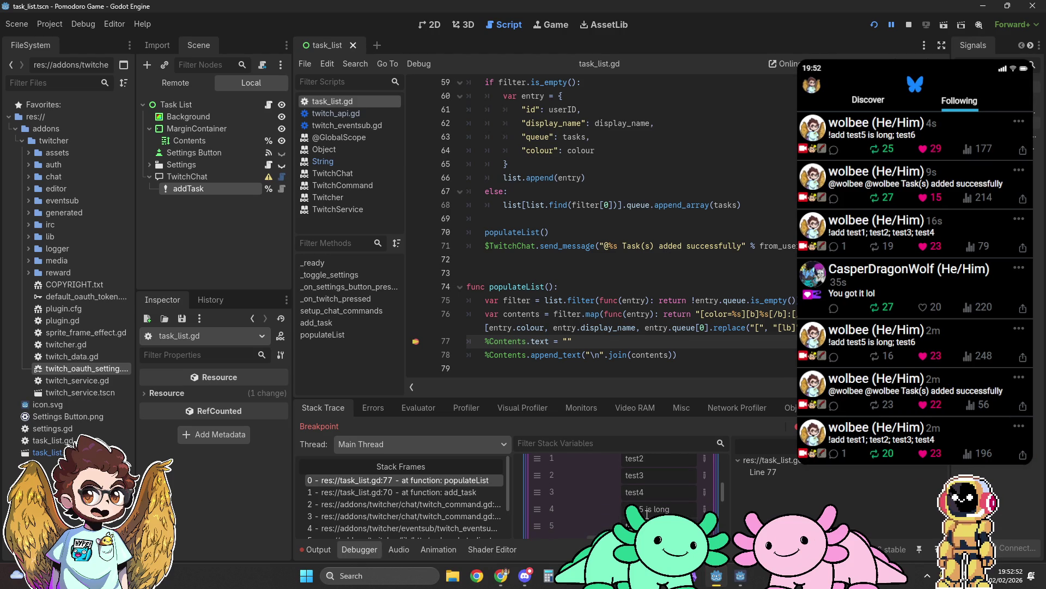
{"action": "left_click", "coordinate": [940, 426]}
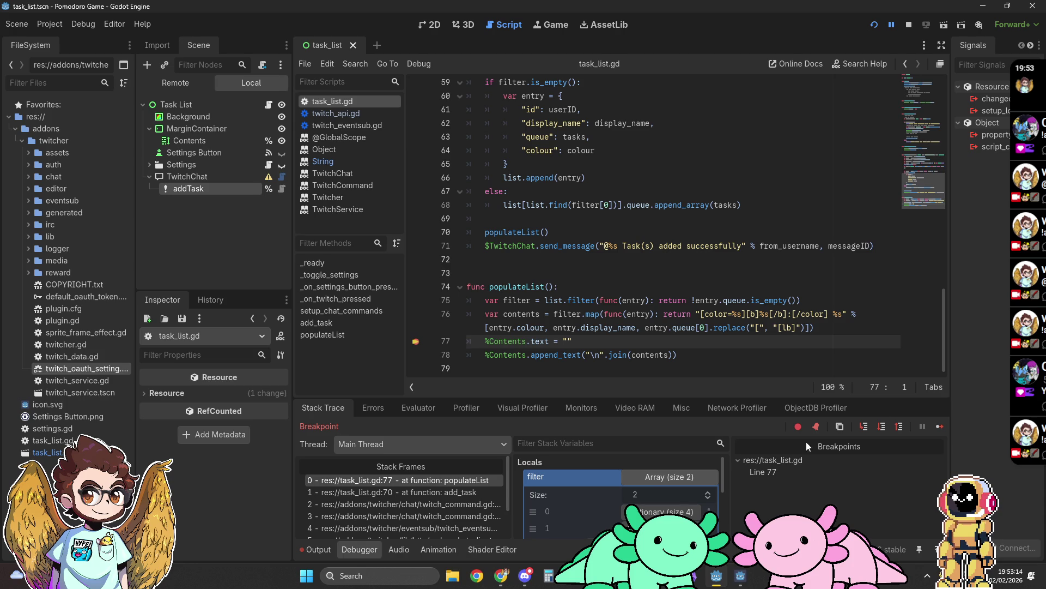
Inspect the new chatter's two-task queue and resume so the list shows 'This is a Task'
{"action": "left_click", "coordinate": [662, 511]}
{"action": "scroll", "coordinate": [664, 492], "scroll_direction": "down", "scroll_amount": 2}
{"action": "left_click", "coordinate": [660, 482]}
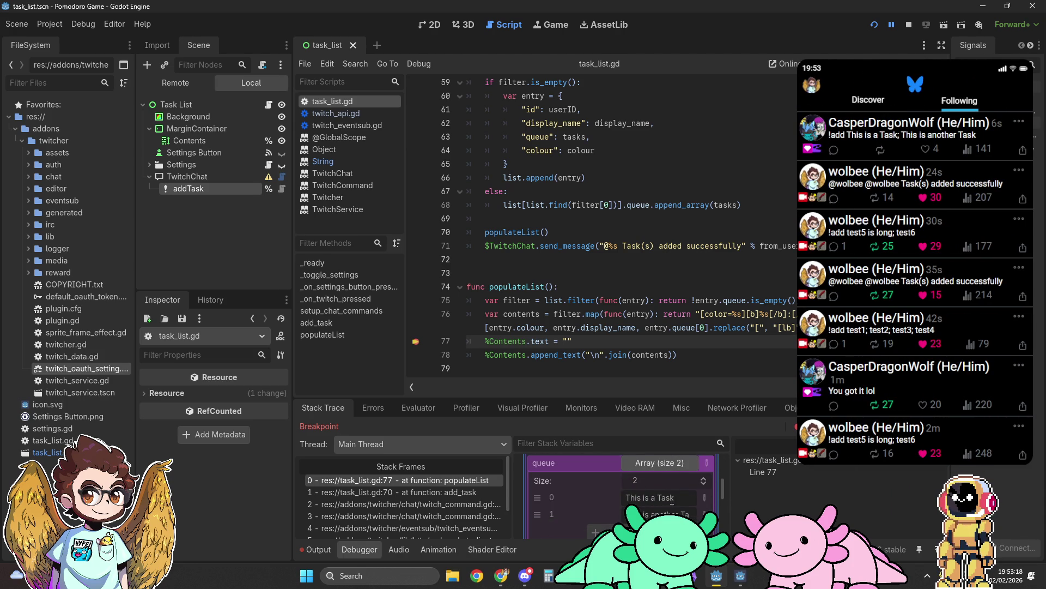
{"action": "left_click", "coordinate": [939, 427]}
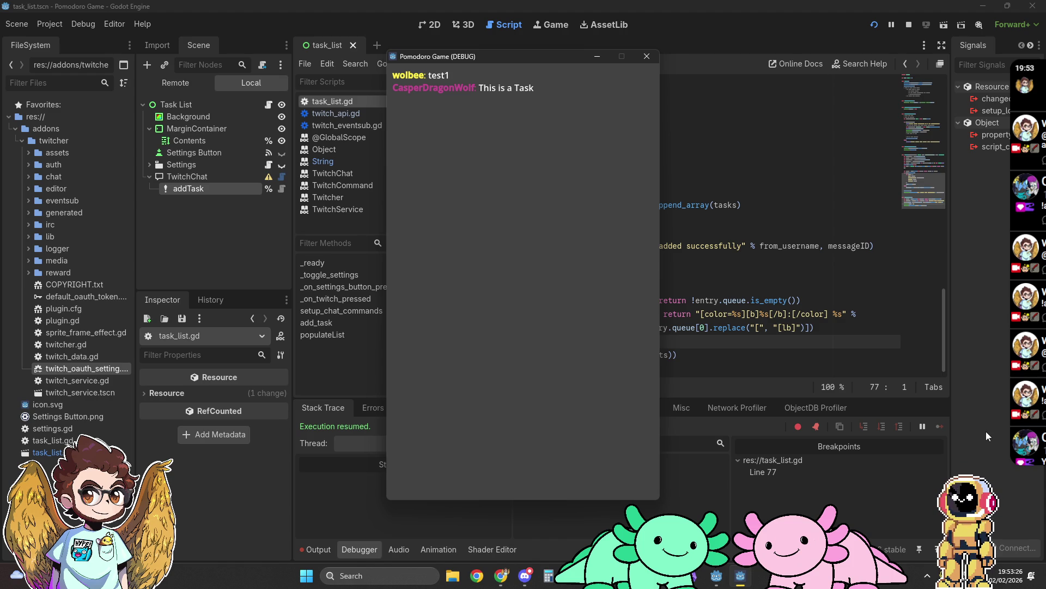
{"action": "left_click", "coordinate": [986, 431]}
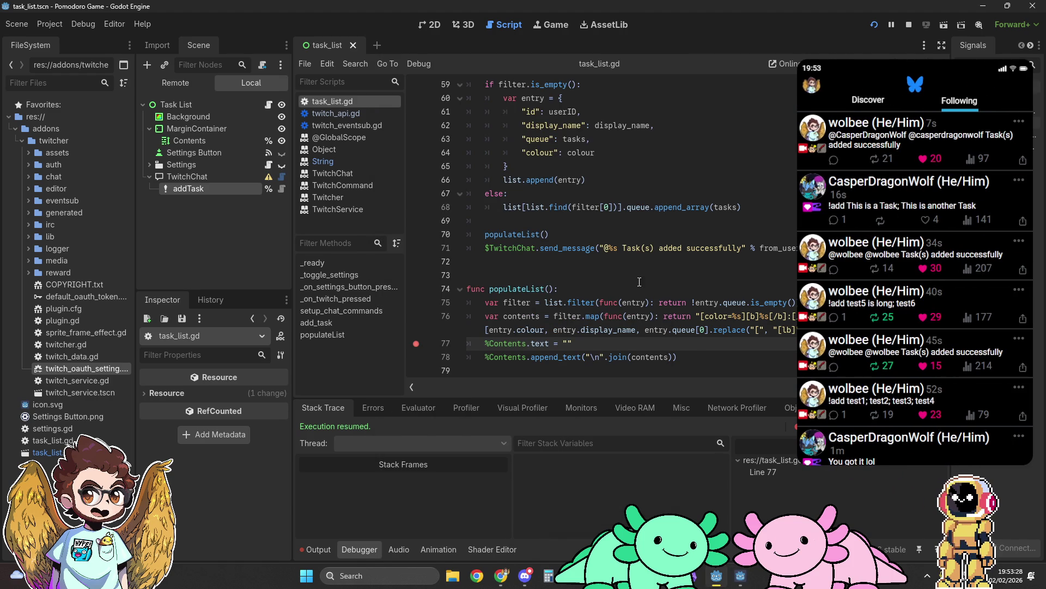
Remove '@%s ' and '% from_username' from line 71's reply, save, and bring up the running game
{"action": "left_click_drag", "start_coordinate": [602, 248], "coordinate": [622, 246]}
{"action": "key", "text": "BackSpace"}
{"action": "mouse_move", "coordinate": [728, 248]}
{"action": "left_mouse_down"}
{"action": "mouse_move", "coordinate": [848, 248]}
{"action": "mouse_move", "coordinate": [806, 249]}
{"action": "left_mouse_up"}
{"action": "key", "text": "BackSpace"}
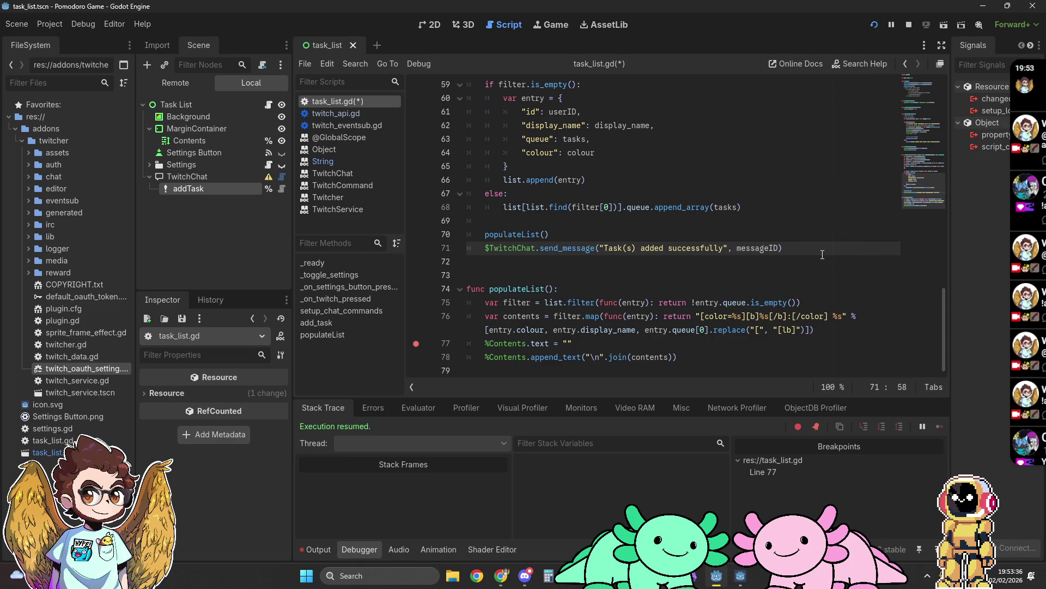
{"action": "key", "text": "ctrl+s"}
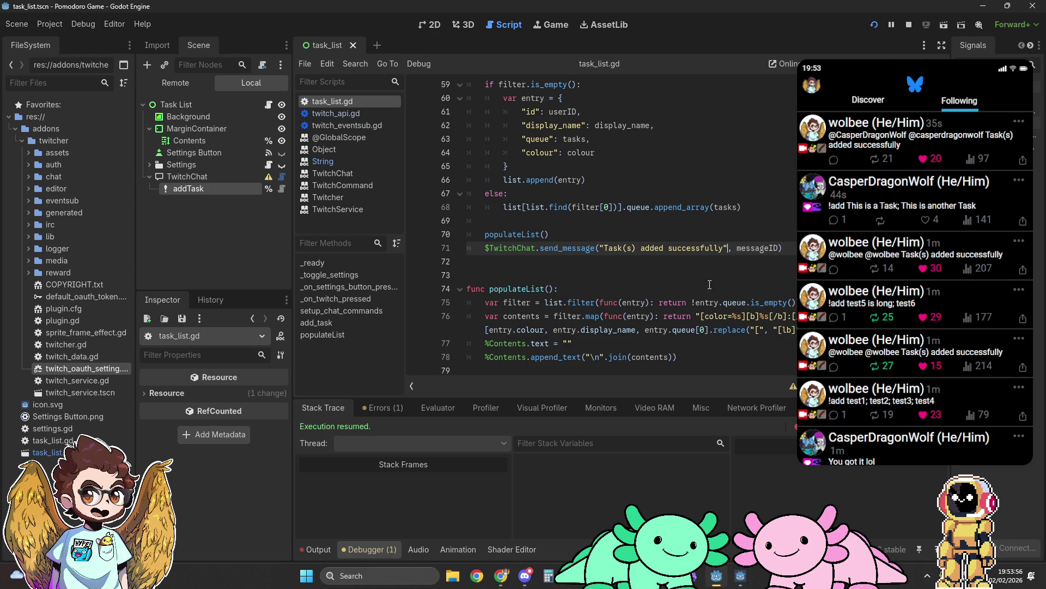
{"action": "left_click", "coordinate": [742, 578]}
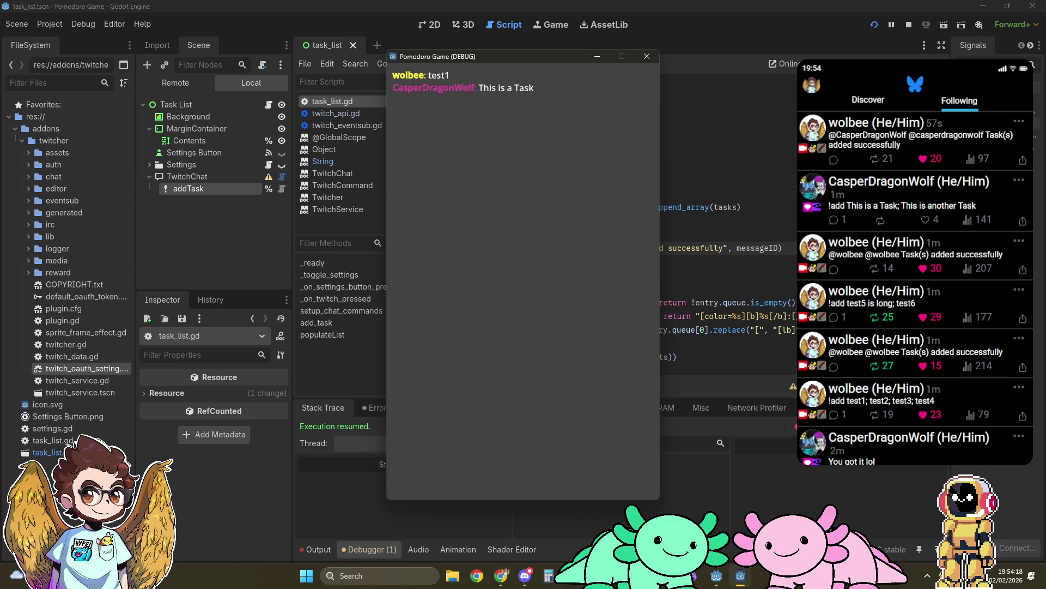
{"action": "key", "text": "alt+Tab"}
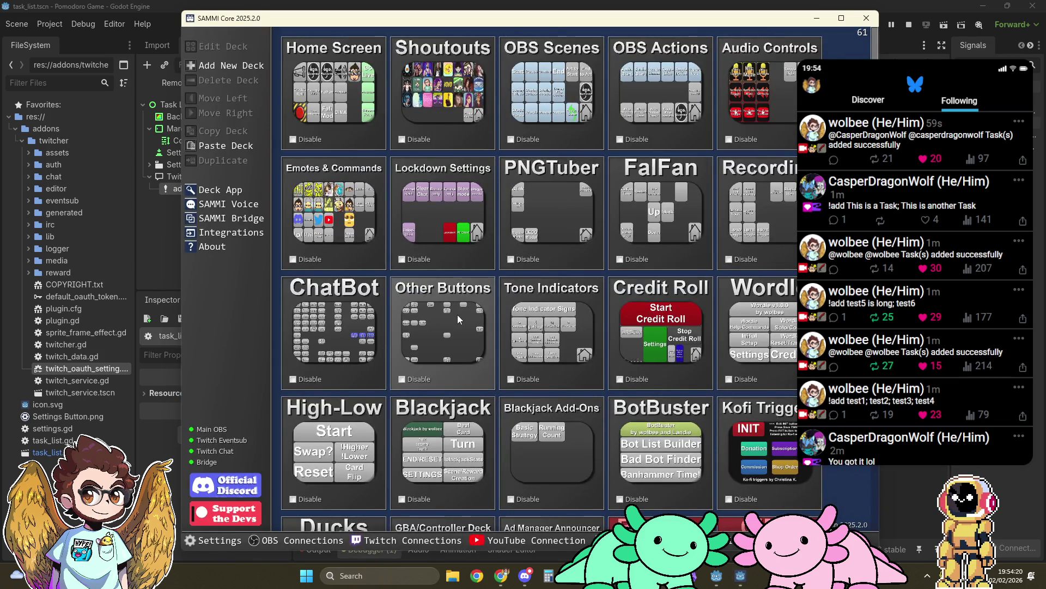
Add a new Other Buttons deck button with a send-chat-message command to the streamer's channel
{"action": "double_click", "coordinate": [456, 315]}
{"action": "double_click", "coordinate": [518, 260]}
{"action": "double_click", "coordinate": [515, 256]}
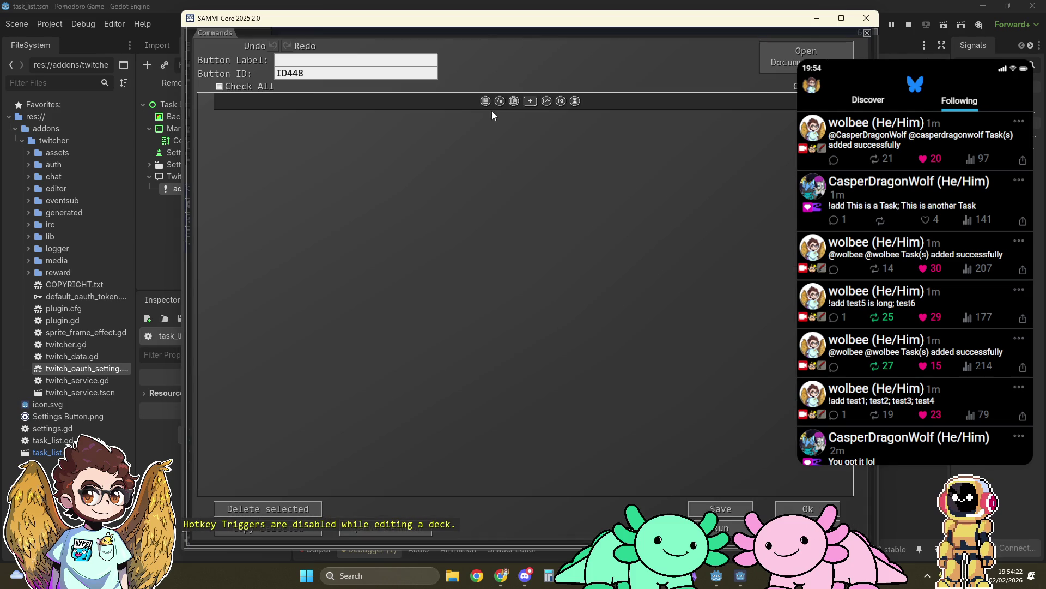
{"action": "left_click", "coordinate": [532, 100]}
{"action": "type", "text": "chat"}
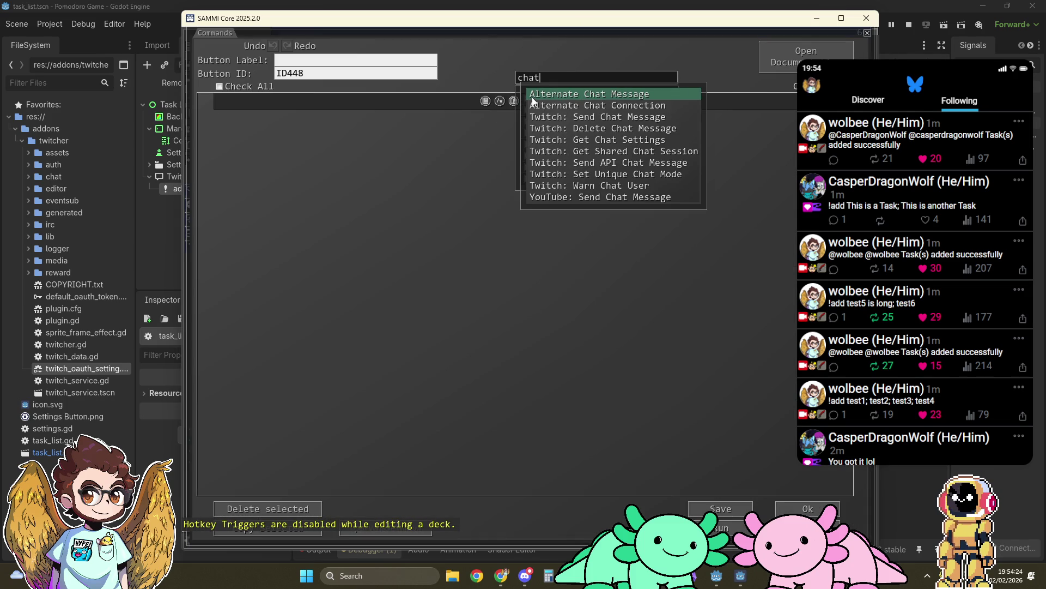
{"action": "left_click", "coordinate": [585, 118]}
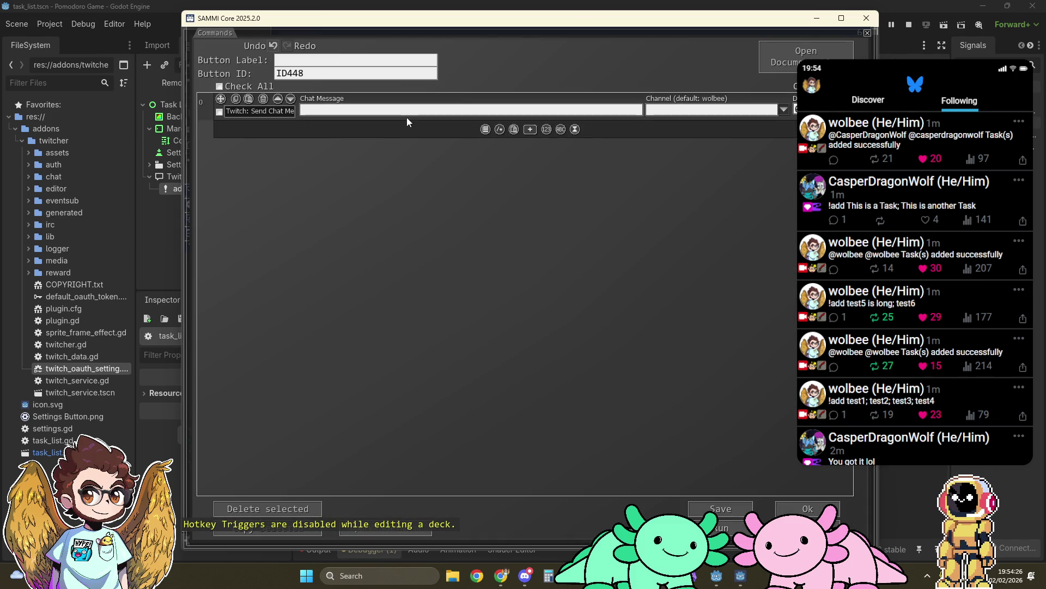
{"action": "left_click", "coordinate": [783, 109]}
{"action": "left_click", "coordinate": [784, 122]}
{"action": "type", "text": "[b]testing bbcode[/b]"}
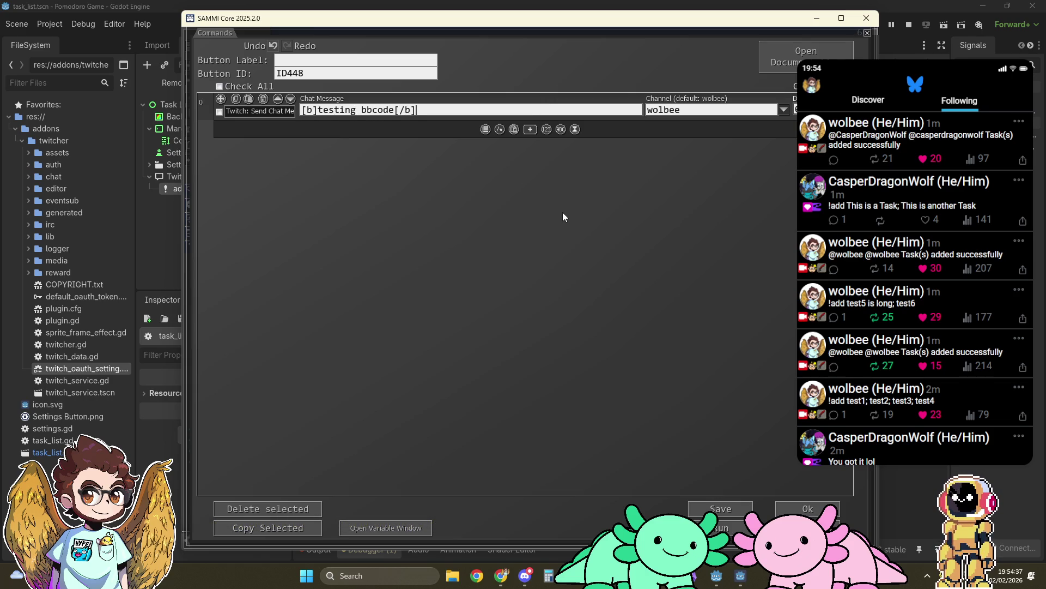
Prefix the message with !add, post it as the bot, then save the deck and minimize SAMMI
{"action": "key", "text": "Home"}
{"action": "type", "text": "!add"}
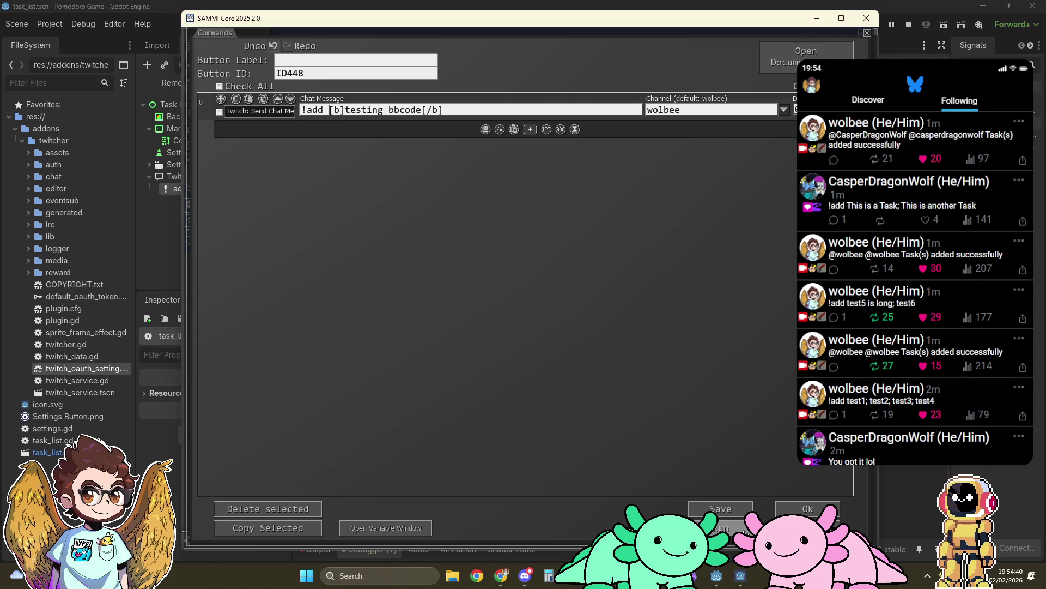
{"action": "left_click", "coordinate": [721, 528]}
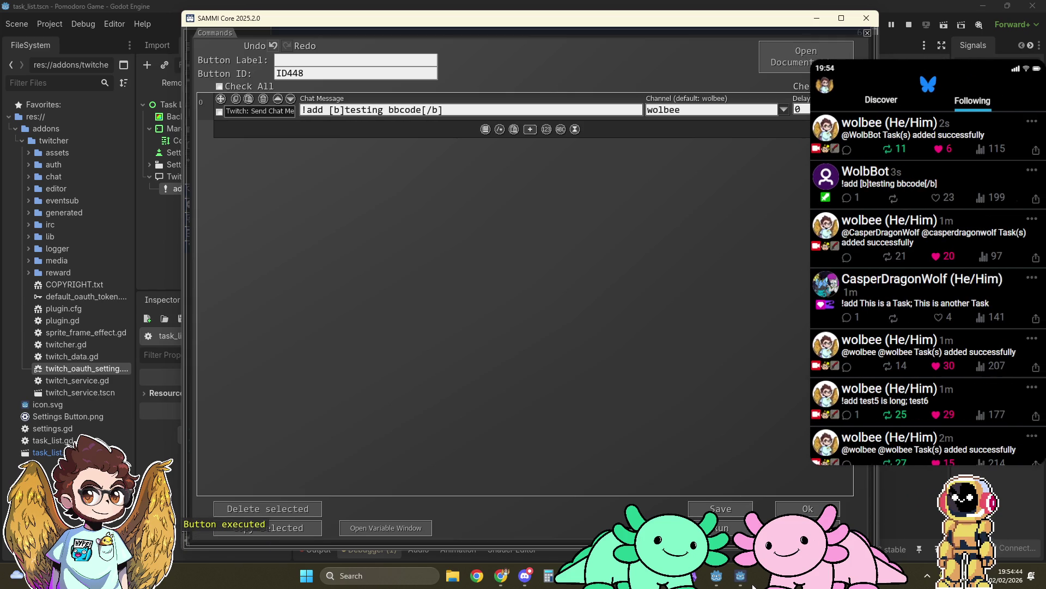
{"action": "left_click", "coordinate": [742, 579]}
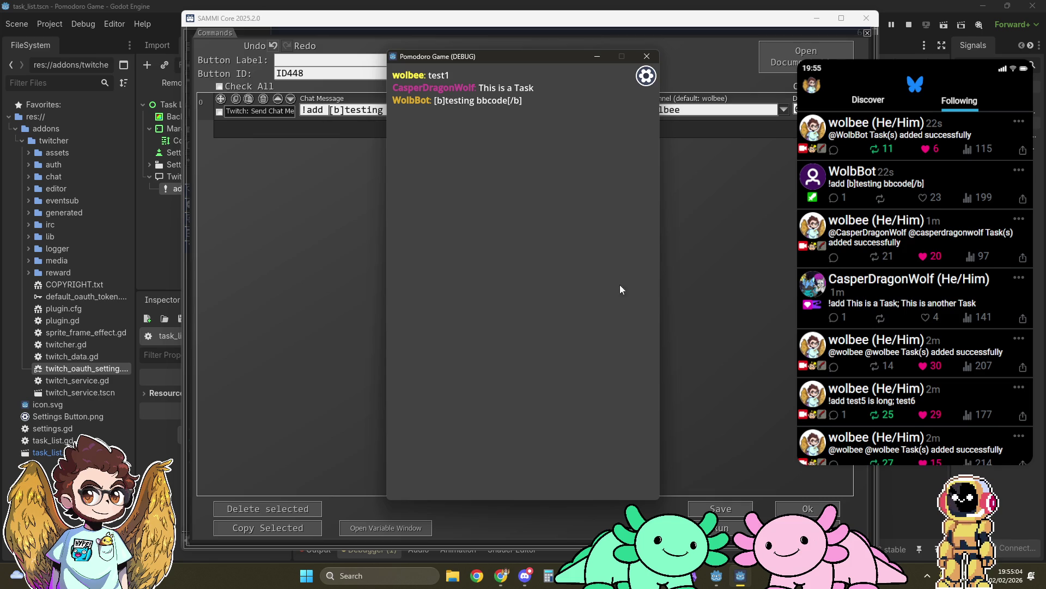
{"action": "left_click", "coordinate": [808, 508]}
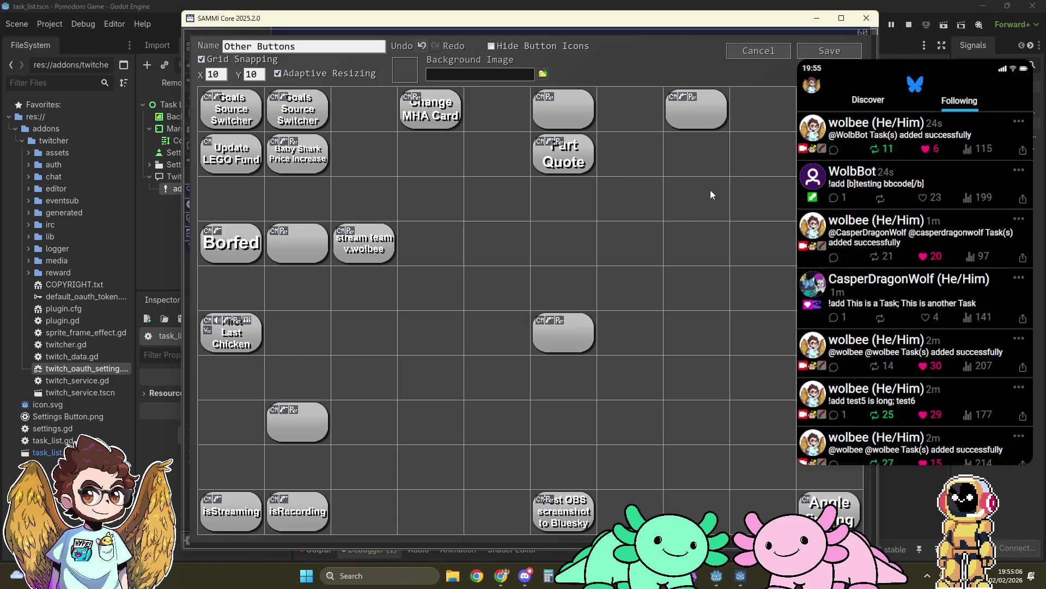
{"action": "left_click", "coordinate": [834, 53]}
{"action": "left_click", "coordinate": [854, 219]}
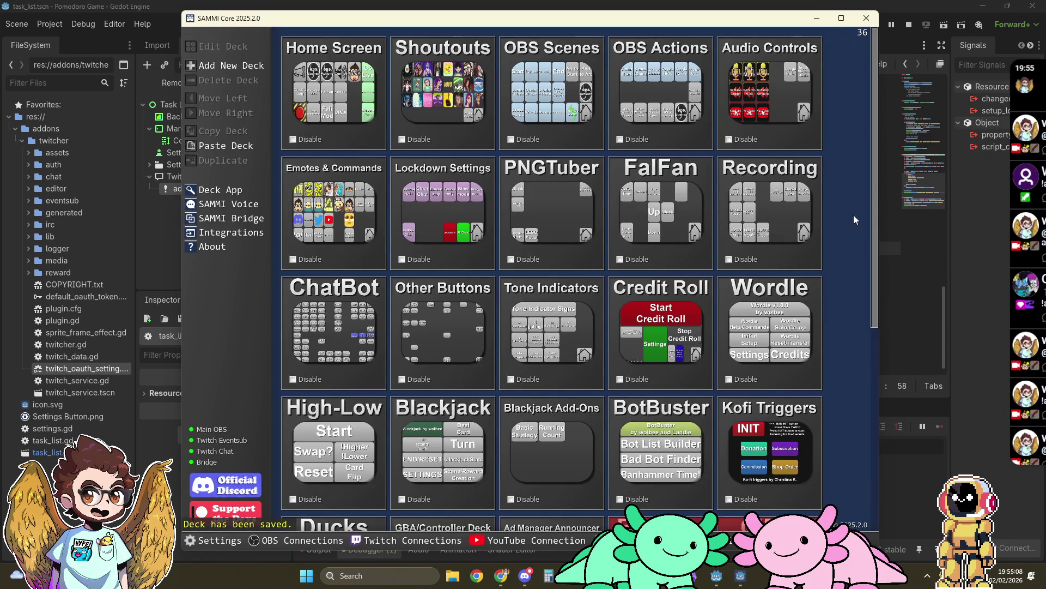
{"action": "left_click", "coordinate": [816, 18]}
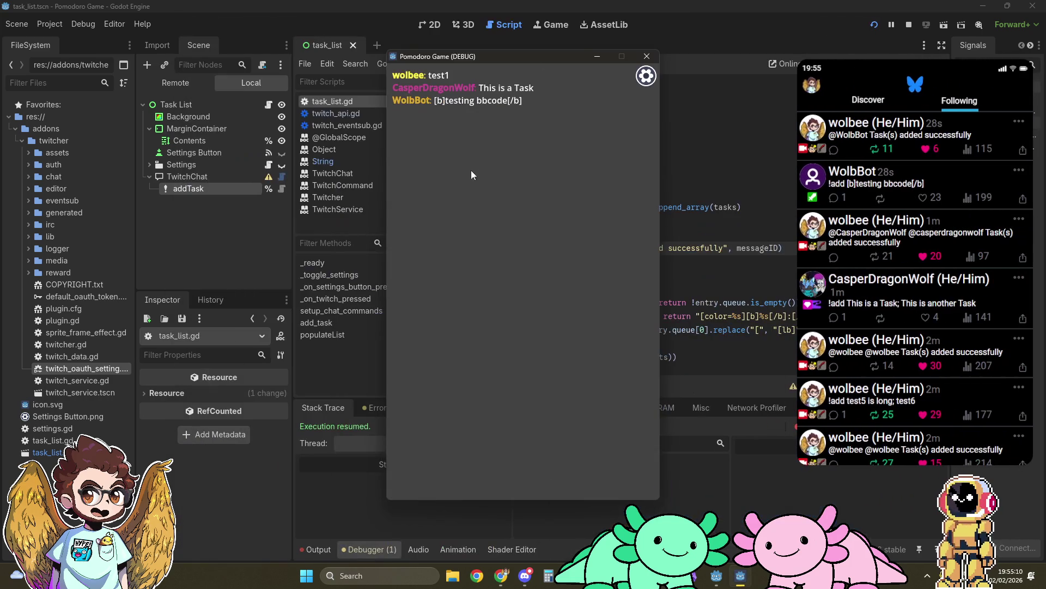
Review the Chat through Timeouts / Bans lines in the Plan of Action note
{"action": "key", "text": "alt+Tab"}
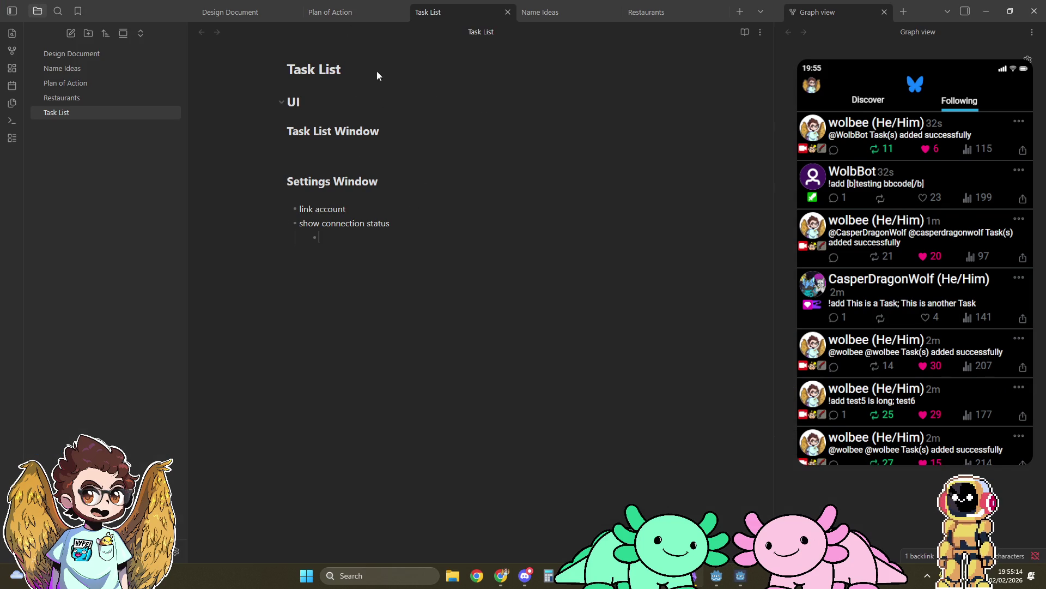
{"action": "left_click", "coordinate": [360, 13]}
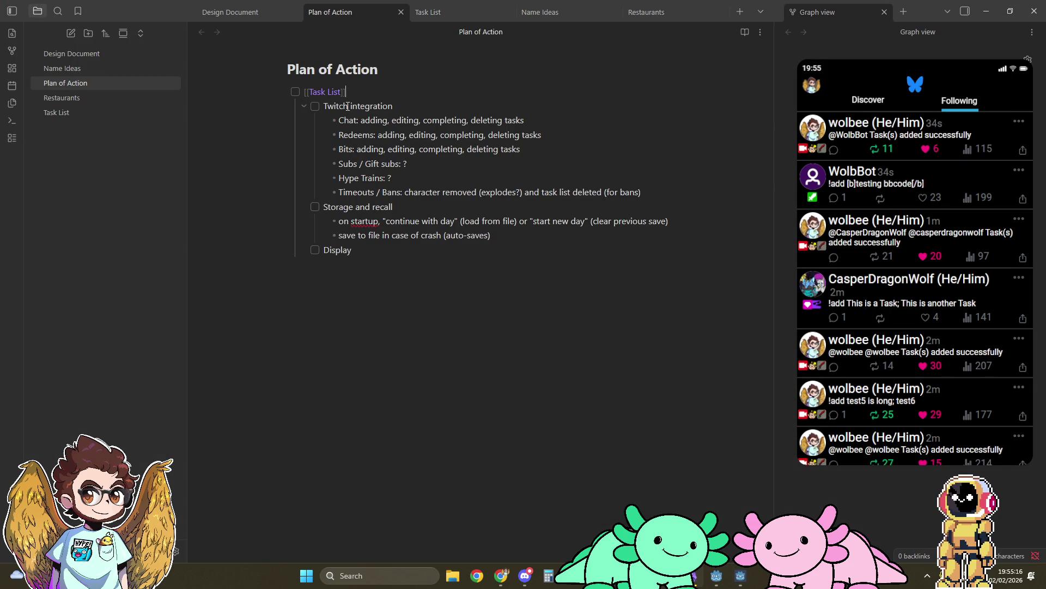
{"action": "mouse_move", "coordinate": [340, 122]}
{"action": "left_mouse_down"}
{"action": "mouse_move", "coordinate": [457, 192]}
{"action": "mouse_move", "coordinate": [659, 192]}
{"action": "left_mouse_up"}
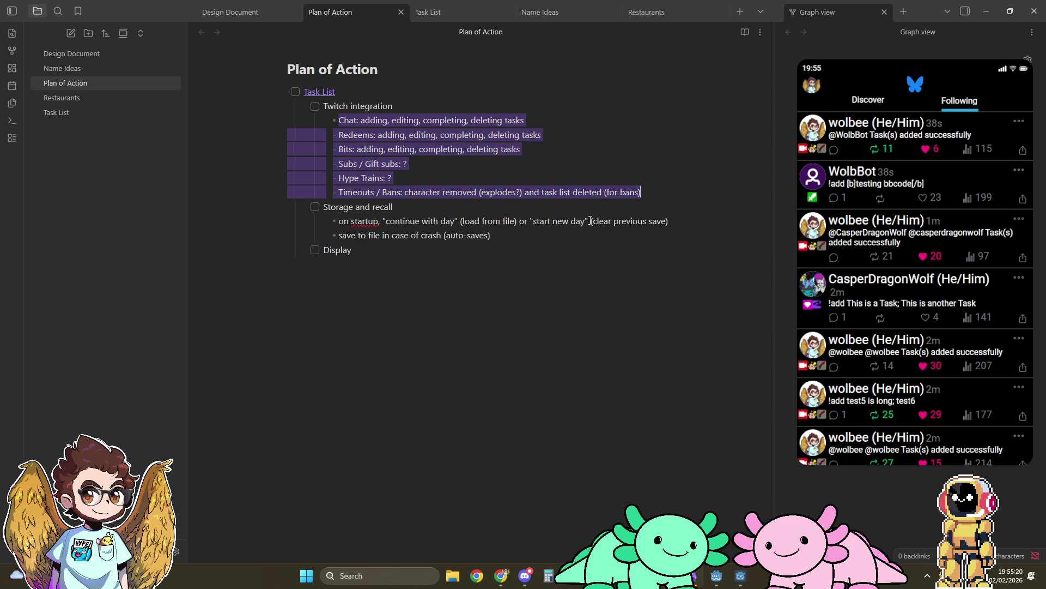
{"action": "left_click", "coordinate": [461, 179]}
{"action": "left_click", "coordinate": [463, 14]}
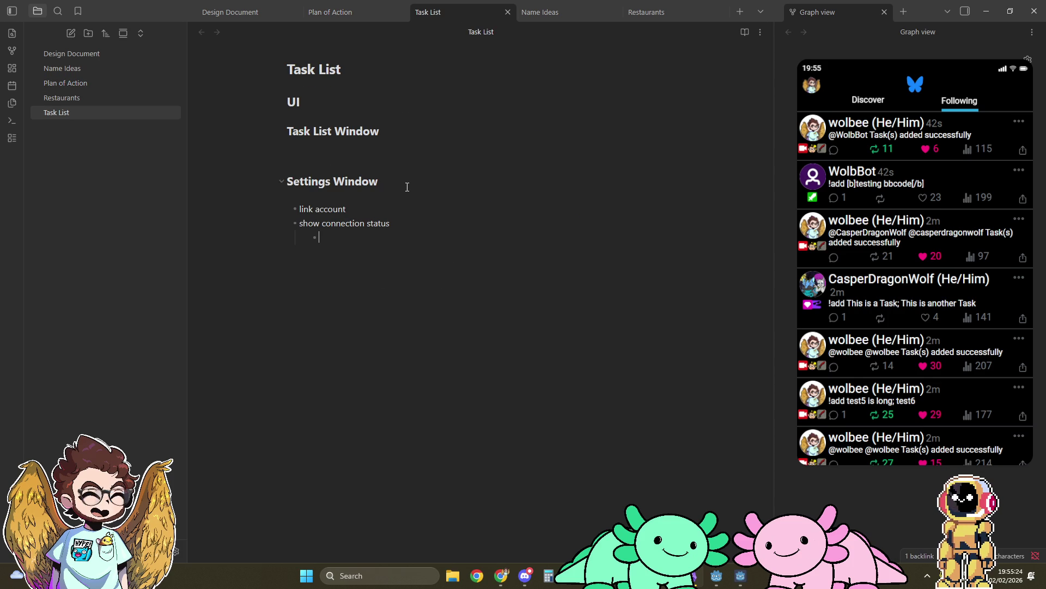
Add 'broadcaster account' and 'bot account' sub-bullets under 'link account' in the Task List note
{"action": "key", "text": "Return"}
{"action": "type", "text": "broadcaster accou"}
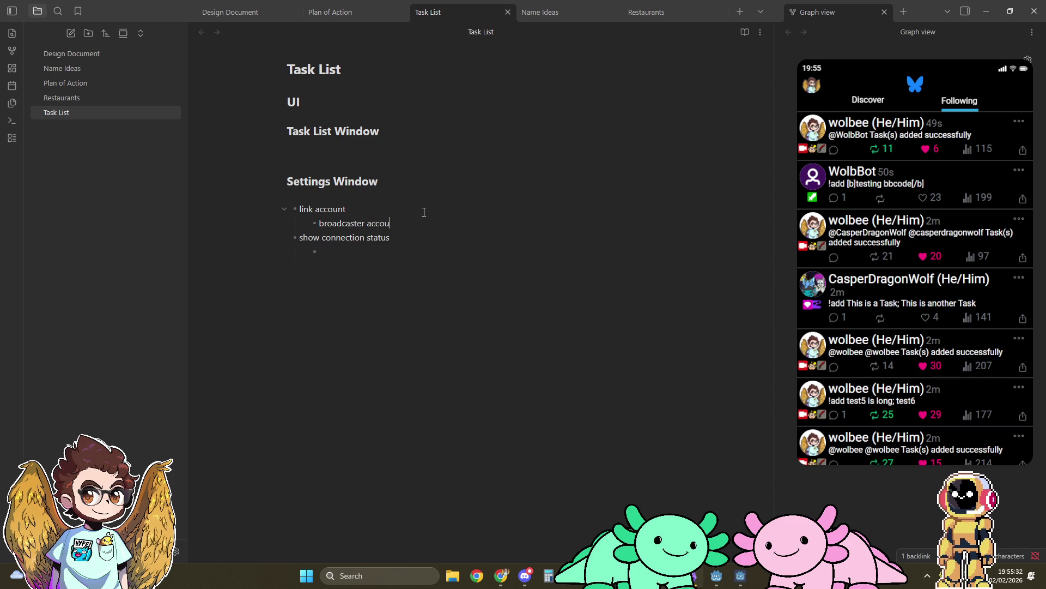
{"action": "type", "text": "nt"}
{"action": "key", "text": "Return"}
{"action": "type", "text": "bot account"}
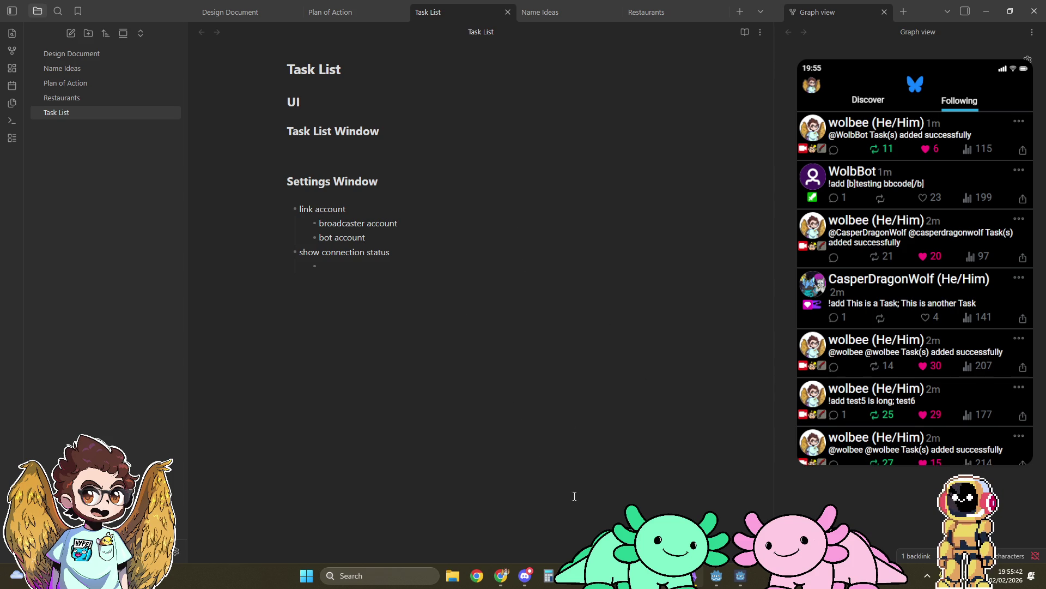
Check the game's settings panel, close the game, and inspect TwitchChat's Broadcaster User and Sender User properties
{"action": "left_click", "coordinate": [716, 576]}
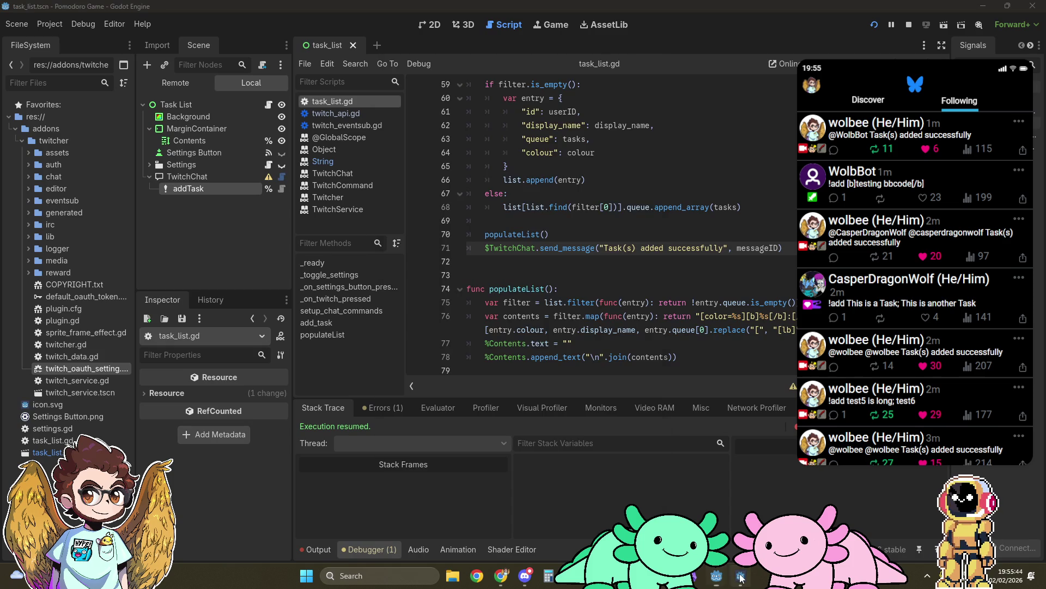
{"action": "left_click", "coordinate": [740, 576]}
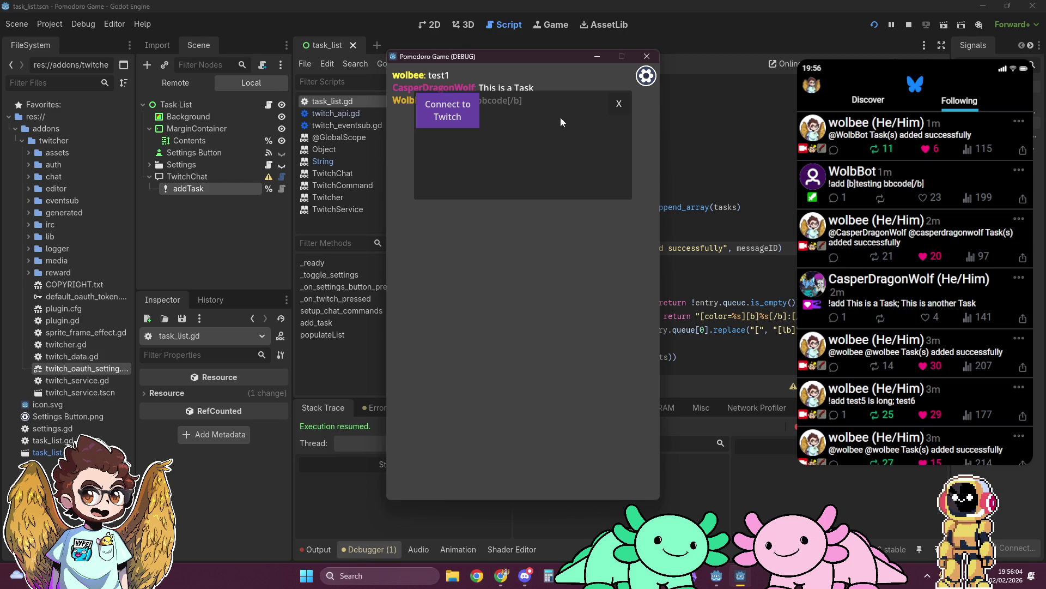
{"action": "left_click", "coordinate": [618, 105]}
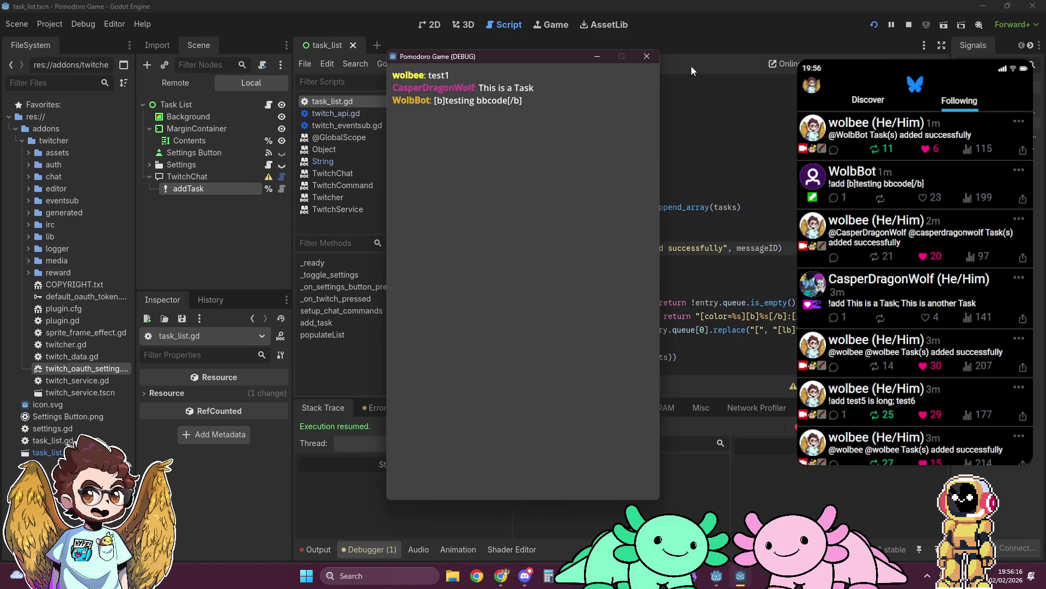
{"action": "left_click", "coordinate": [646, 58]}
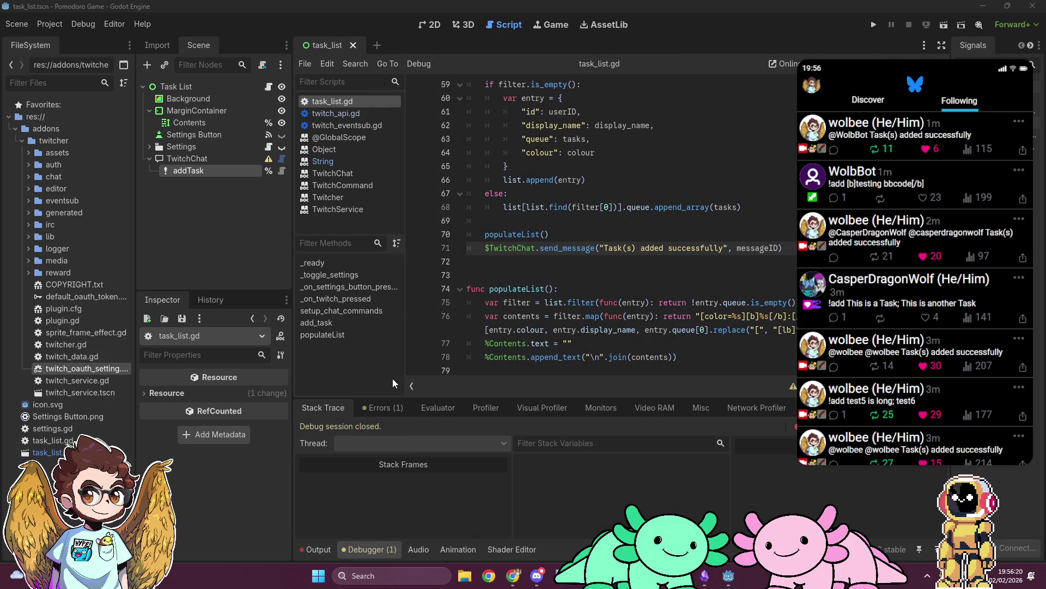
{"action": "left_click", "coordinate": [213, 159]}
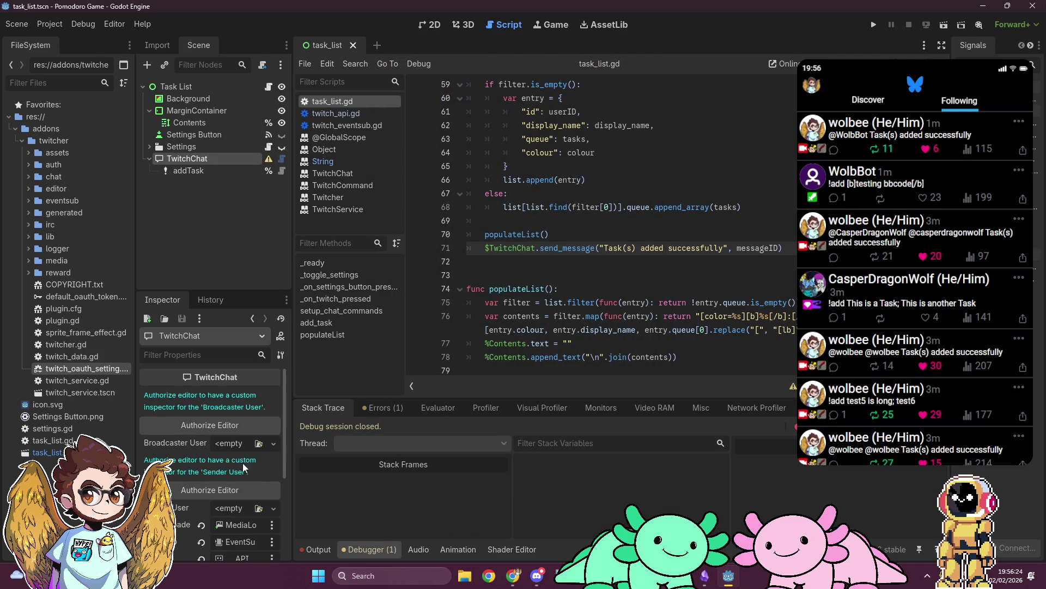
Replace current_user on line 36 with await Twitch.get_user() called with the bot's username
{"action": "mouse_move", "coordinate": [178, 509]}
{"action": "scroll", "coordinate": [670, 173], "scroll_direction": "up", "scroll_amount": 9}
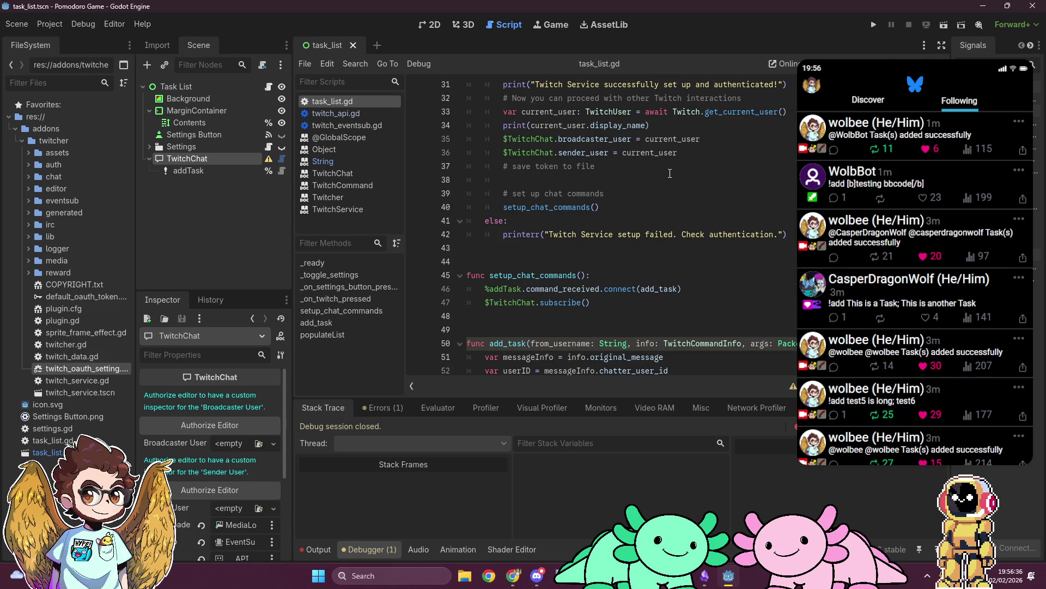
{"action": "scroll", "coordinate": [670, 173], "scroll_direction": "up", "scroll_amount": 2}
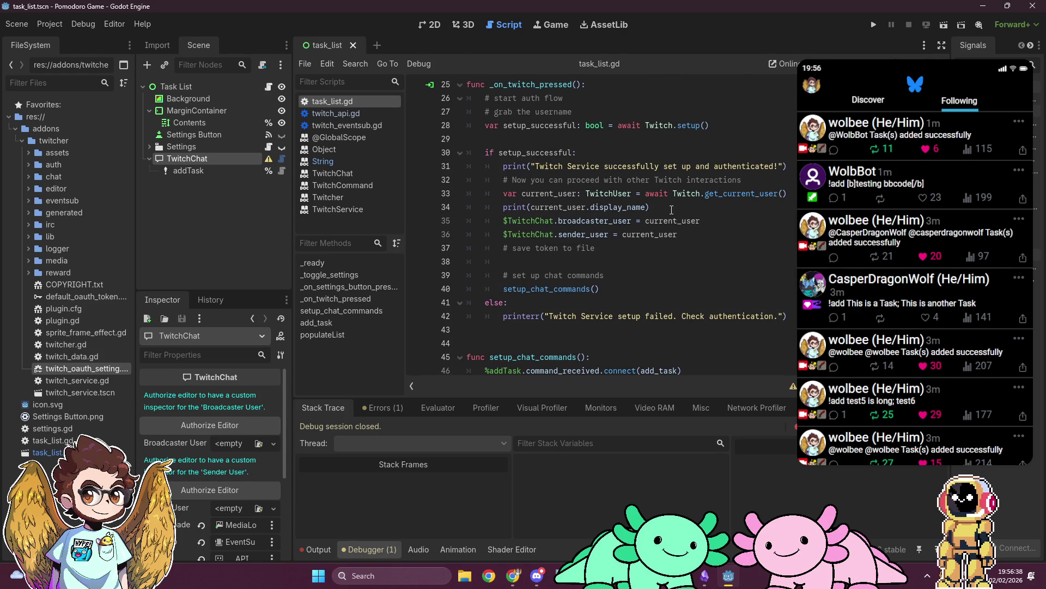
{"action": "double_click", "coordinate": [660, 239]}
{"action": "type", "text": "awai"}
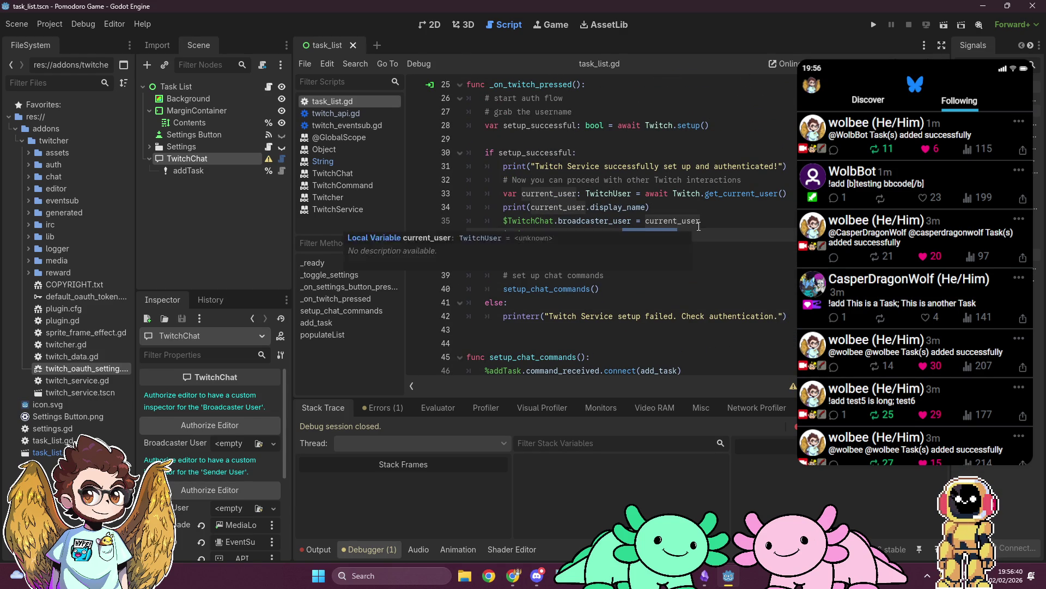
{"action": "type", "text": "t Twitc"}
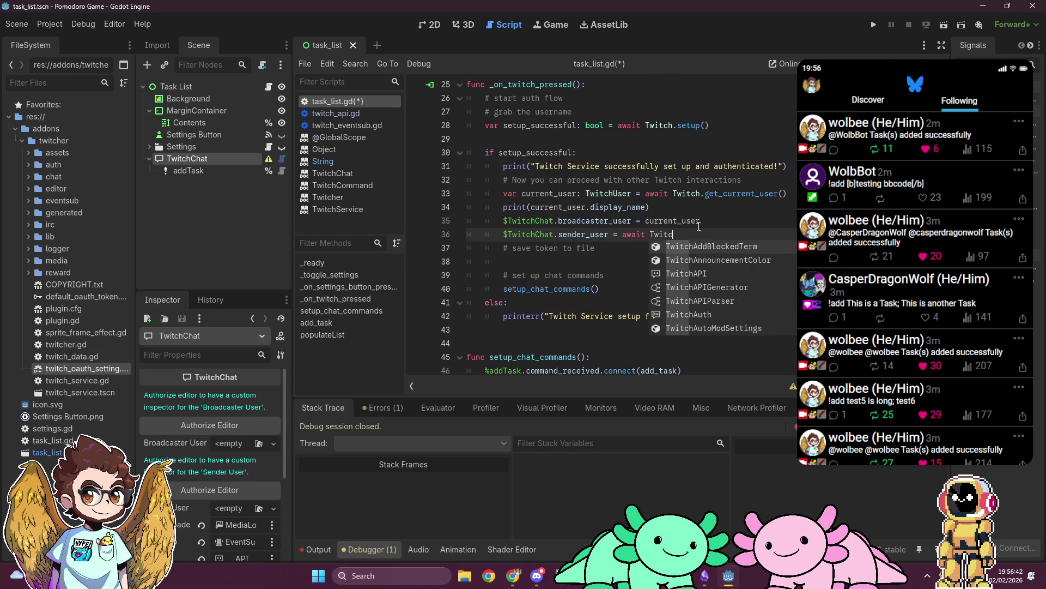
{"action": "type", "text": "h.get_user"}
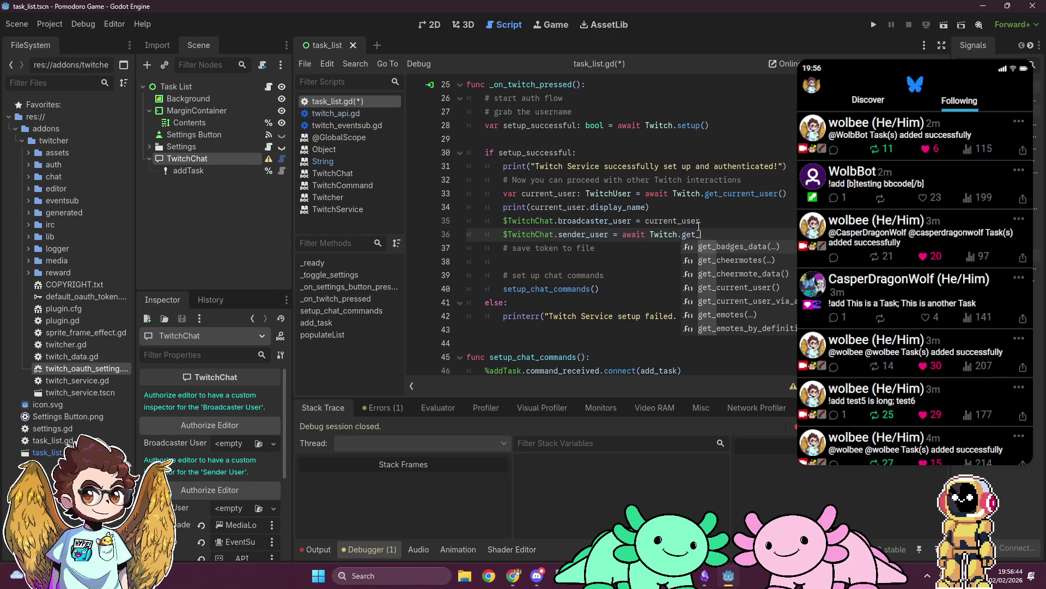
{"action": "key", "text": "Return"}
{"action": "type", "text": "\"wolbb"}
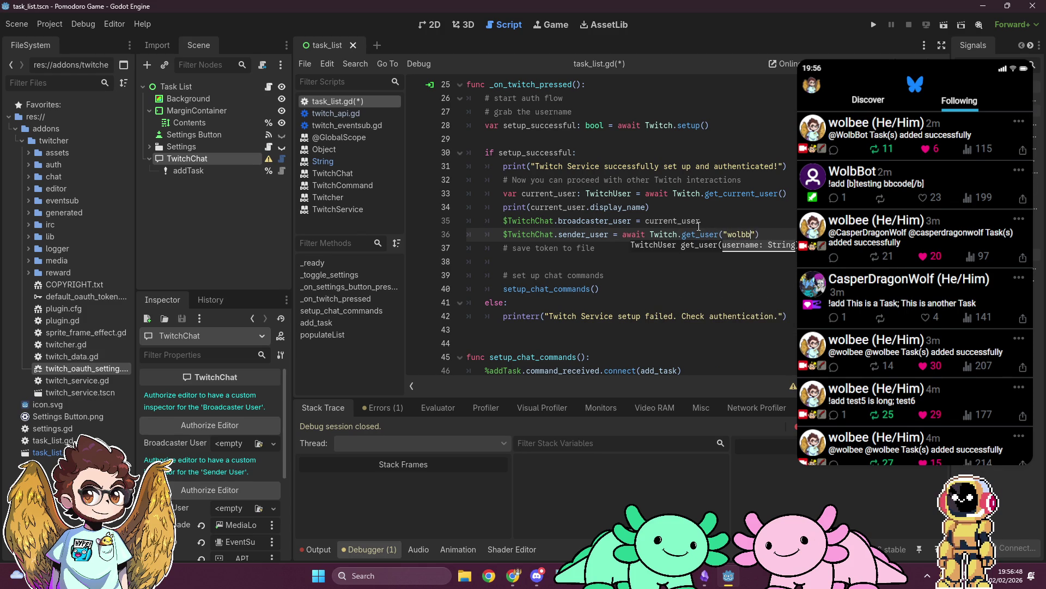
{"action": "type", "text": "ot"}
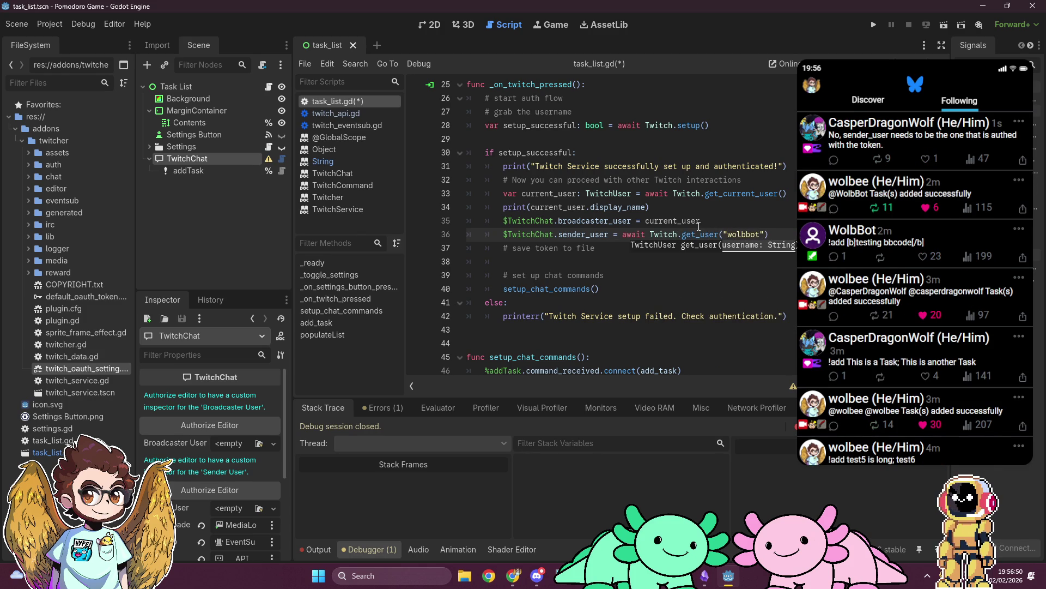
{"action": "key", "text": "End"}
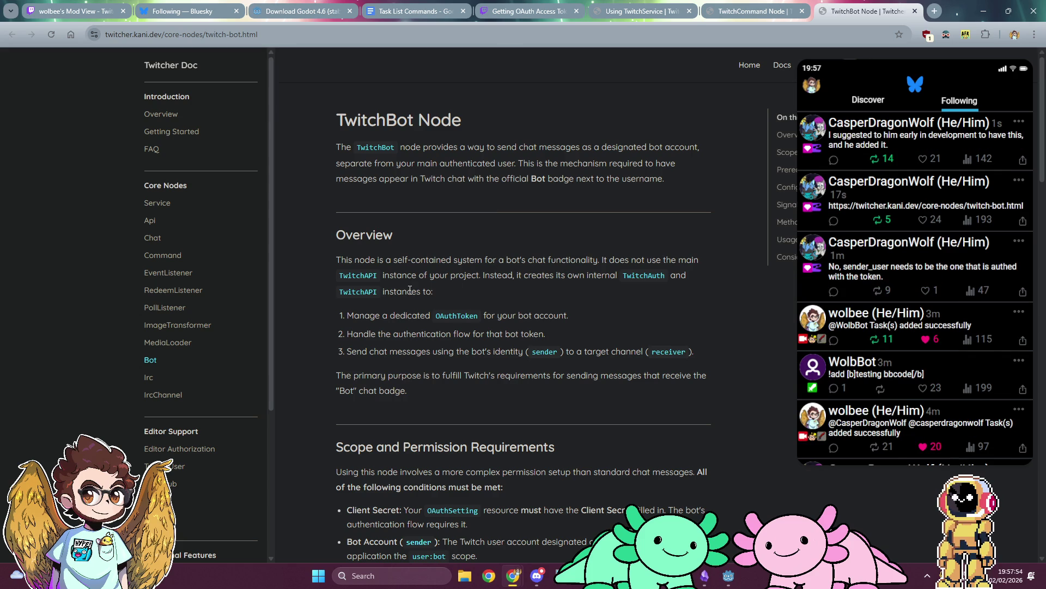
Read down through Scope and Prerequisites, highlighting the Client Secret requirement sentence
{"action": "scroll", "coordinate": [410, 290], "scroll_direction": "down", "scroll_amount": 5}
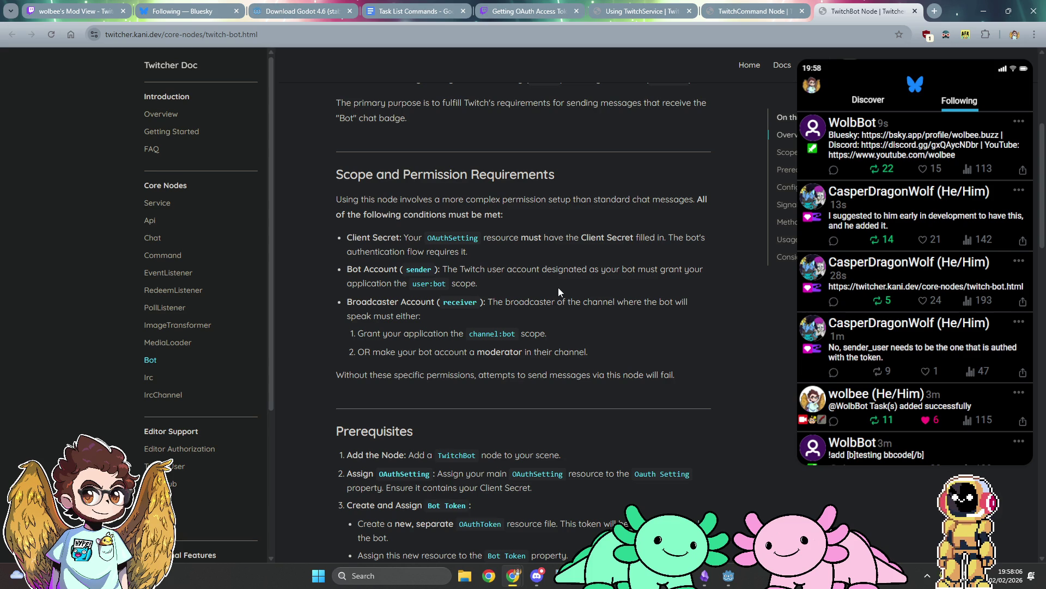
{"action": "scroll", "coordinate": [558, 292], "scroll_direction": "down", "scroll_amount": 2}
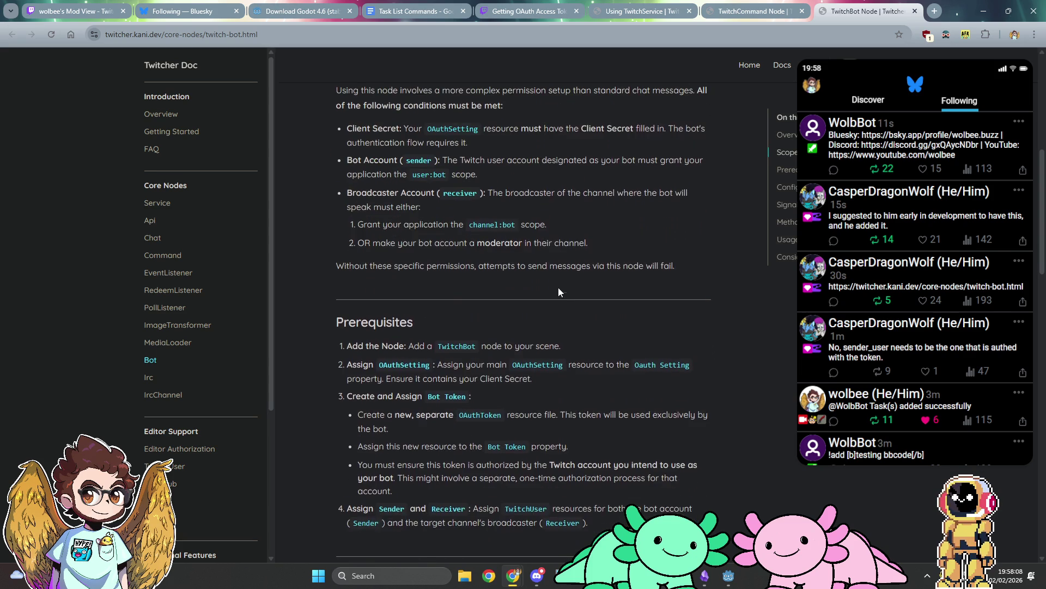
{"action": "scroll", "coordinate": [558, 293], "scroll_direction": "down", "scroll_amount": 1}
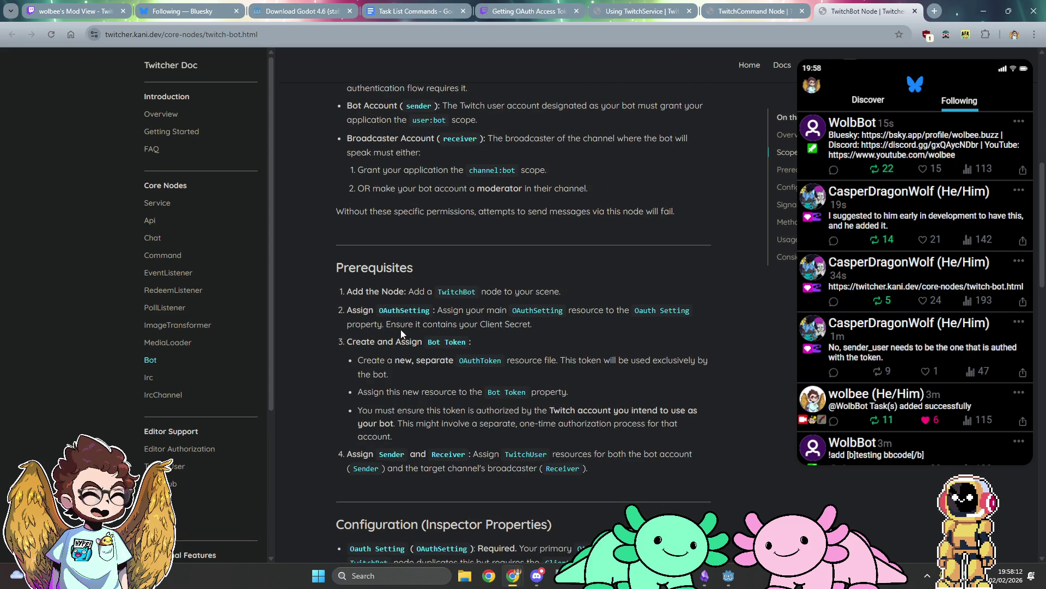
{"action": "left_click_drag", "start_coordinate": [387, 323], "coordinate": [530, 324]}
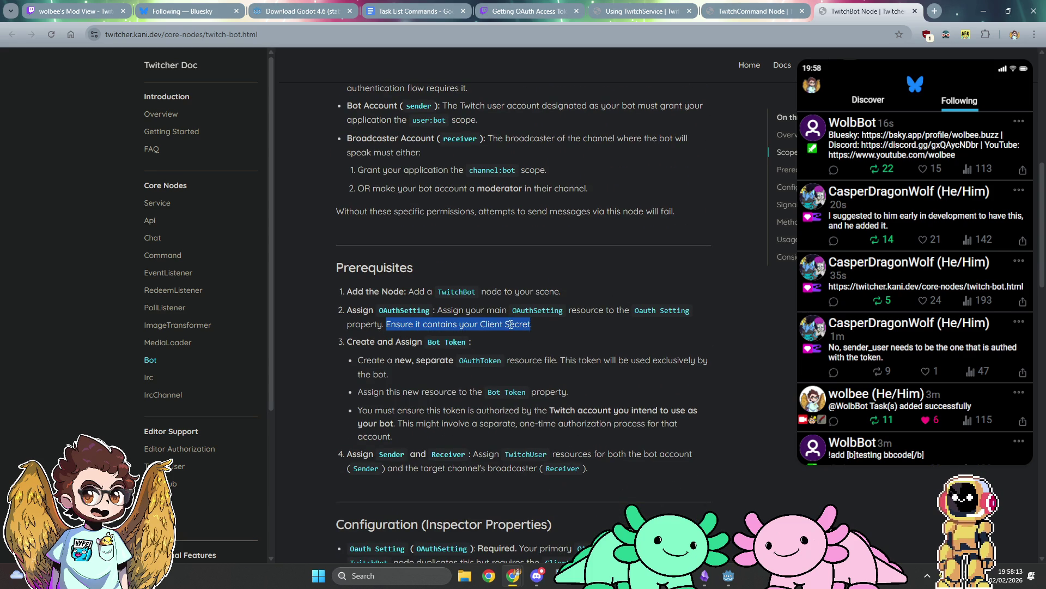
{"action": "left_click", "coordinate": [559, 327]}
Jump to the Considerations section and its send_bot_greeting usage example
{"action": "scroll", "coordinate": [559, 327], "scroll_direction": "down", "scroll_amount": 1}
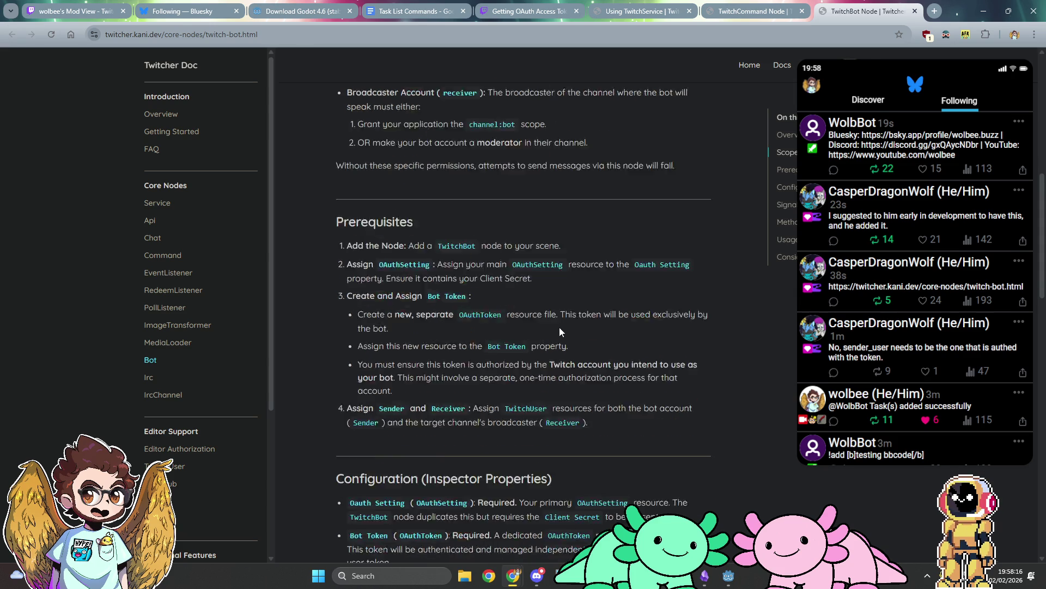
{"action": "scroll", "coordinate": [559, 327], "scroll_direction": "down", "scroll_amount": 2}
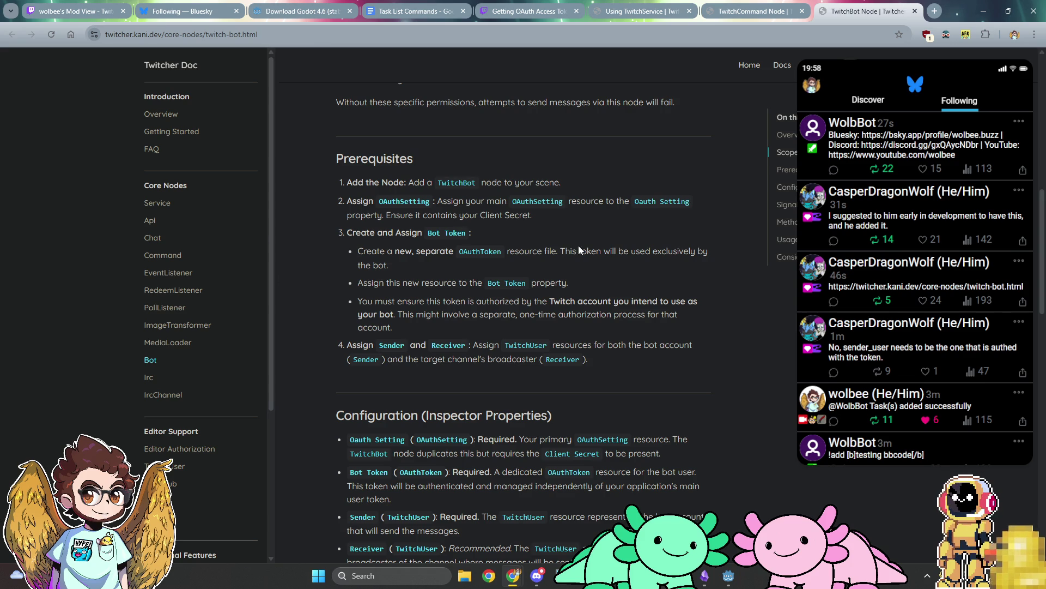
{"action": "left_click", "coordinate": [805, 257]}
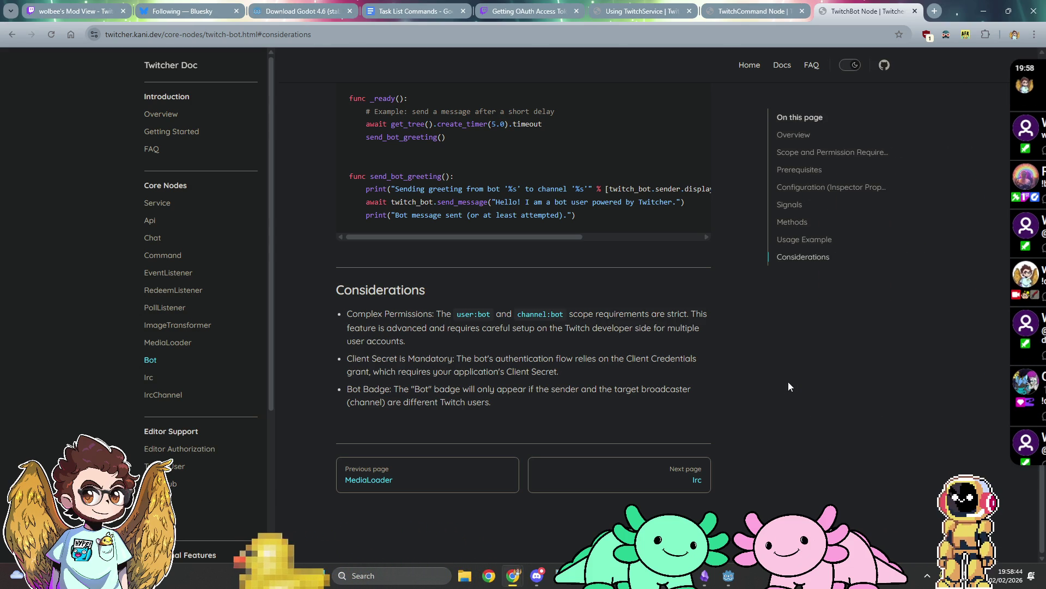
{"action": "scroll", "coordinate": [748, 423], "scroll_direction": "up", "scroll_amount": 5}
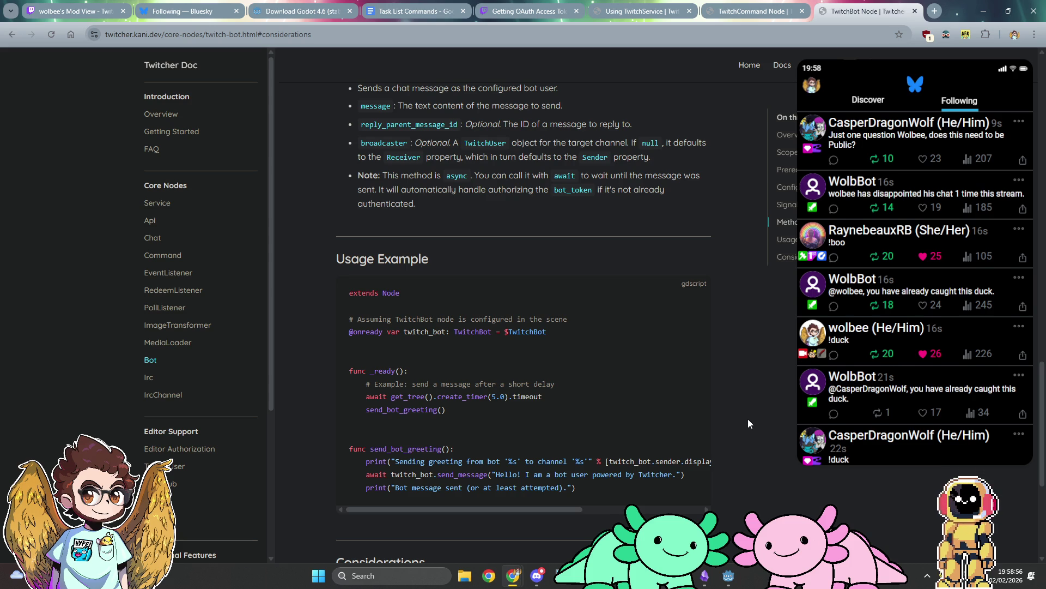
Review the TwitchBot Node page, then open the Getting Started guide in a background tab
{"action": "scroll", "coordinate": [748, 423], "scroll_direction": "up", "scroll_amount": 8}
{"action": "scroll", "coordinate": [748, 423], "scroll_direction": "down", "scroll_amount": 8}
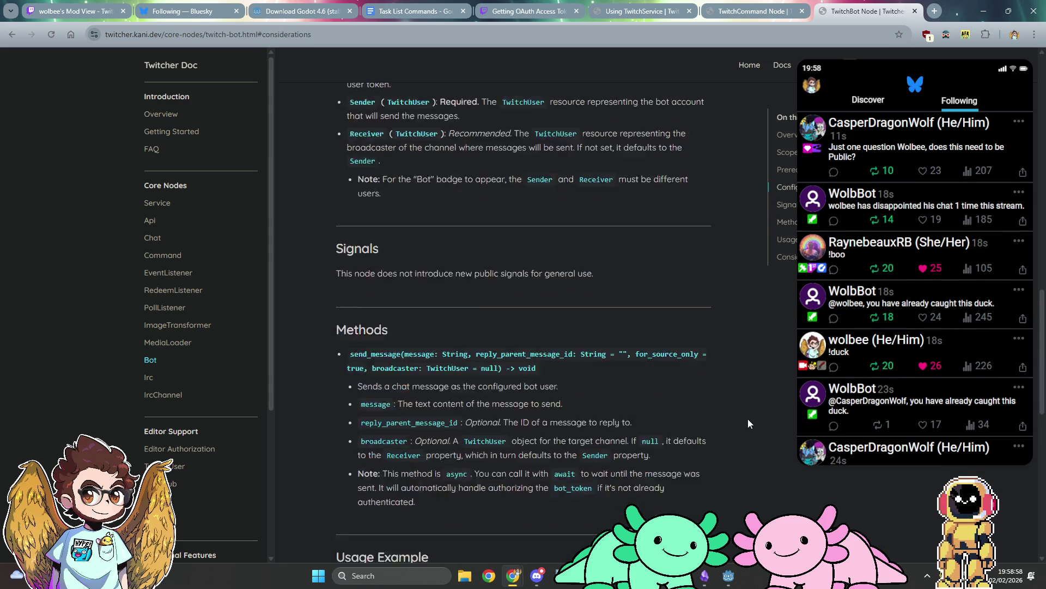
{"action": "scroll", "coordinate": [749, 423], "scroll_direction": "up", "scroll_amount": 15}
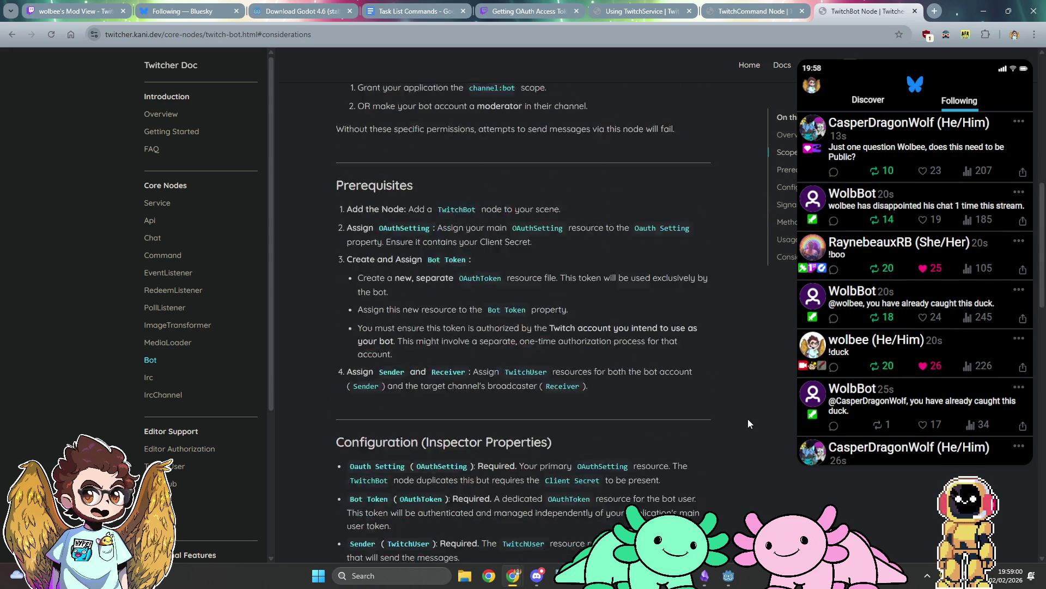
{"action": "scroll", "coordinate": [747, 423], "scroll_direction": "up", "scroll_amount": 3}
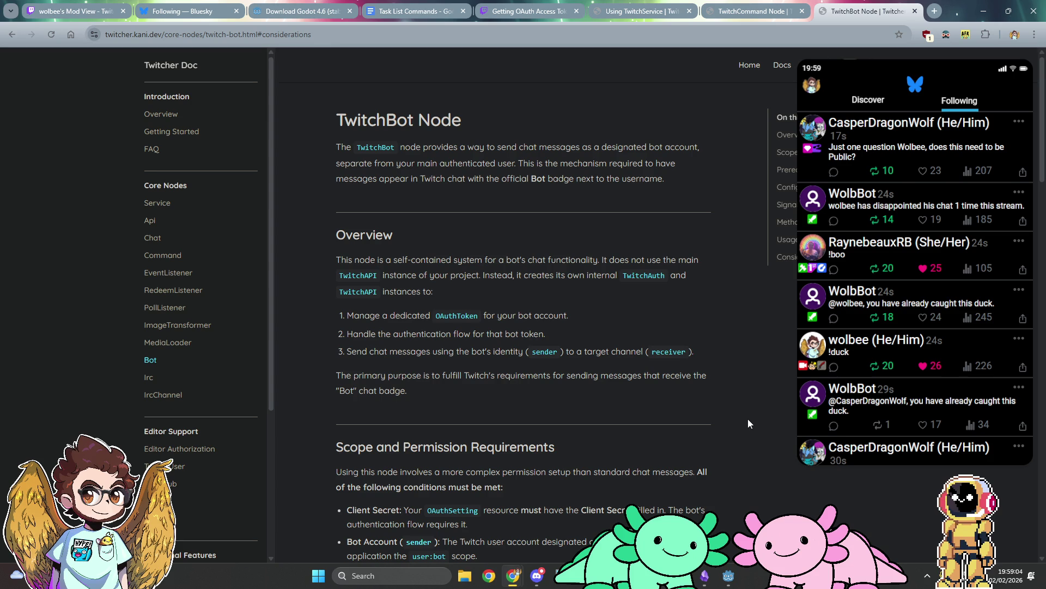
{"action": "scroll", "coordinate": [748, 423], "scroll_direction": "down", "scroll_amount": 20}
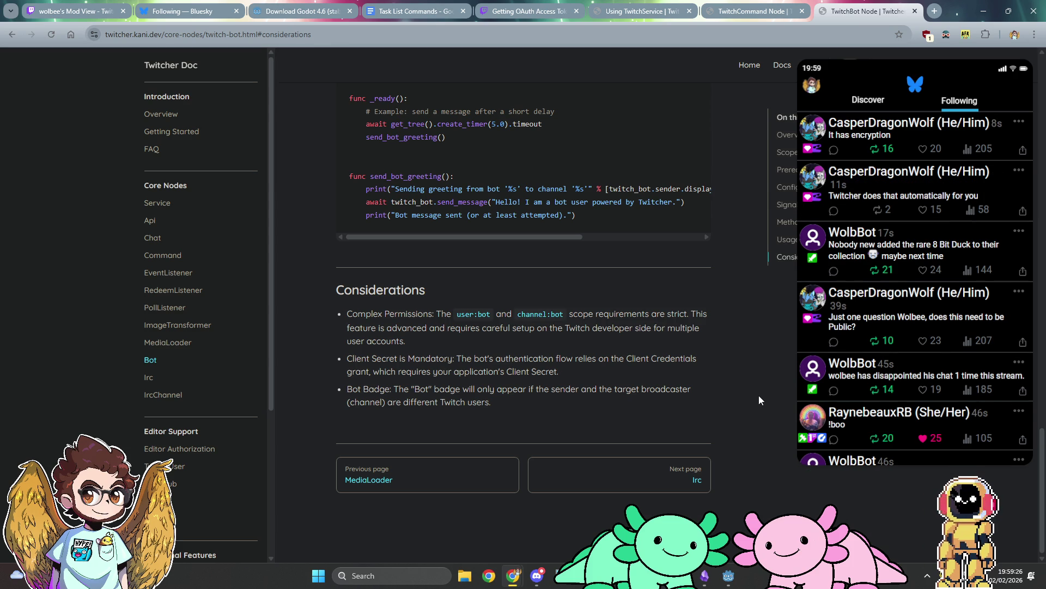
{"action": "scroll", "coordinate": [735, 293], "scroll_direction": "up", "scroll_amount": 15}
{"action": "scroll", "coordinate": [735, 292], "scroll_direction": "up", "scroll_amount": 3}
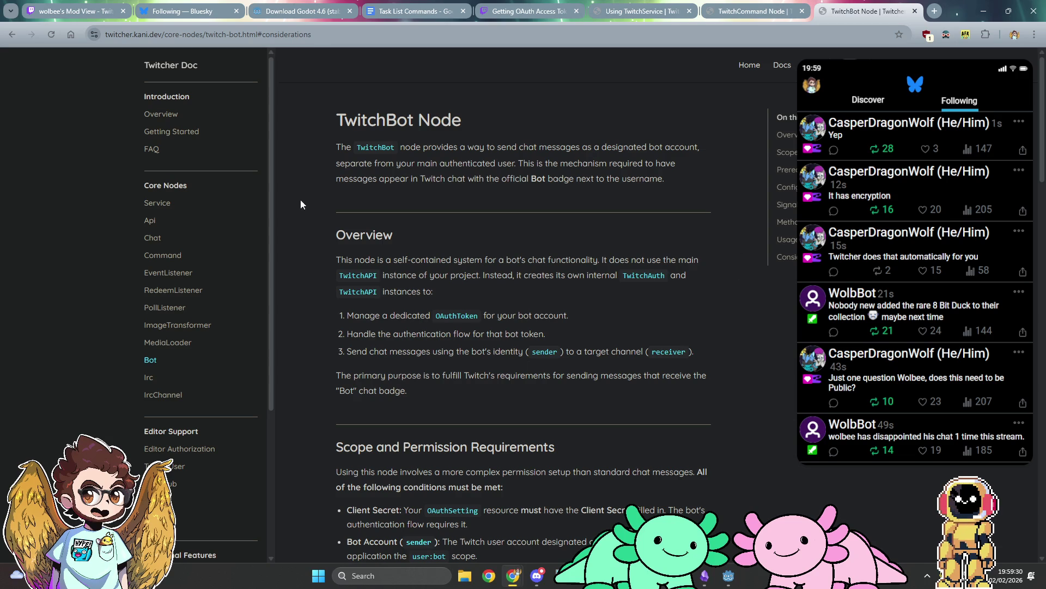
{"action": "middle_click", "coordinate": [159, 132]}
Open the Twitch Developer Console from the Getting Started guide in its own window, then return to Godot
{"action": "left_click", "coordinate": [873, 4]}
{"action": "left_click", "coordinate": [672, 276]}
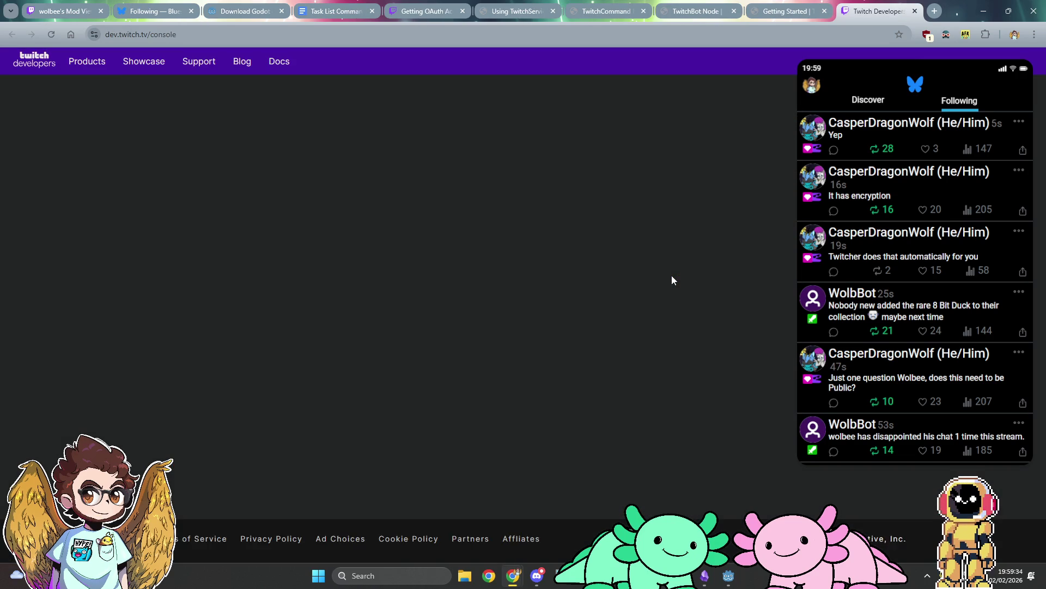
{"action": "mouse_move", "coordinate": [875, 10]}
{"action": "left_mouse_down"}
{"action": "mouse_move", "coordinate": [517, 4]}
{"action": "mouse_move", "coordinate": [1045, 11]}
{"action": "left_mouse_up"}
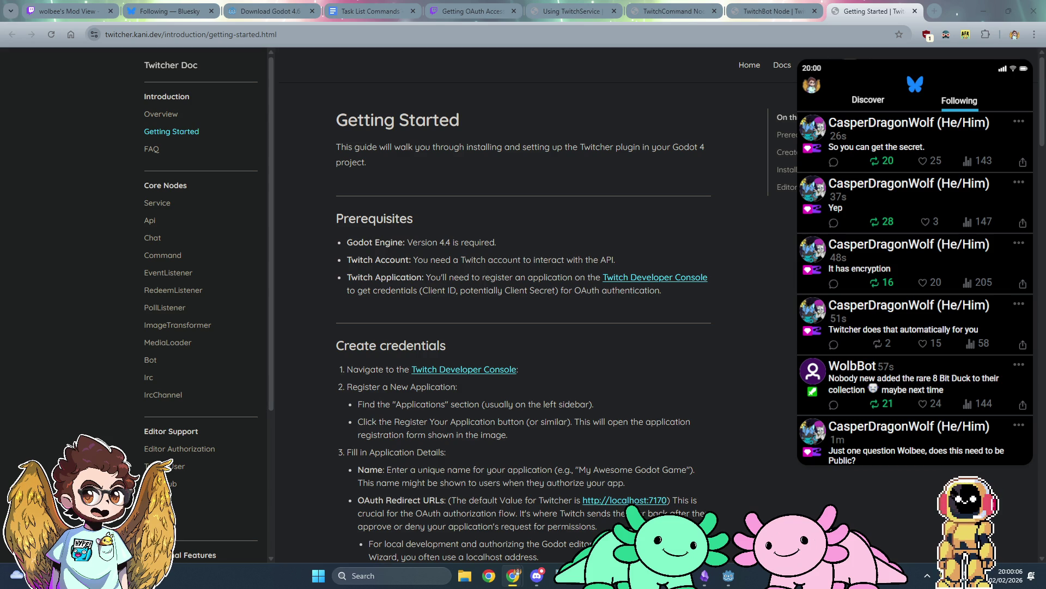
{"action": "key", "text": "alt+Tab"}
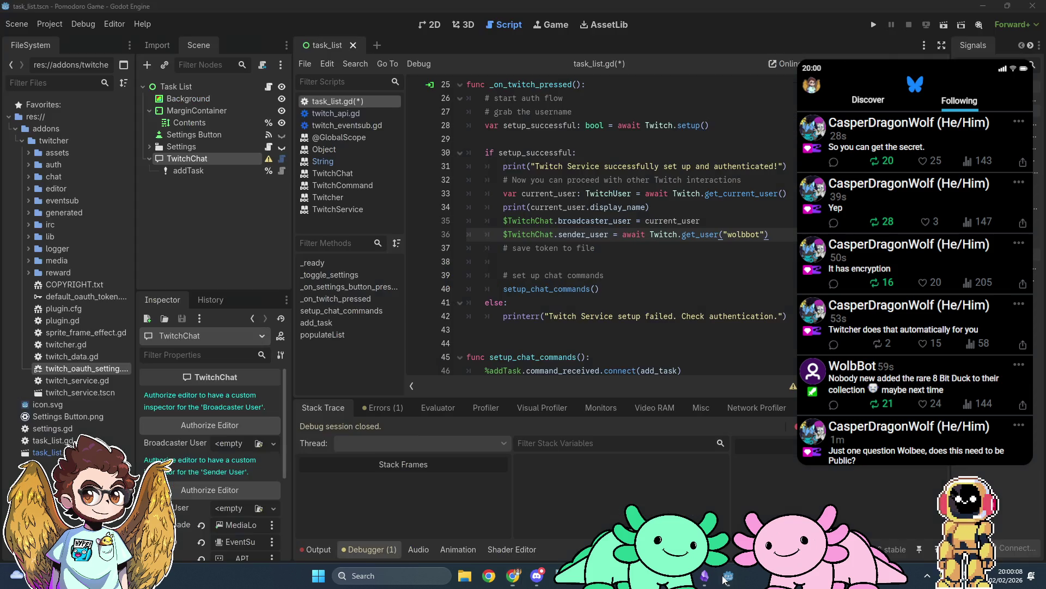
Launch Project > Tools > Twitcher Setup, then dismiss the Setup Twitcher dialog with Escape
{"action": "left_click", "coordinate": [50, 24]}
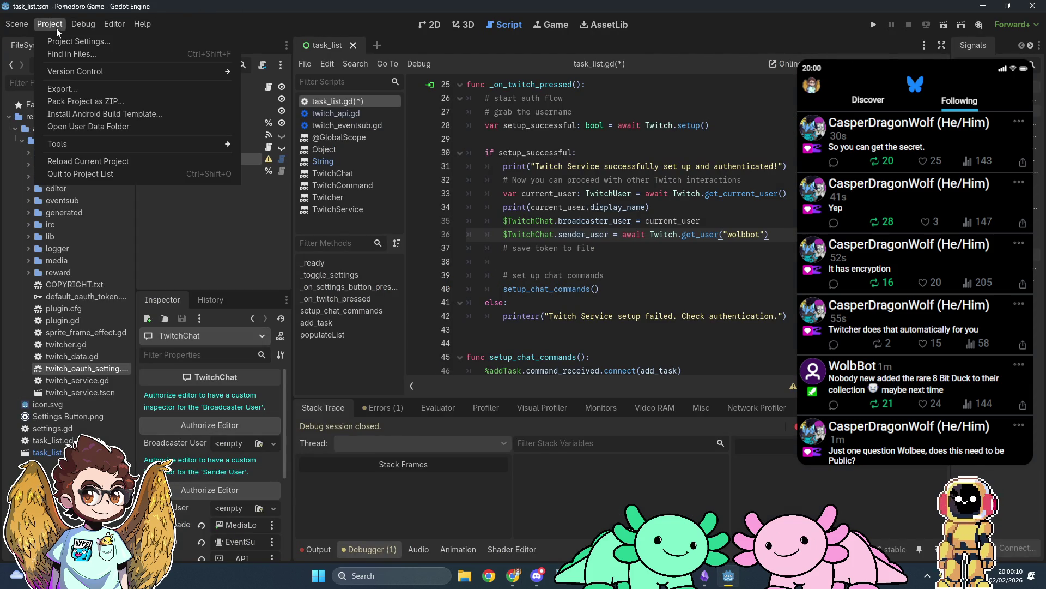
{"action": "mouse_move", "coordinate": [111, 143]}
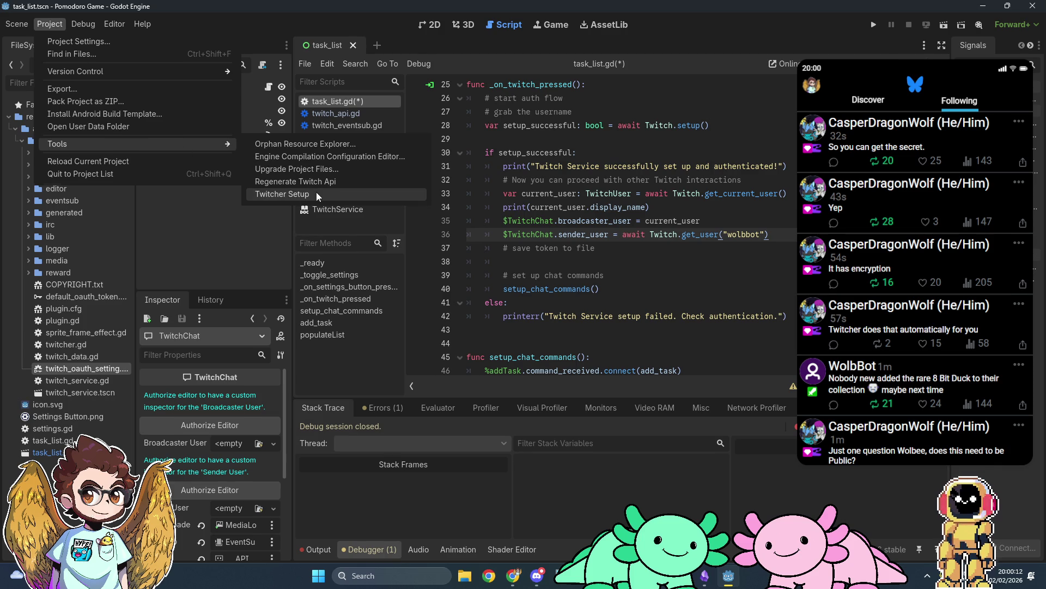
{"action": "left_click", "coordinate": [284, 197]}
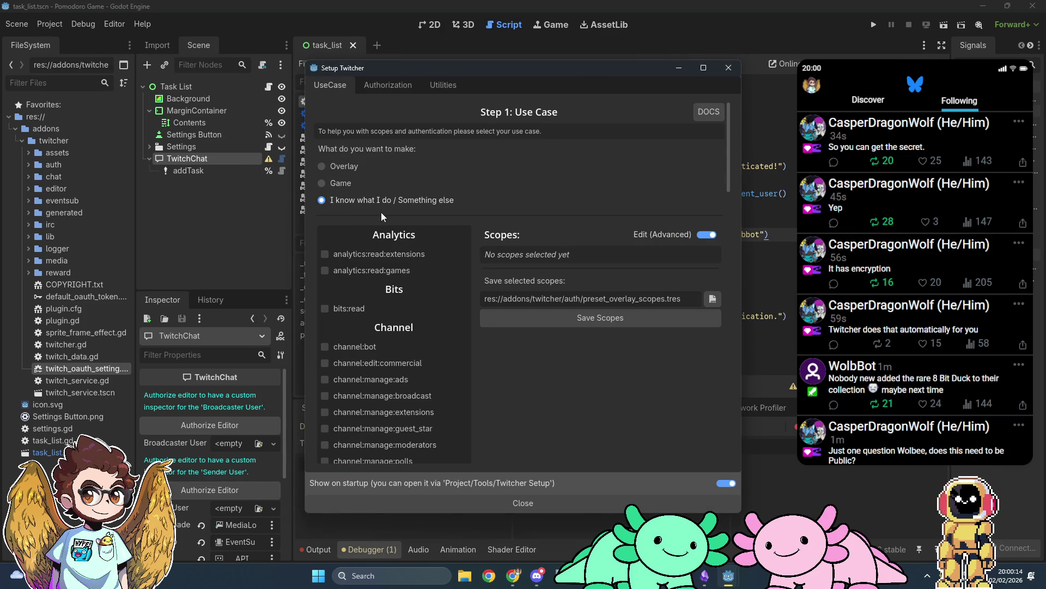
{"action": "key", "text": "Escape"}
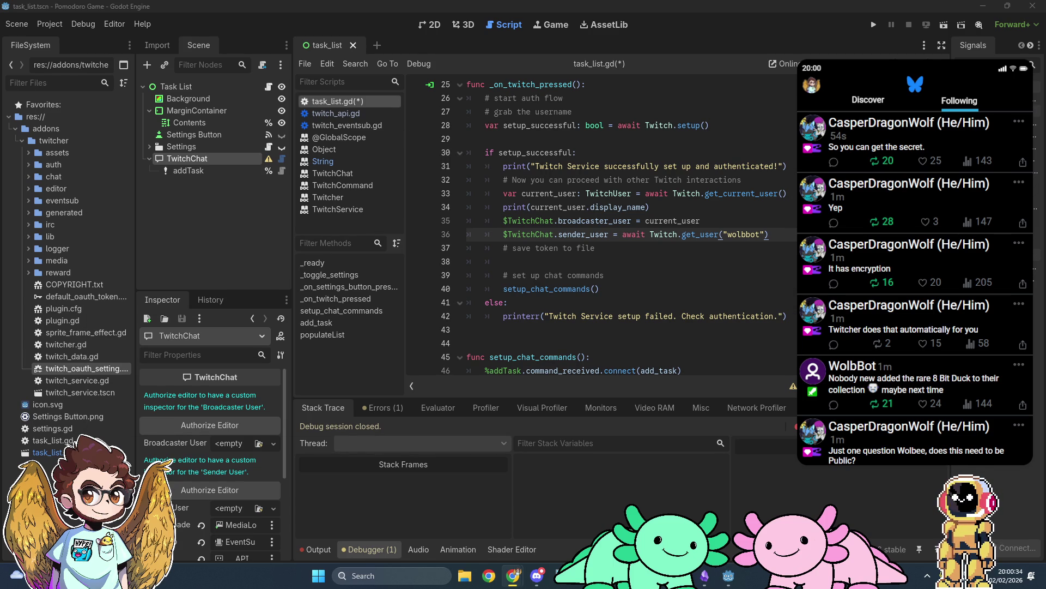
{"action": "key", "text": "alt+Tab"}
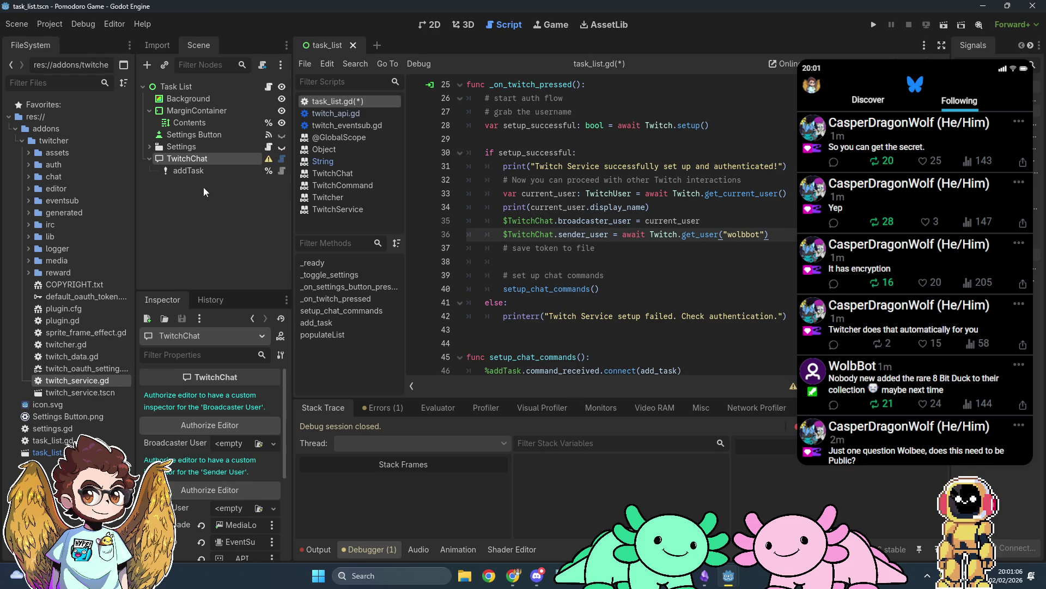
{"action": "double_click", "coordinate": [69, 383]}
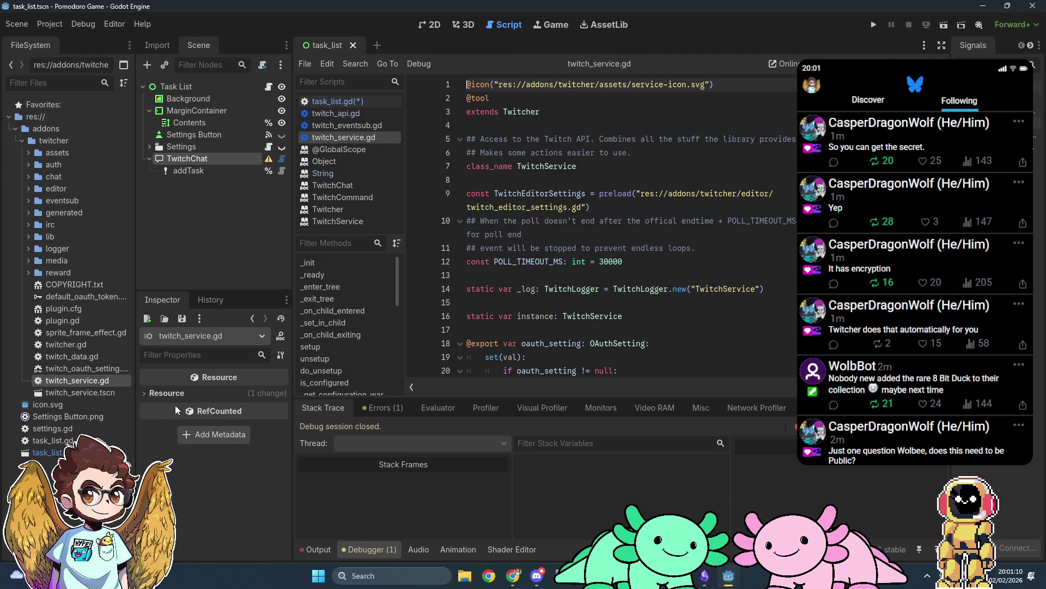
{"action": "double_click", "coordinate": [89, 397]}
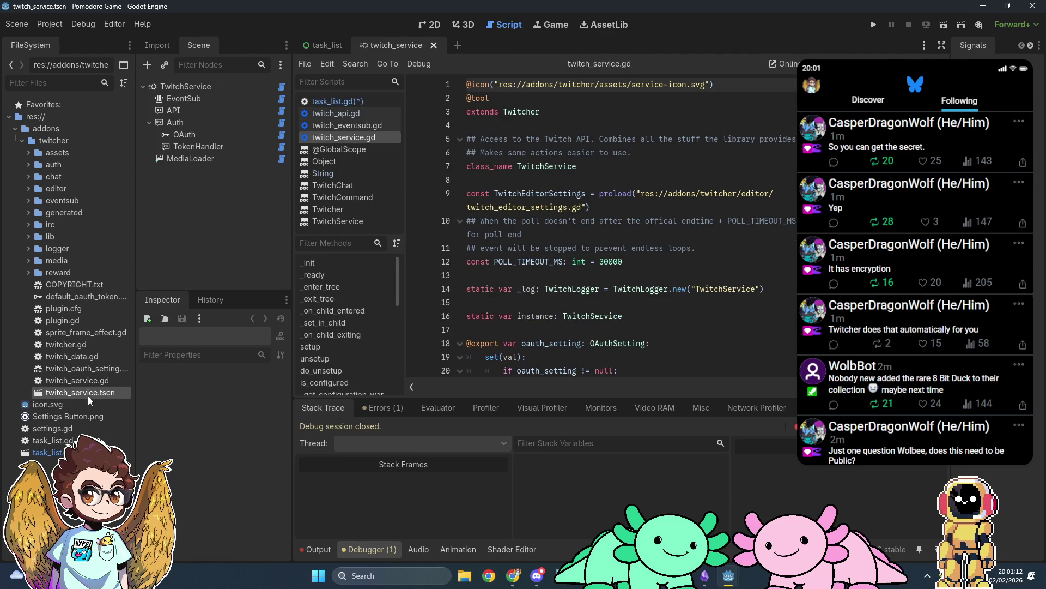
{"action": "left_click", "coordinate": [237, 89]}
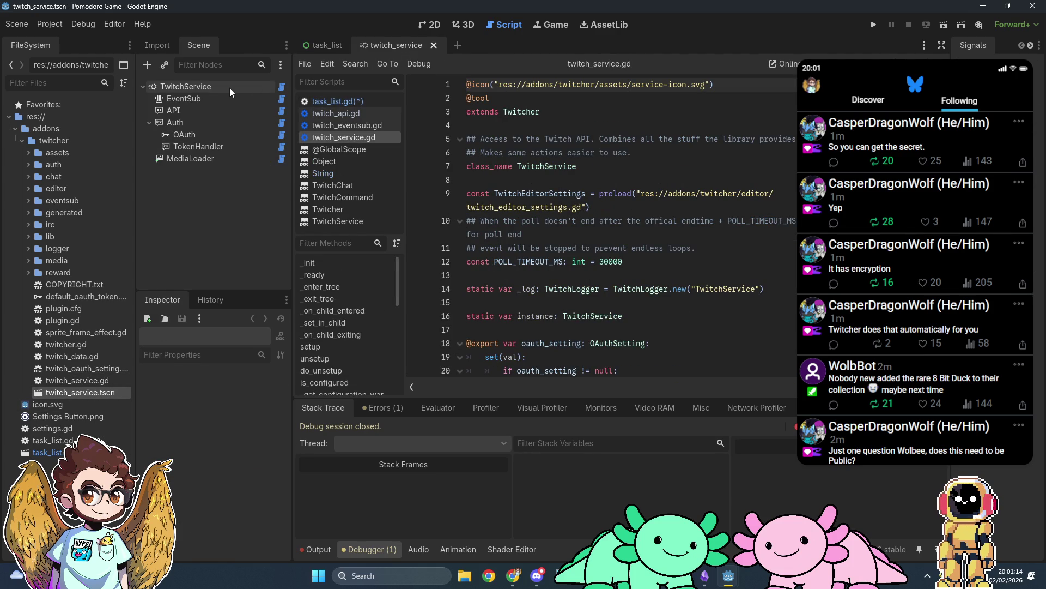
{"action": "scroll", "coordinate": [181, 524], "scroll_direction": "down", "scroll_amount": 8}
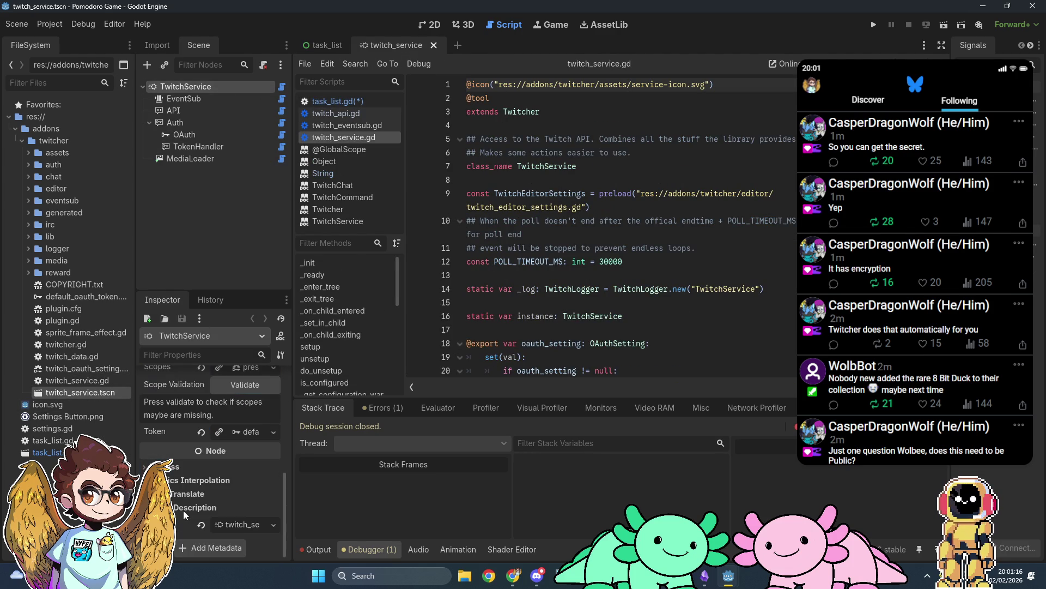
{"action": "scroll", "coordinate": [193, 498], "scroll_direction": "up", "scroll_amount": 1}
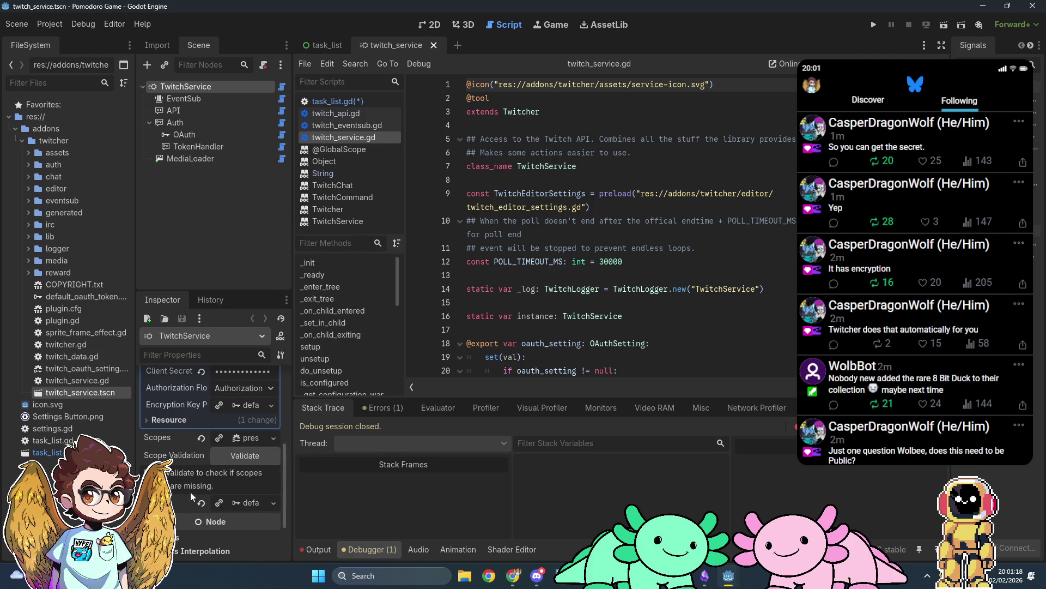
{"action": "left_click", "coordinate": [258, 392]}
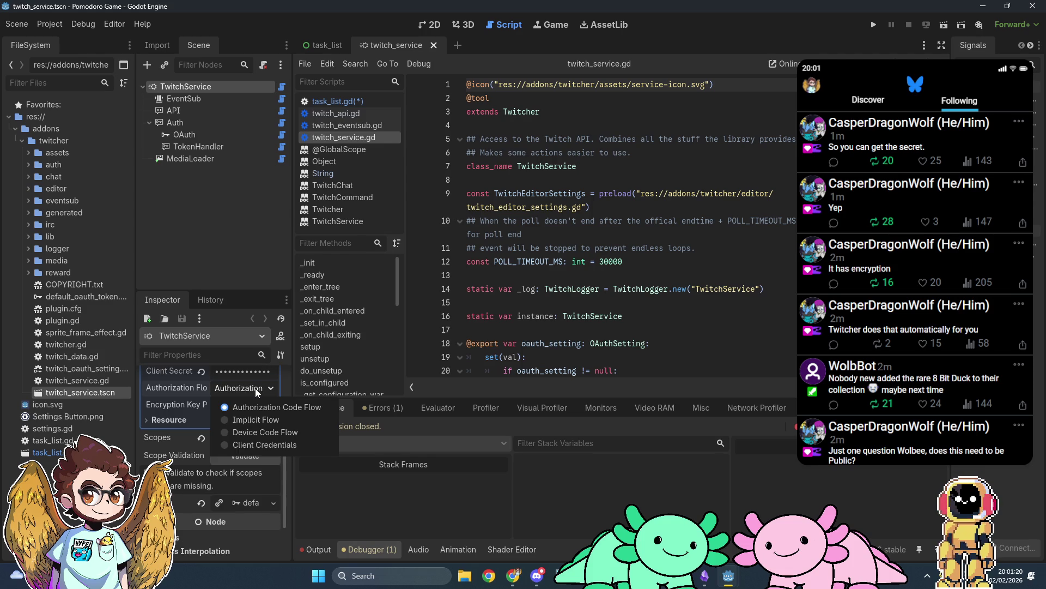
{"action": "left_click", "coordinate": [221, 402]}
{"action": "scroll", "coordinate": [221, 414], "scroll_direction": "up", "scroll_amount": 4}
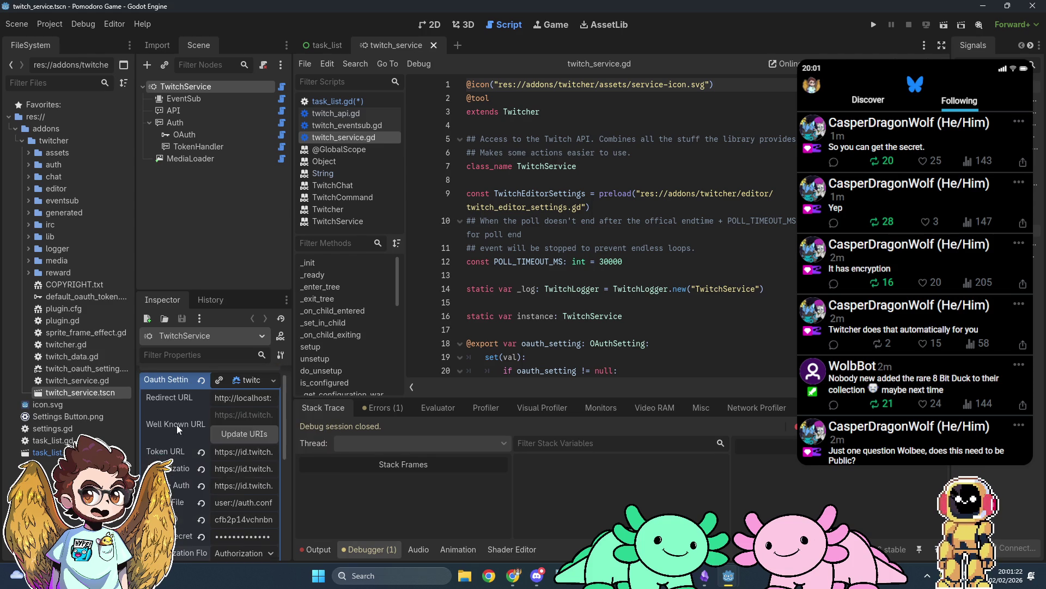
{"action": "left_click", "coordinate": [433, 45]}
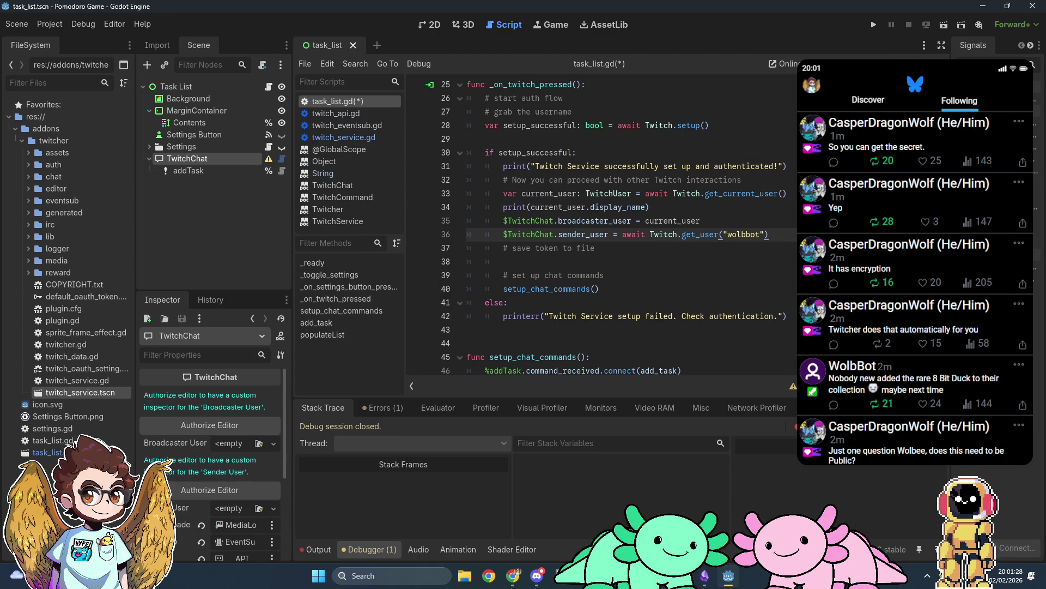
{"action": "key", "text": "alt+Tab"}
{"action": "key", "text": "alt+Tab"}
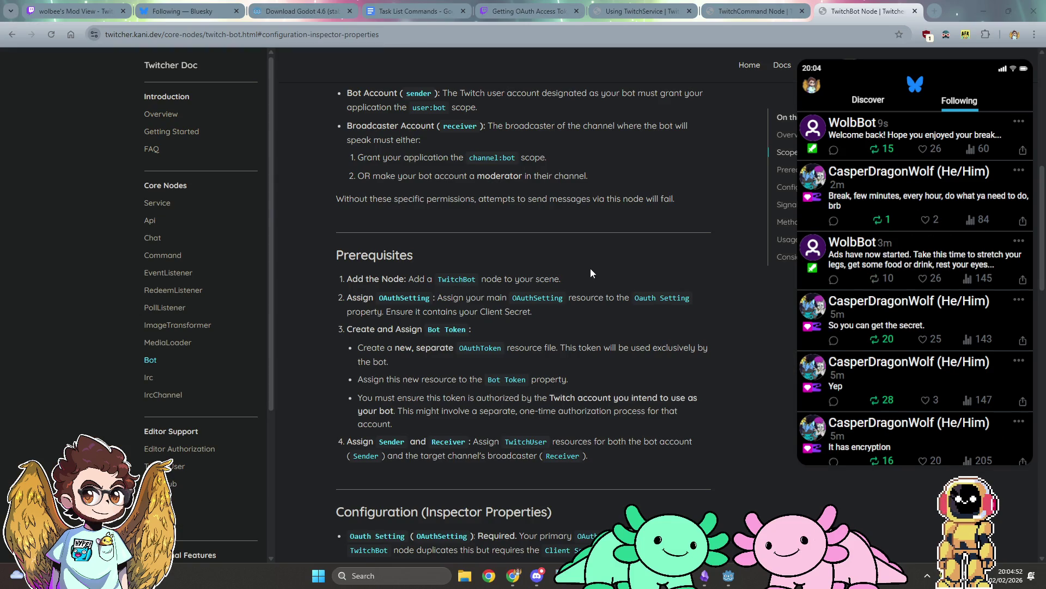
Scroll up to the TwitchBot Node page's Overview and Scope and Permission Requirements
{"action": "scroll", "coordinate": [590, 268], "scroll_direction": "up", "scroll_amount": 3}
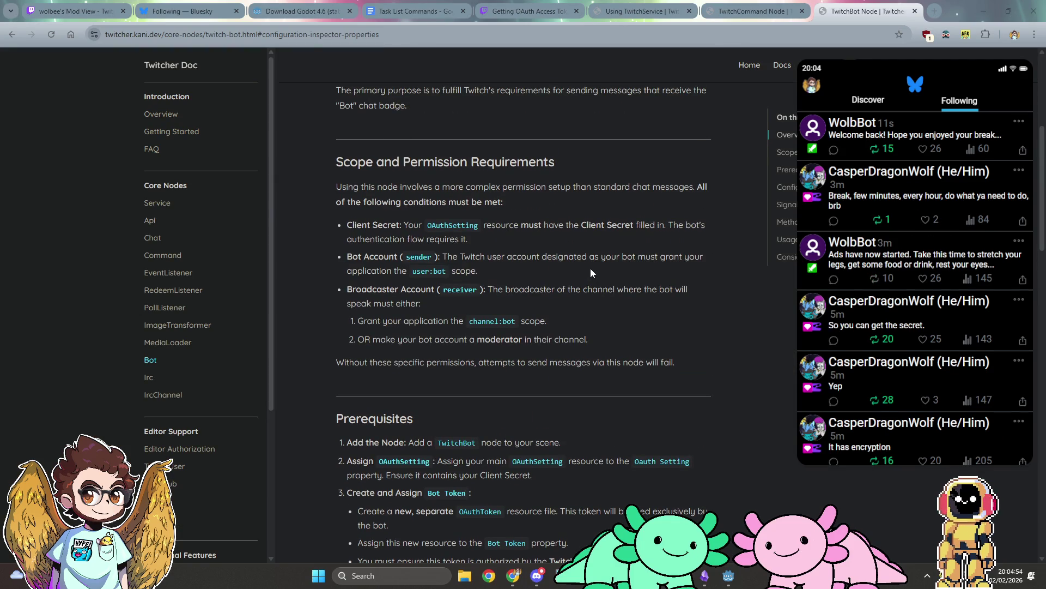
{"action": "scroll", "coordinate": [590, 272], "scroll_direction": "up", "scroll_amount": 4}
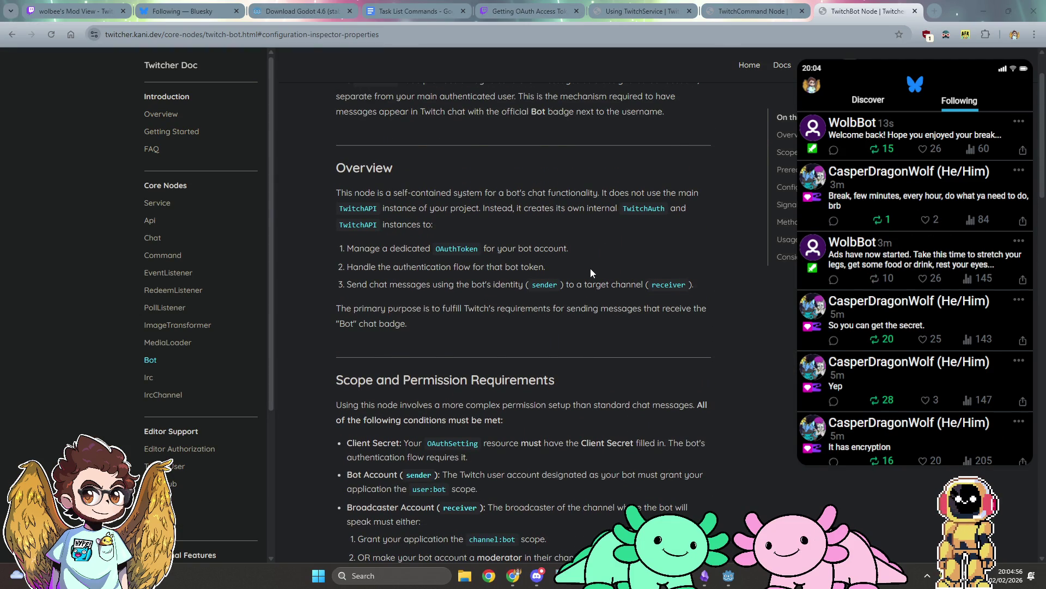